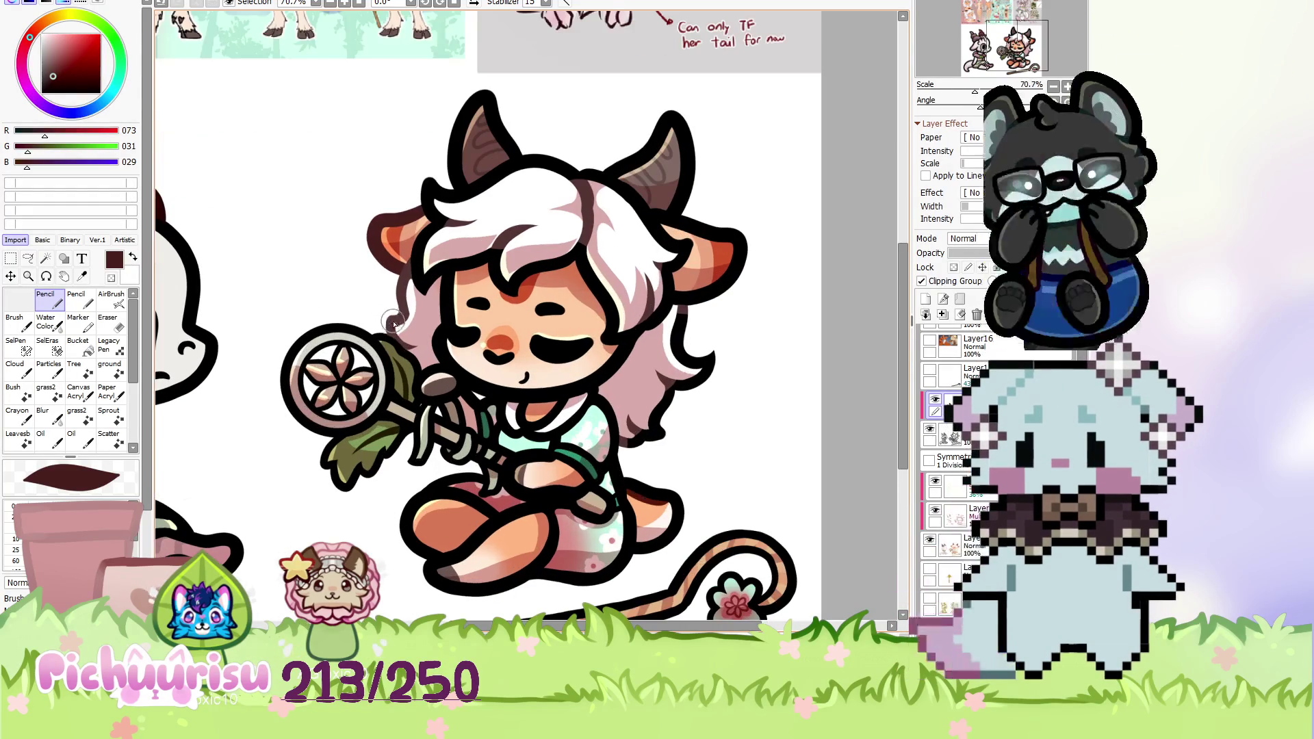
# Pick a shading colour and shade the petals of the staff's flower.
pyautogui.scroll(5, 370, 336)
pyautogui.keyDown('alt'); pyautogui.click(325, 322); pyautogui.keyUp('alt')
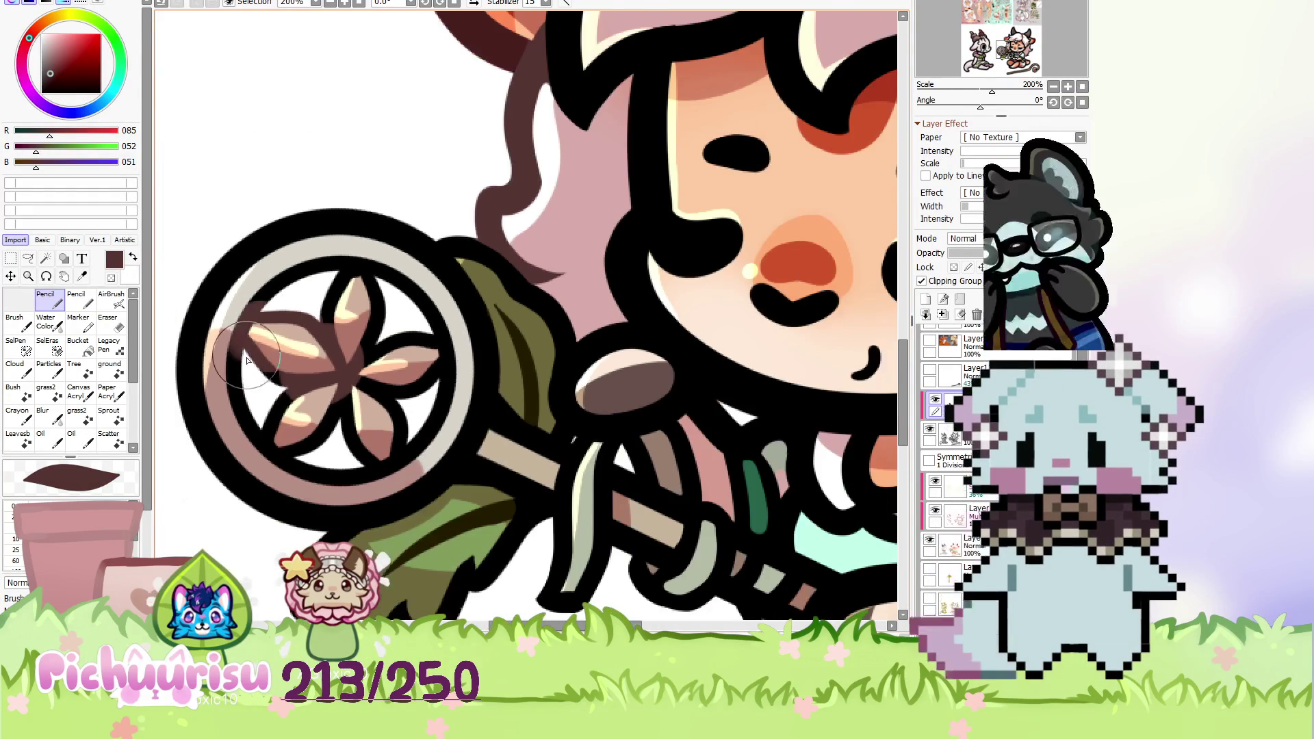
pyautogui.scroll(-1, 311, 384)
pyautogui.moveTo(321, 447); pyautogui.dragTo(330, 330)
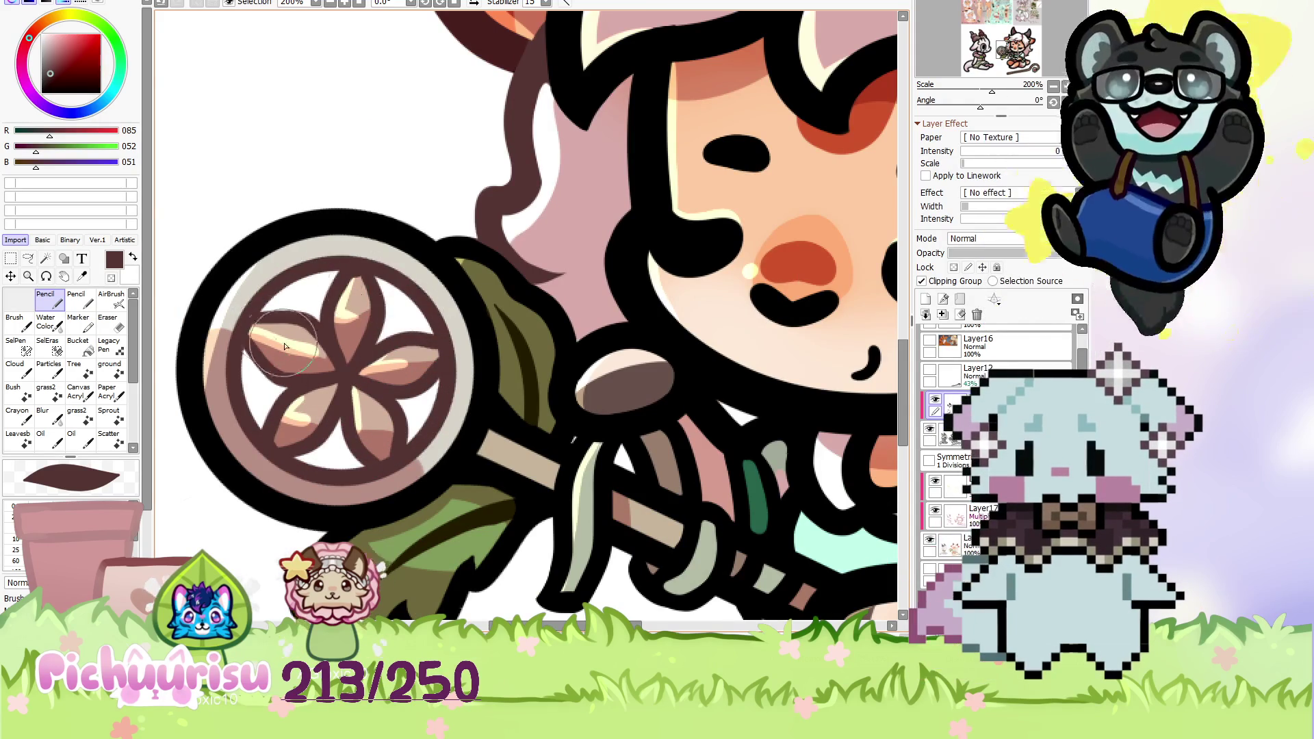
# Choose a deep dark red and paint a shadow along the girl's leg.
pyautogui.scroll(-2, 329, 331)
pyautogui.scroll(-2, 448, 373)
pyautogui.scroll(1, 447, 373)
pyautogui.scroll(1, 448, 373)
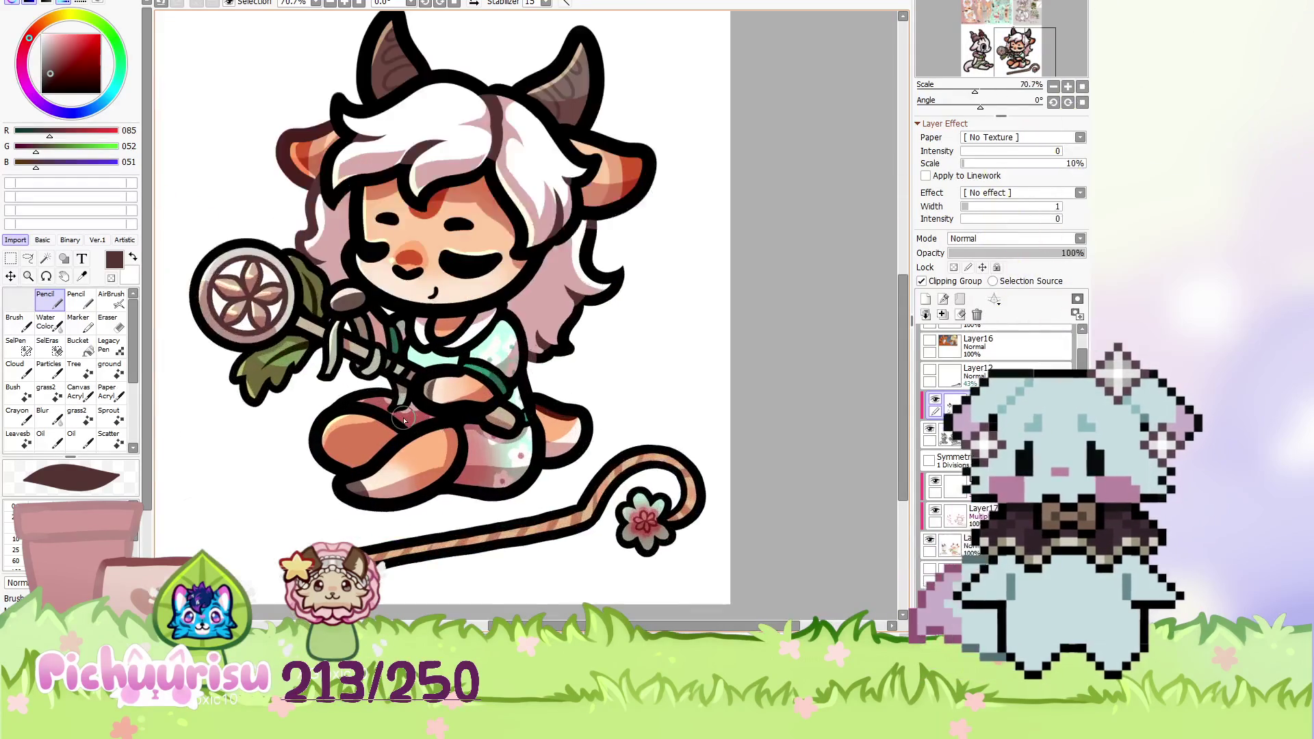
pyautogui.scroll(1, 448, 373)
pyautogui.click(67, 49)
pyautogui.click(64, 71)
pyautogui.scroll(1, 349, 393)
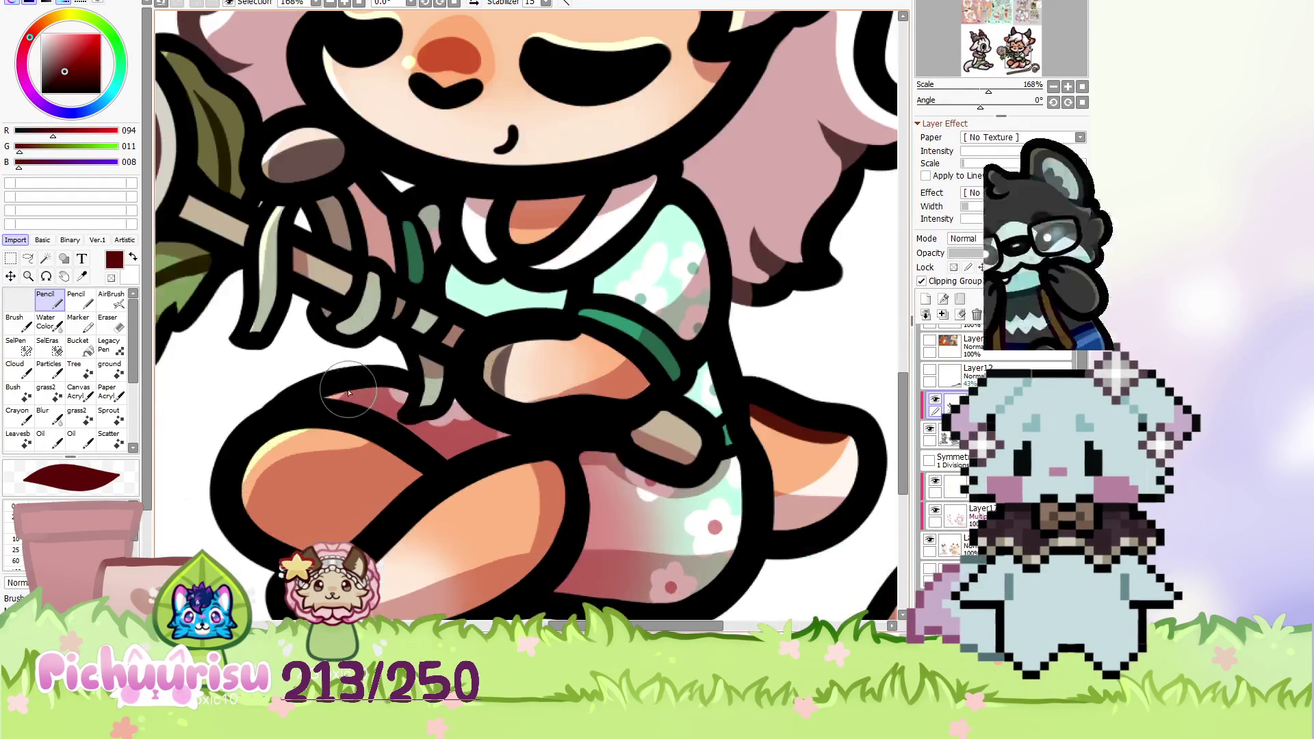
pyautogui.moveTo(357, 416); pyautogui.dragTo(315, 437)
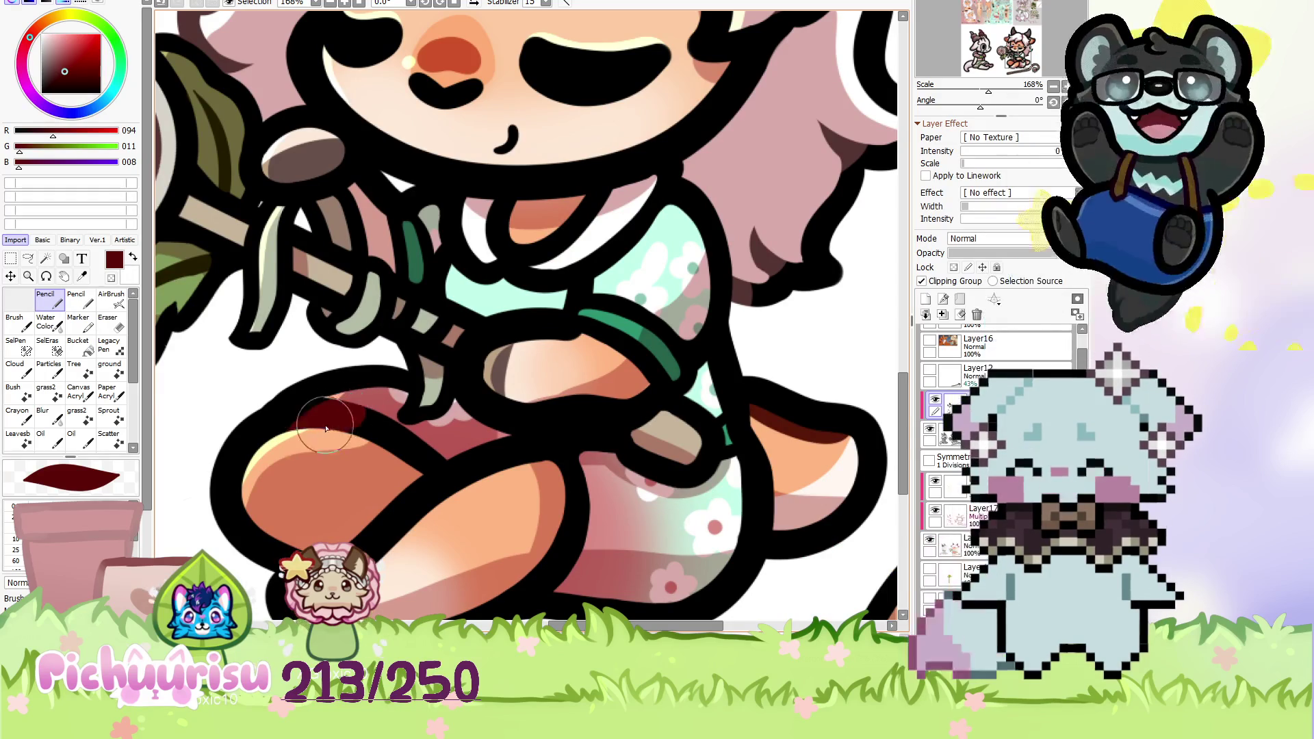
pyautogui.scroll(2, 423, 435)
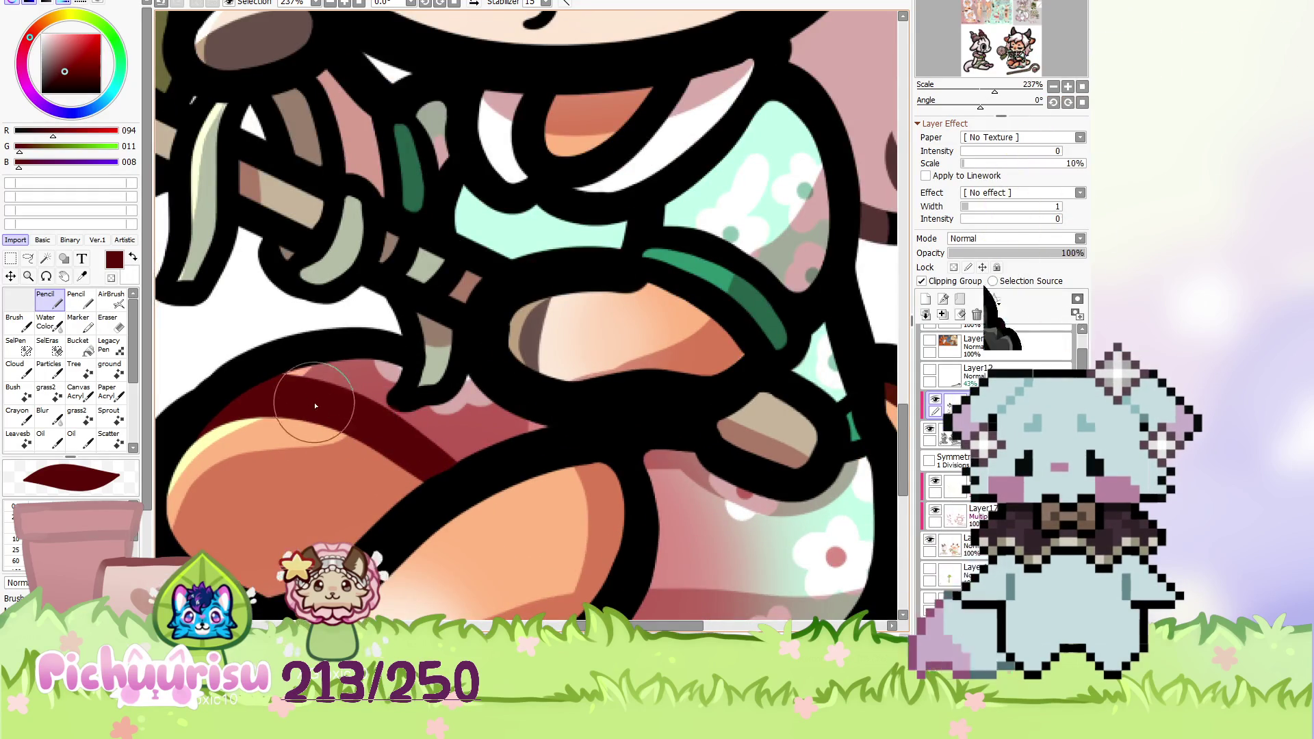
pyautogui.keyDown('alt'); pyautogui.click(357, 394); pyautogui.keyUp('alt')
pyautogui.keyDown('alt'); pyautogui.click(306, 418); pyautogui.keyUp('alt')
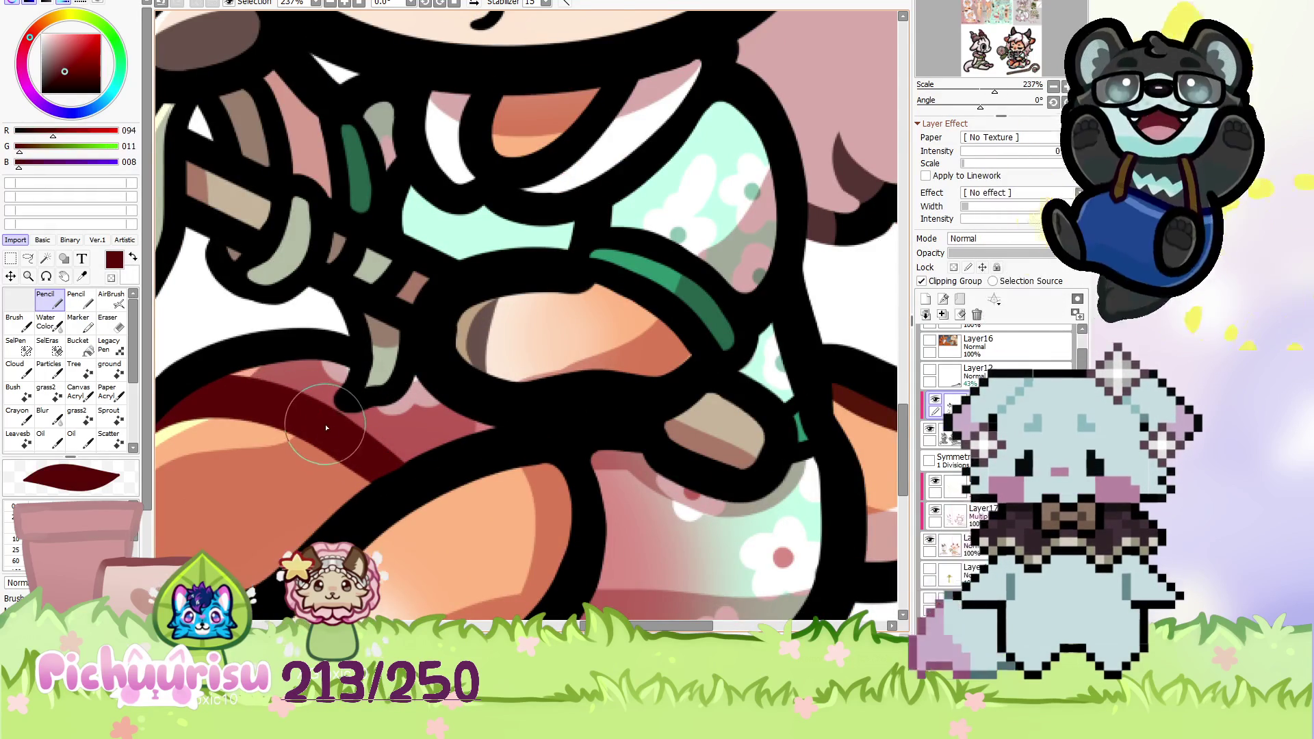
pyautogui.scroll(-8, 289, 380)
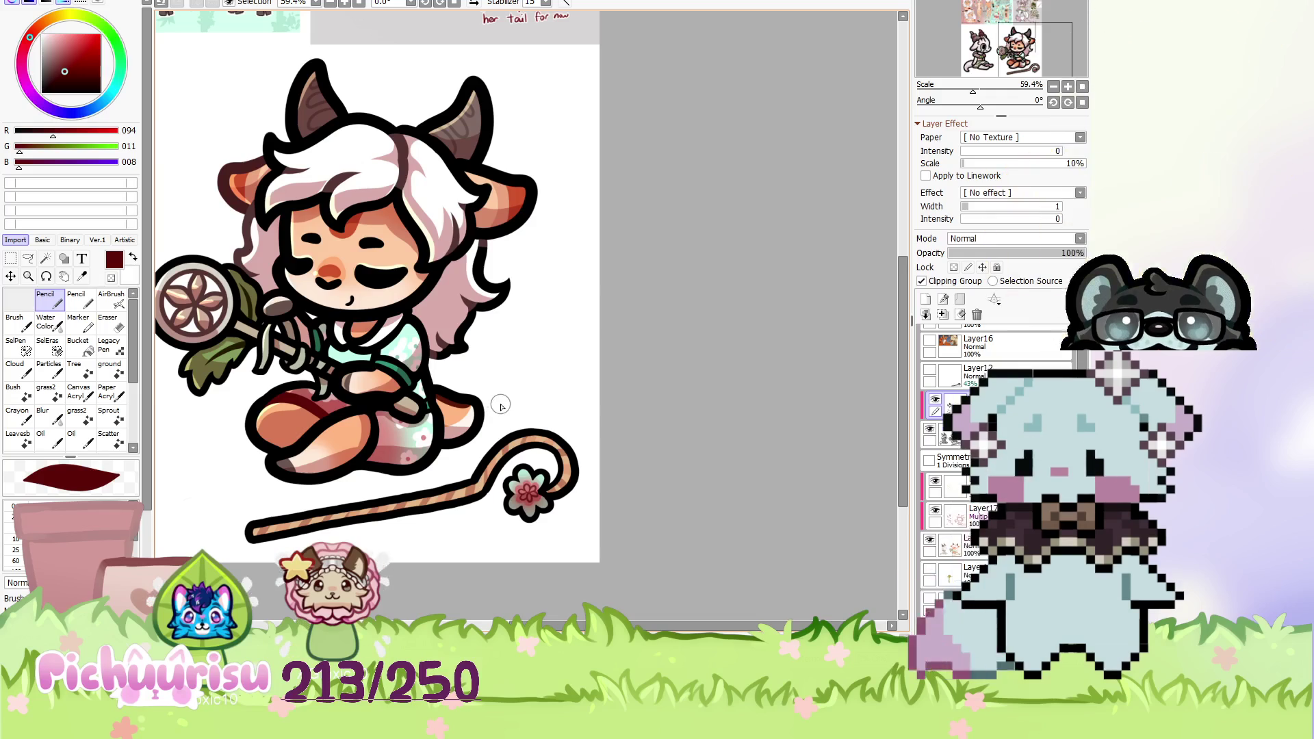
pyautogui.scroll(-1, 501, 405)
pyautogui.scroll(-2, 442, 344)
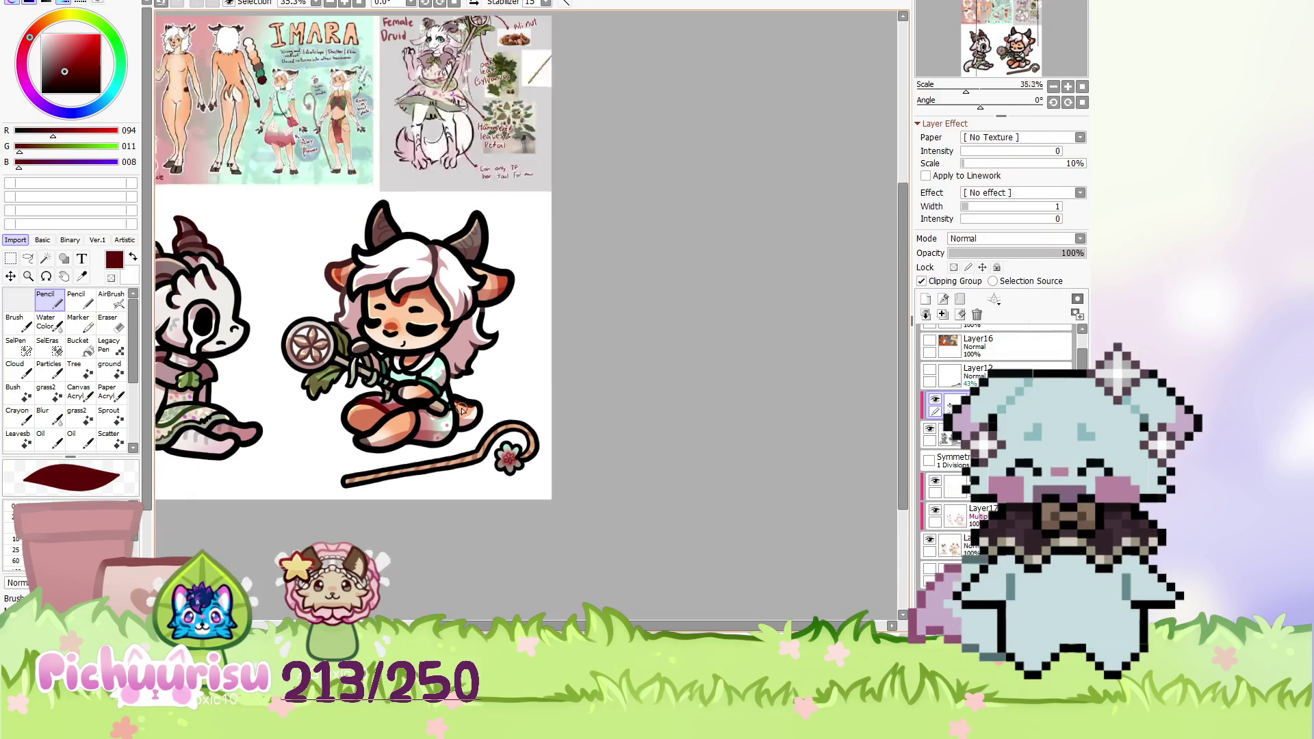
# Rotate the canvas a quarter turn and stroke a darker red along the leg's inner edge.
pyautogui.click(1053, 102)
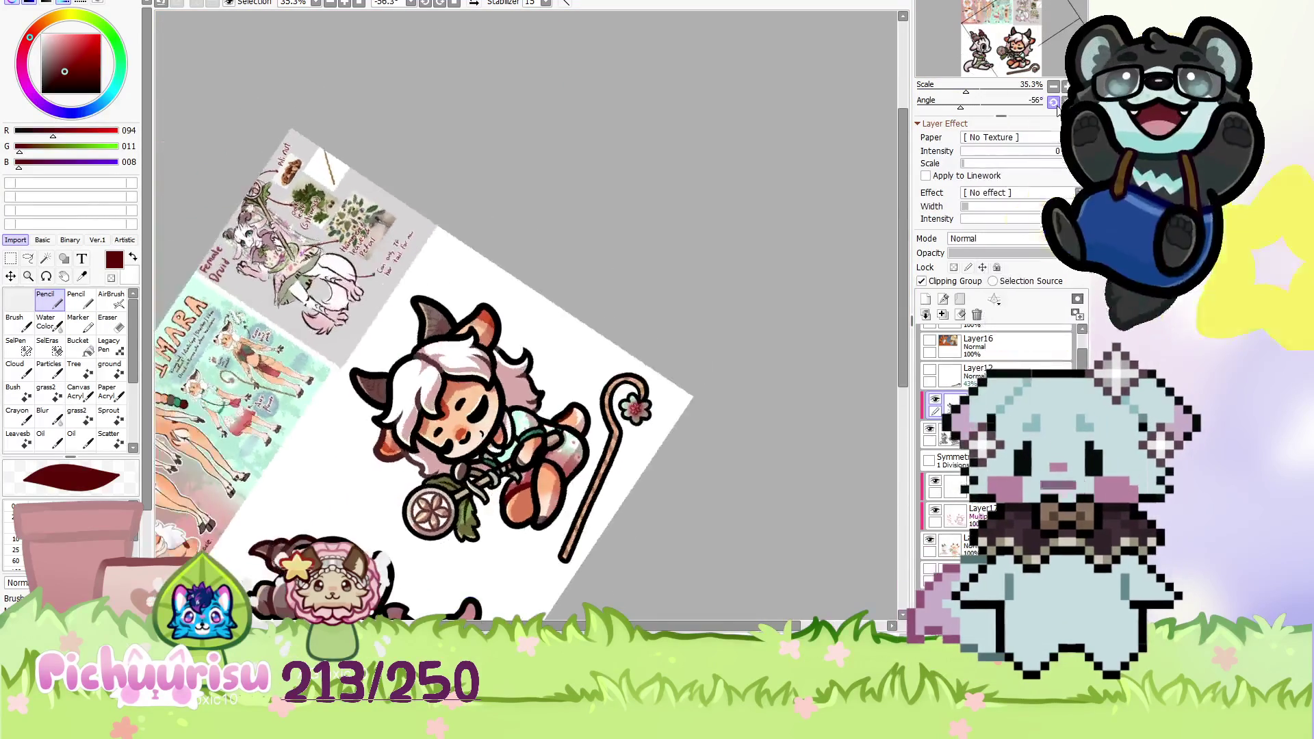
pyautogui.scroll(2, 565, 462)
pyautogui.scroll(2, 565, 462)
pyautogui.scroll(2, 565, 462)
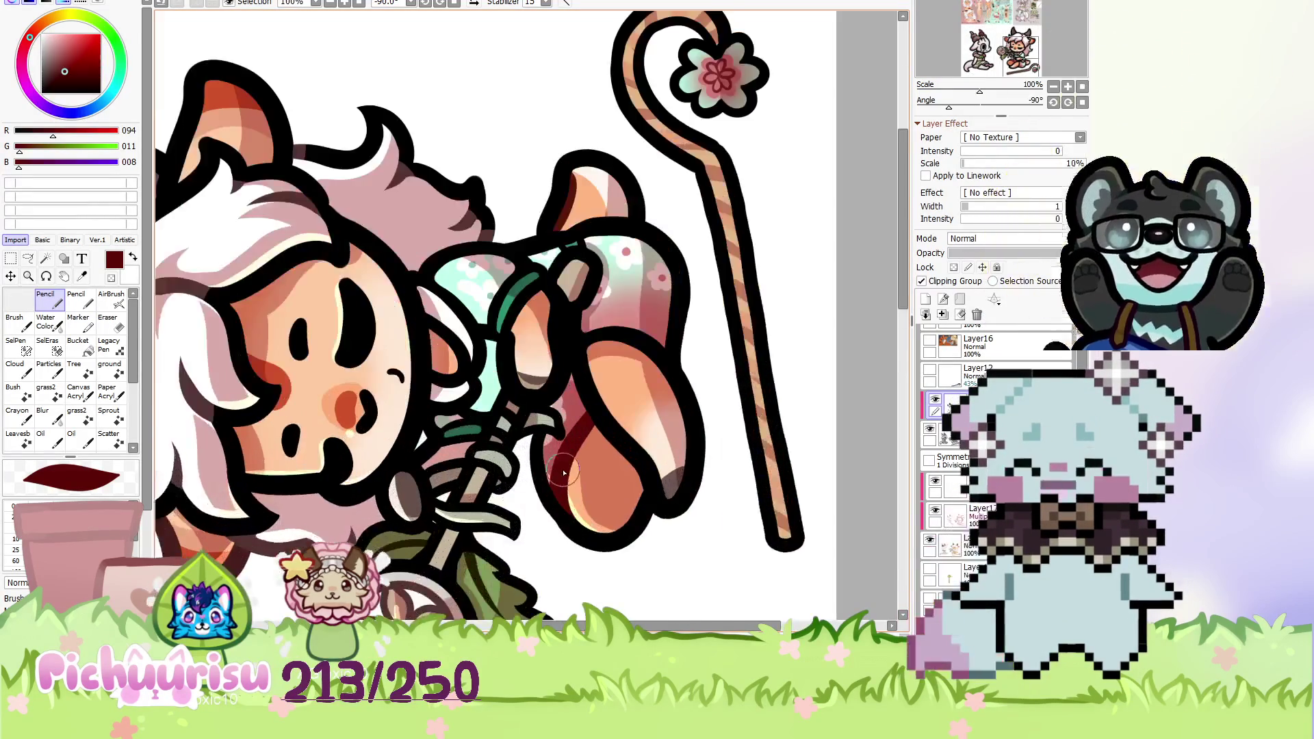
pyautogui.scroll(1, 565, 461)
pyautogui.scroll(-2, 450, 322)
pyautogui.keyDown('alt'); pyautogui.click(450, 322); pyautogui.keyUp('alt')
pyautogui.scroll(3, 449, 321)
pyautogui.scroll(3, 450, 321)
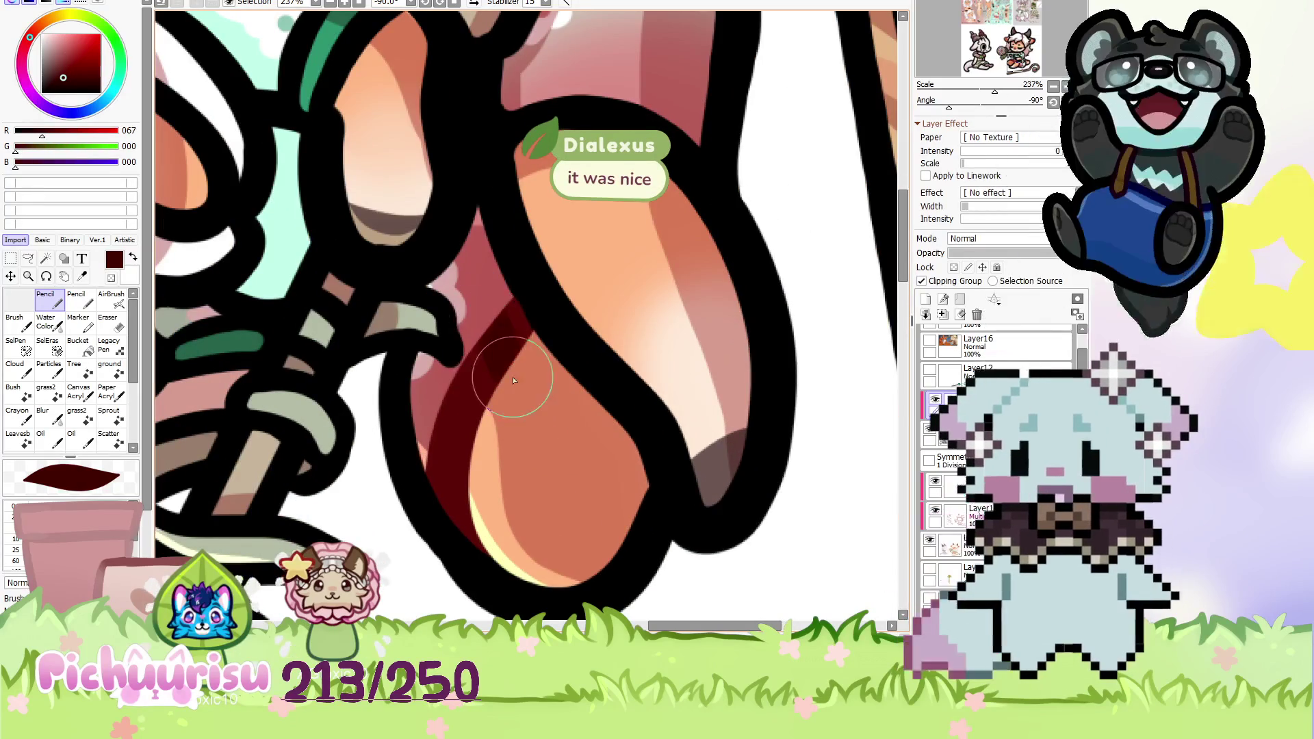
pyautogui.moveTo(516, 339); pyautogui.dragTo(467, 485)
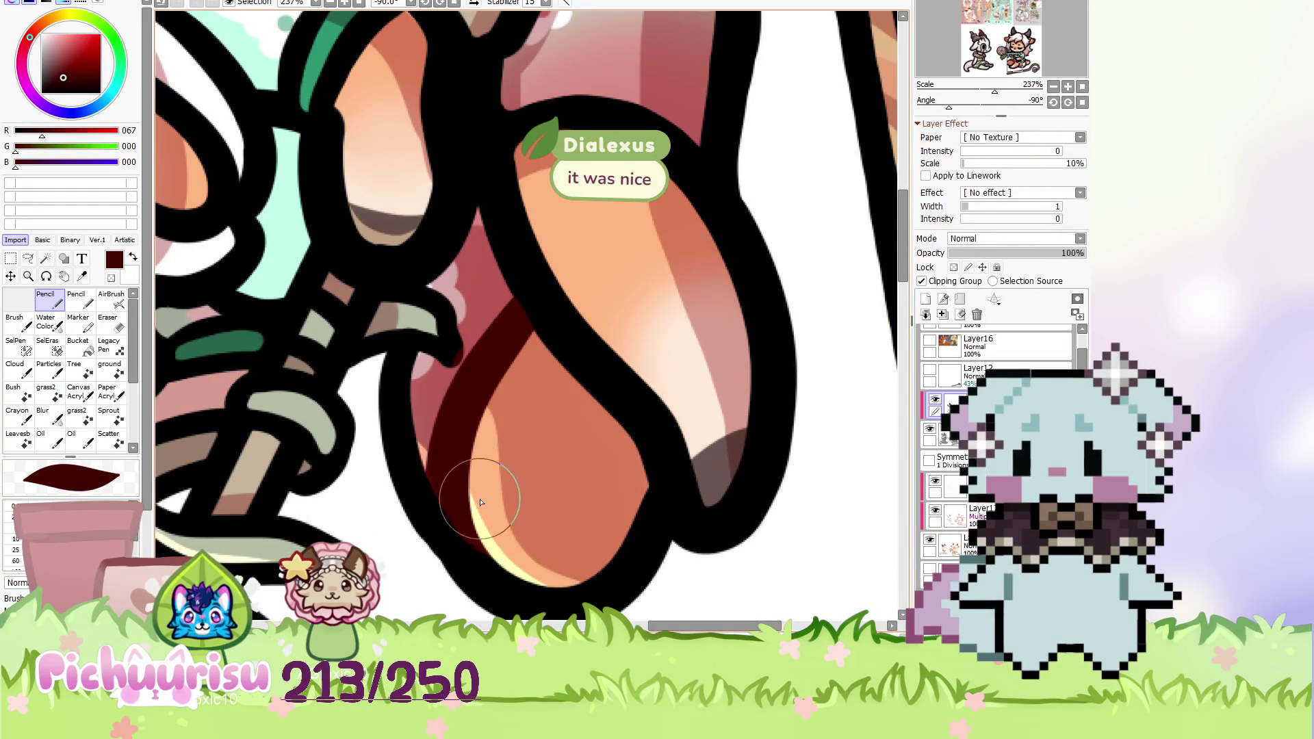
# Resample the black outline and dark red colours, then reset the view with Home.
pyautogui.scroll(1, 396, 366)
pyautogui.keyDown('alt'); pyautogui.click(384, 470); pyautogui.keyUp('alt')
pyautogui.scroll(-1, 469, 564)
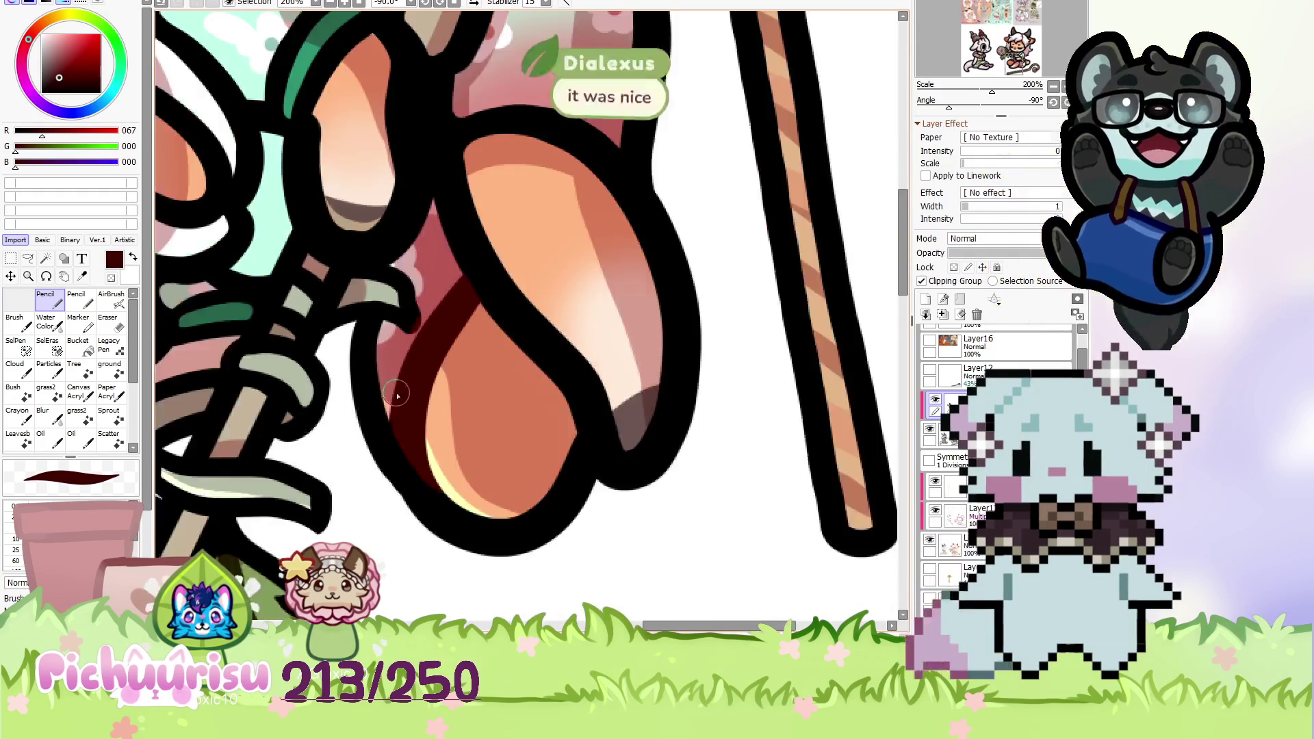
pyautogui.keyDown('alt'); pyautogui.click(445, 361); pyautogui.keyUp('alt')
pyautogui.scroll(-4, 446, 360)
pyautogui.scroll(-1, 353, 281)
pyautogui.scroll(1, 421, 207)
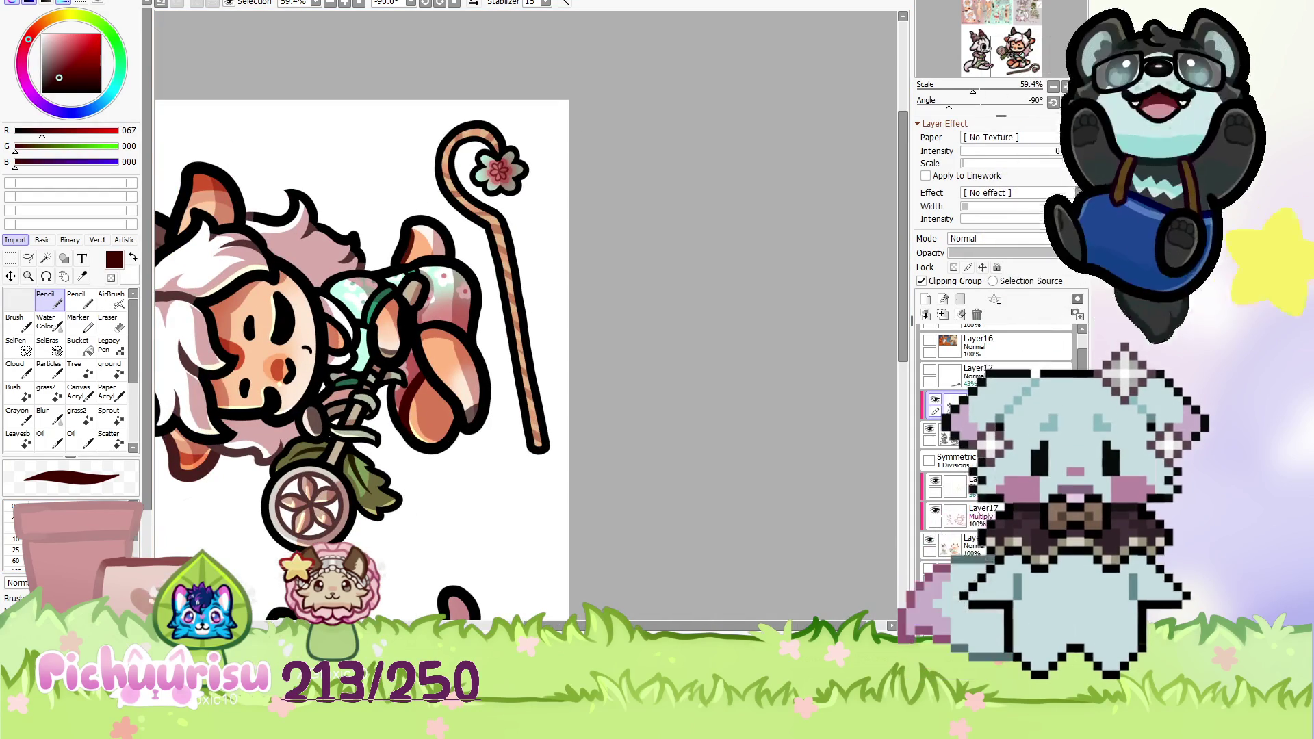
pyautogui.press('Home')
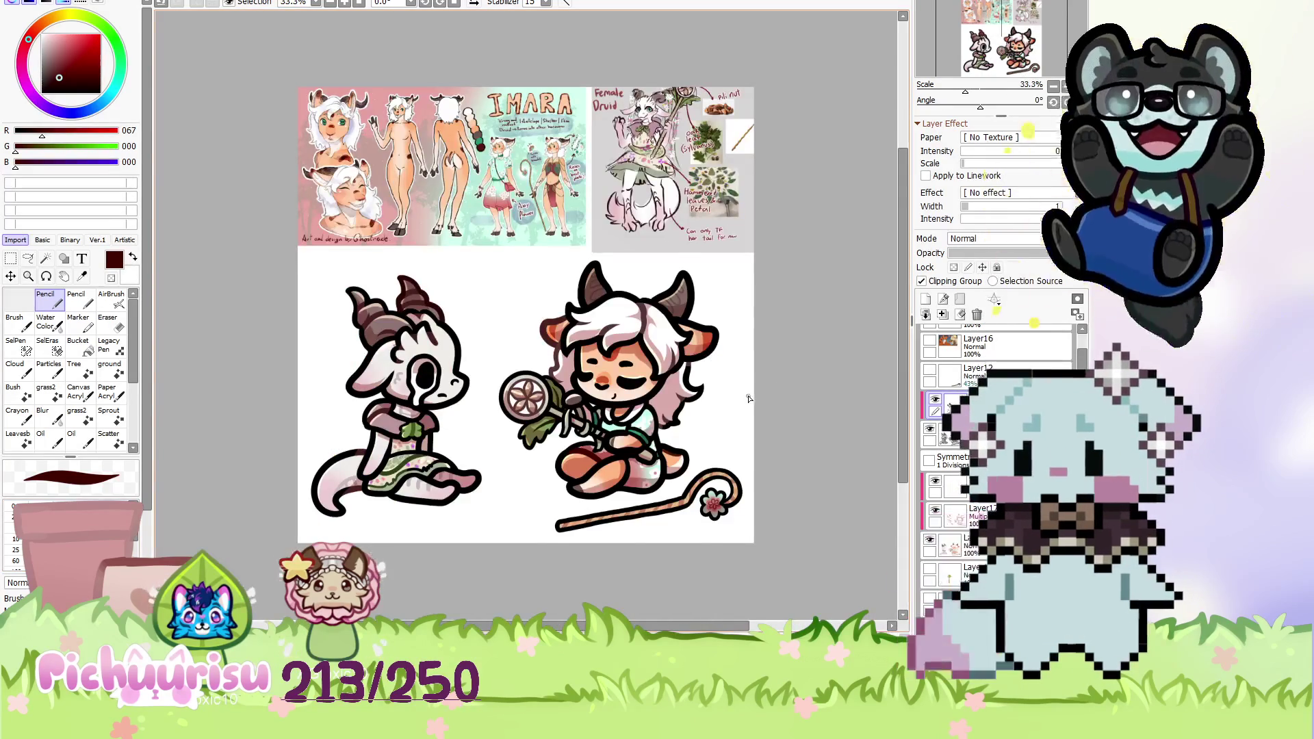
# Sample the sleeve green and shade the band's top edge with a darker green.
pyautogui.scroll(1, 757, 395)
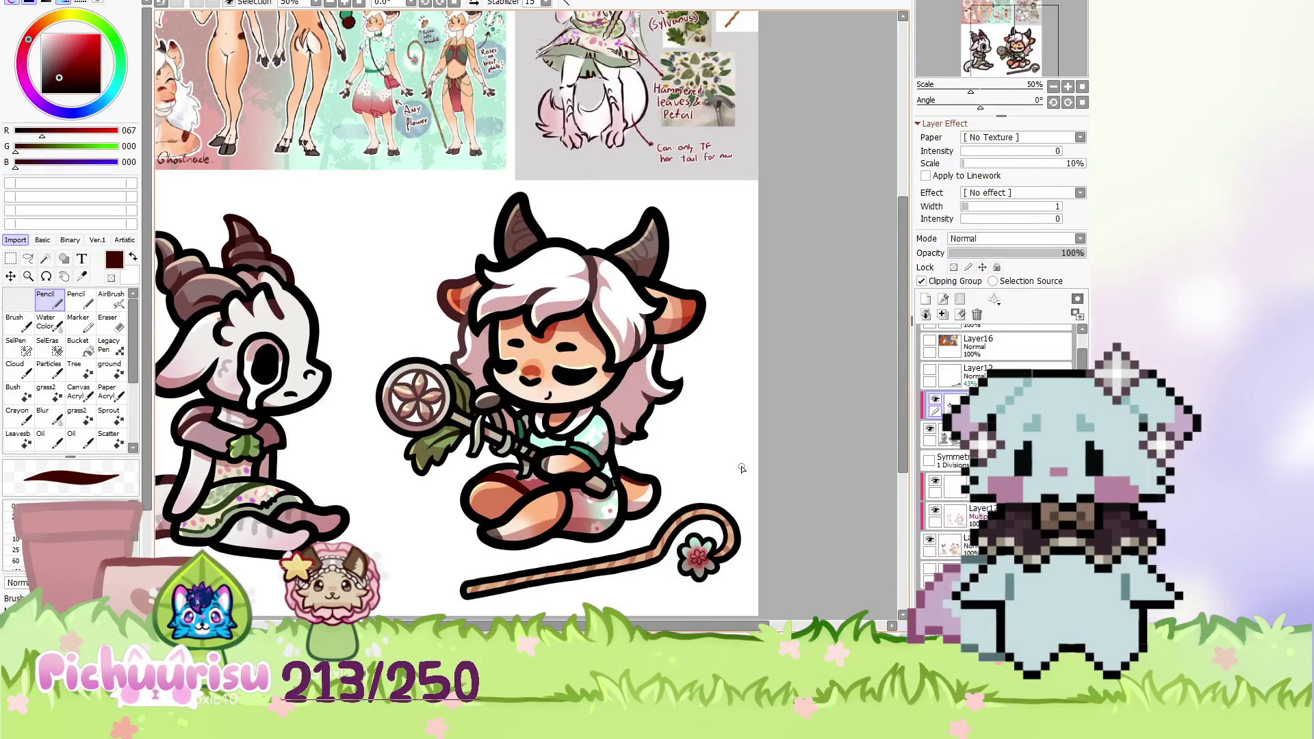
pyautogui.scroll(1, 741, 468)
pyautogui.scroll(3, 610, 491)
pyautogui.scroll(3, 581, 451)
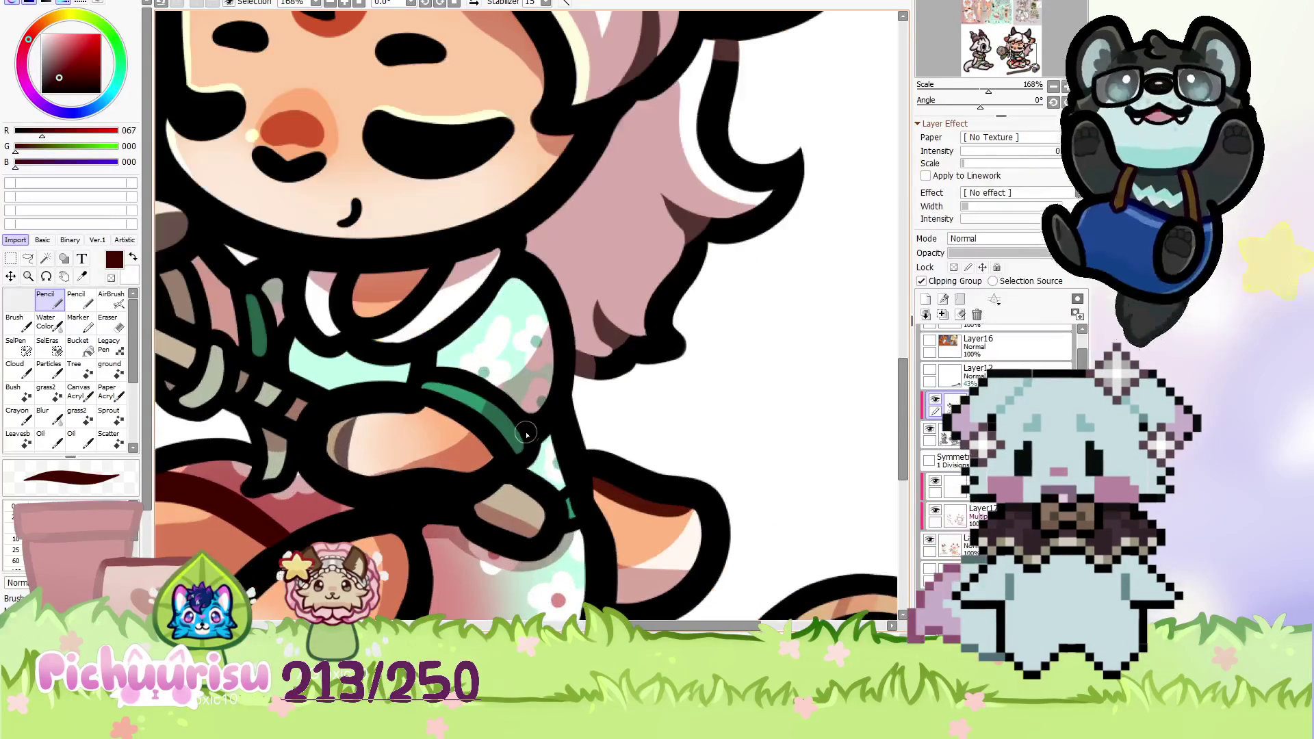
pyautogui.keyDown('alt'); pyautogui.click(507, 426); pyautogui.keyUp('alt')
pyautogui.scroll(3, 507, 425)
pyautogui.keyDown('alt'); pyautogui.click(548, 414); pyautogui.keyUp('alt')
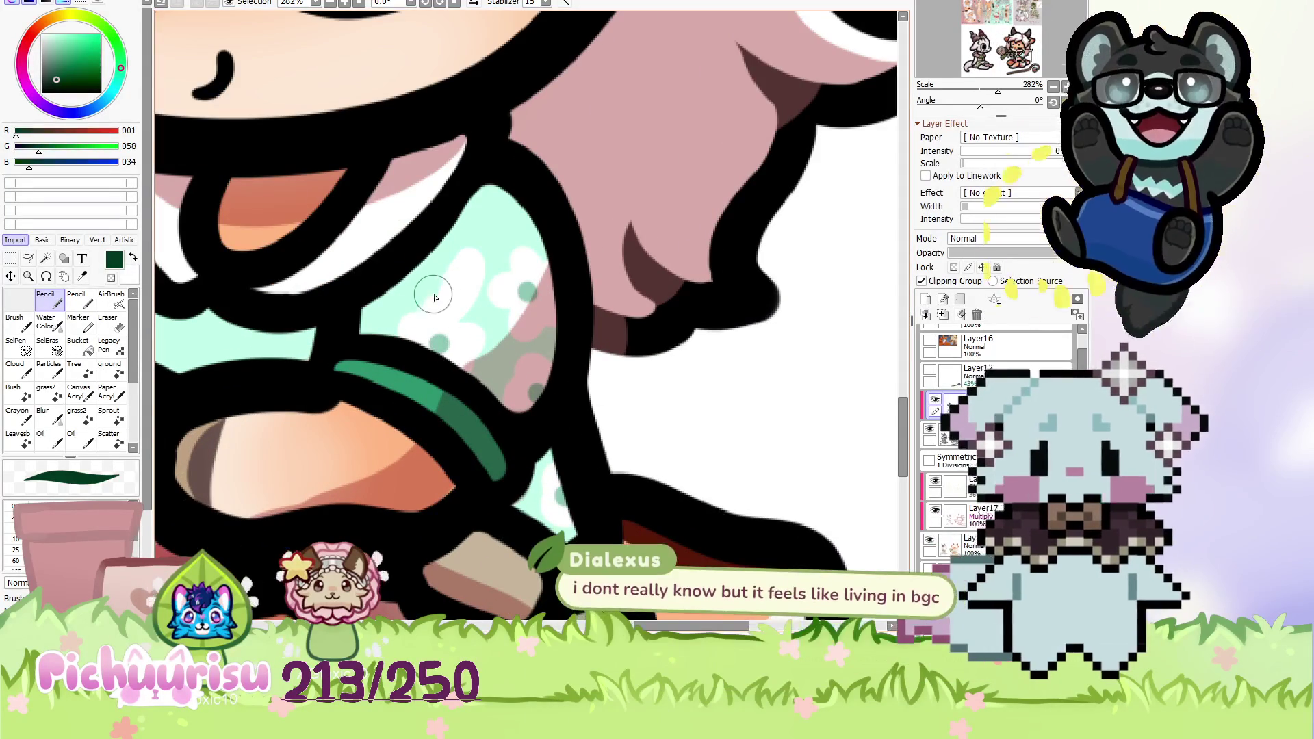
pyautogui.moveTo(377, 357); pyautogui.dragTo(500, 395)
# Pick a dark brown for shading the staff.
pyautogui.scroll(-4, 498, 451)
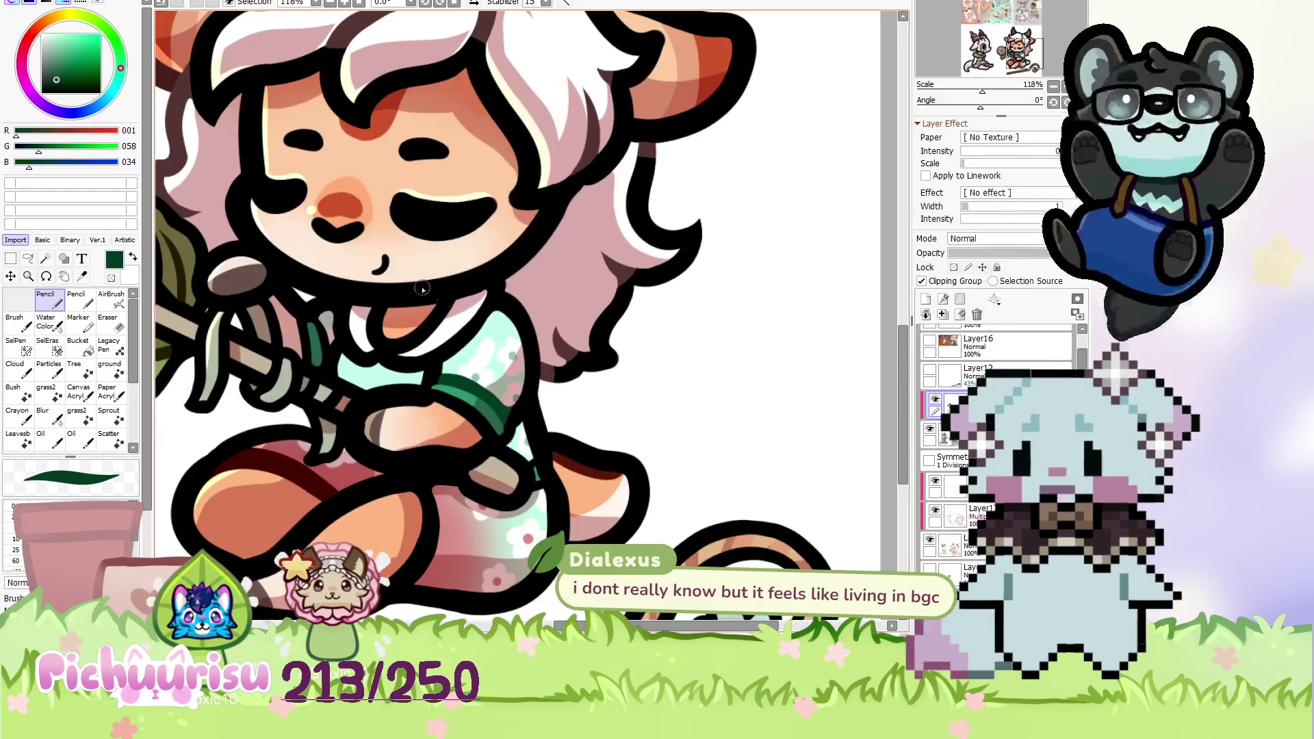
pyautogui.scroll(5, 312, 322)
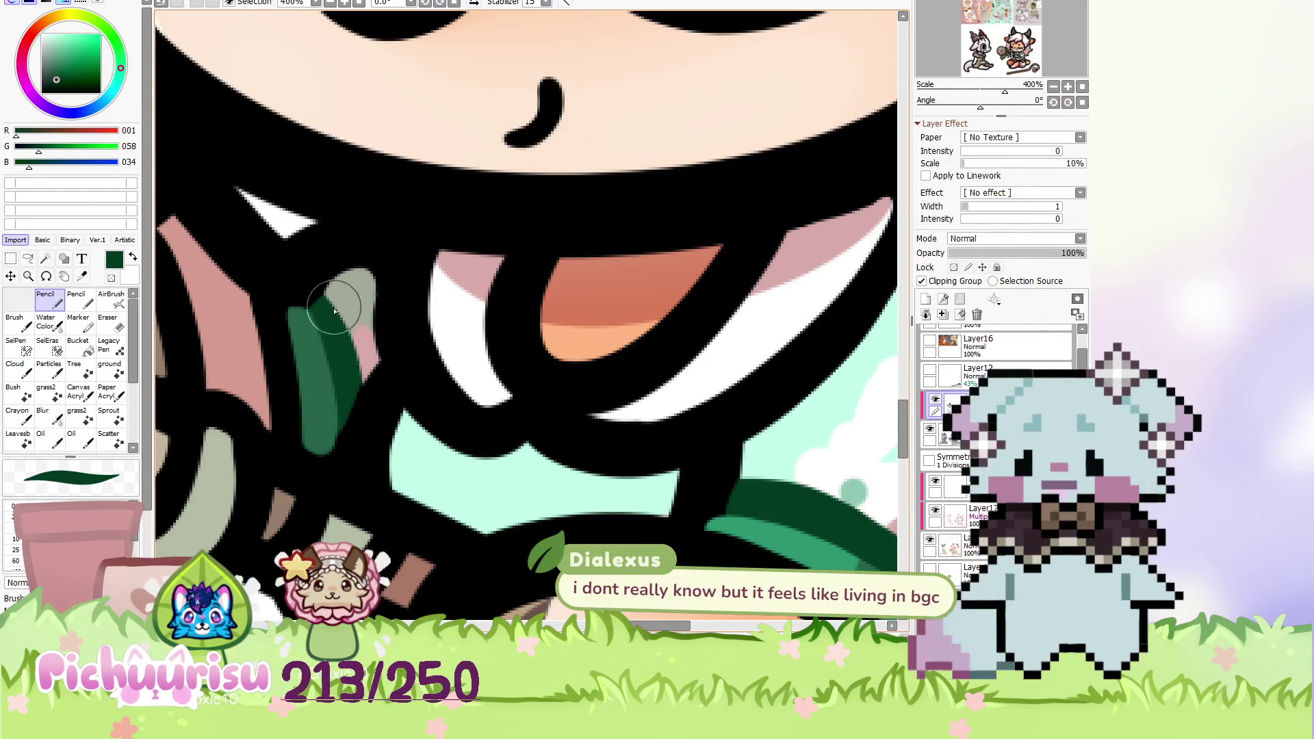
pyautogui.scroll(-3, 331, 310)
pyautogui.scroll(-5, 315, 271)
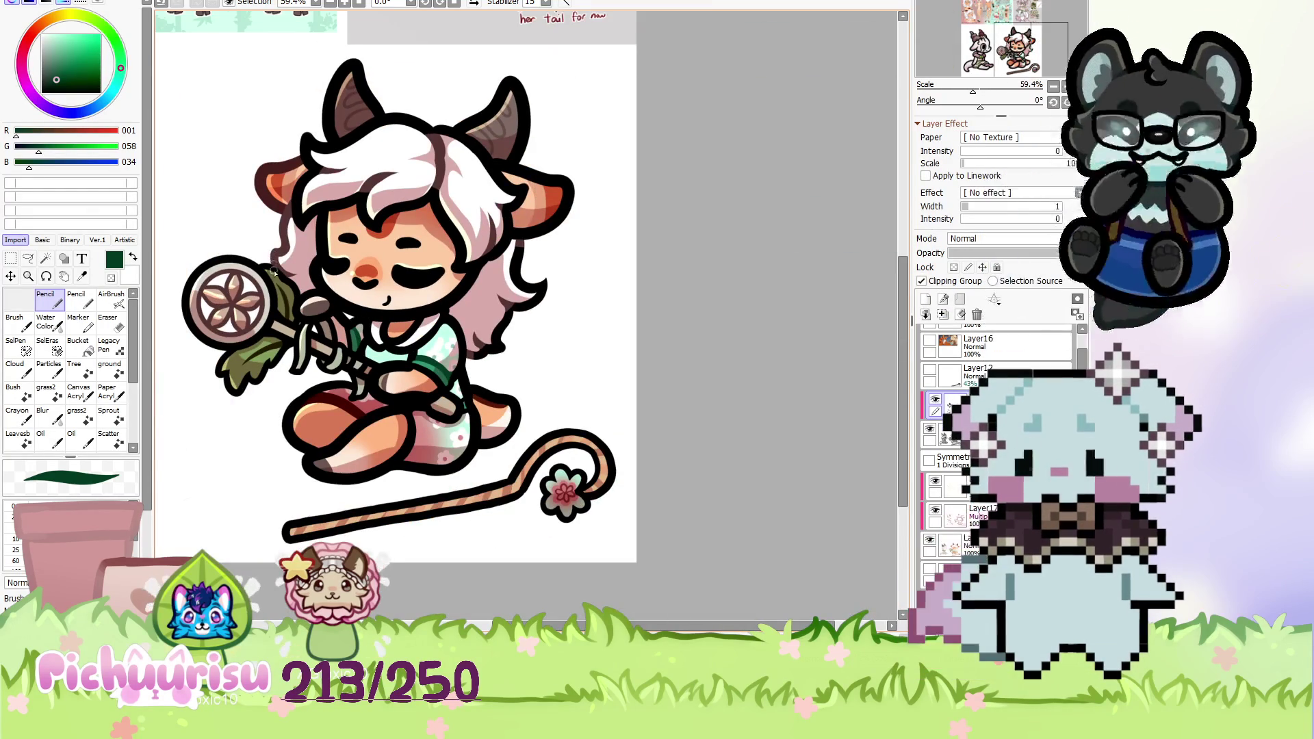
pyautogui.scroll(-1, 275, 267)
pyautogui.scroll(-1, 259, 302)
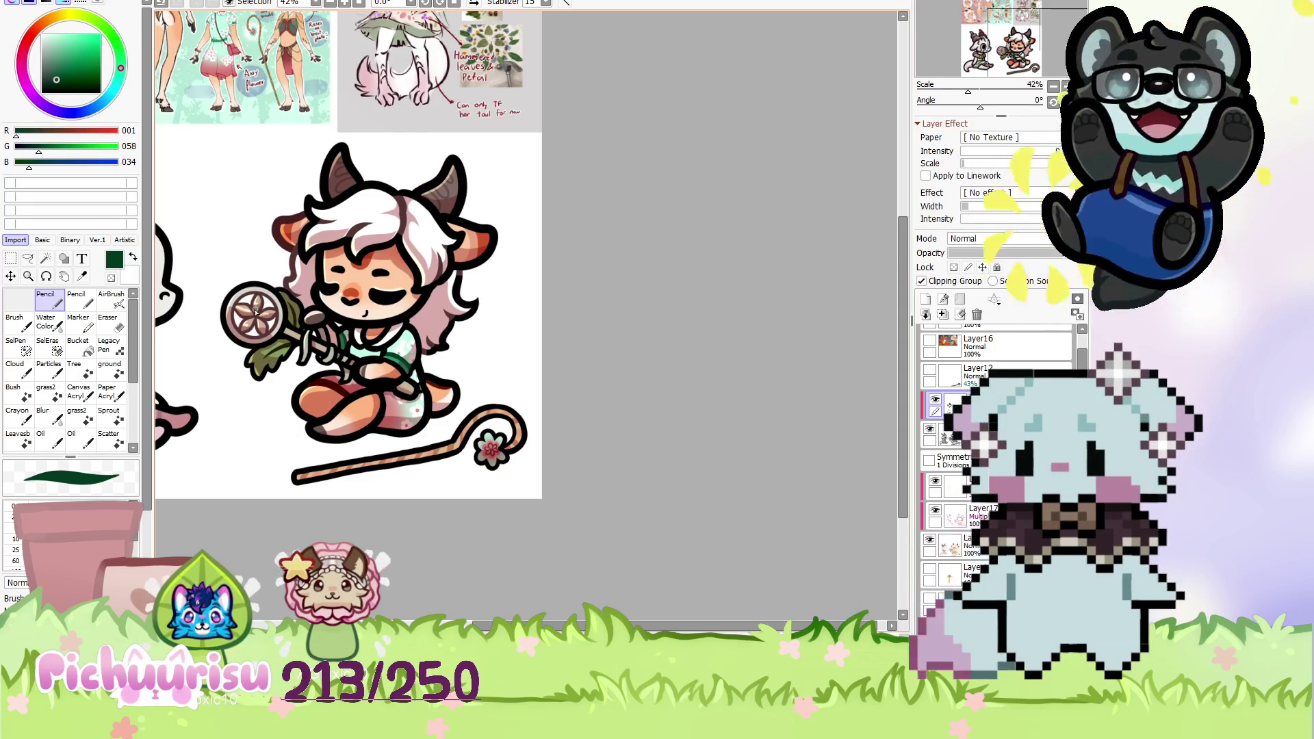
pyautogui.scroll(2, 241, 334)
pyautogui.scroll(5, 241, 335)
pyautogui.scroll(4, 329, 322)
pyautogui.keyDown('alt'); pyautogui.click(350, 317); pyautogui.keyUp('alt')
pyautogui.scroll(1, 354, 283)
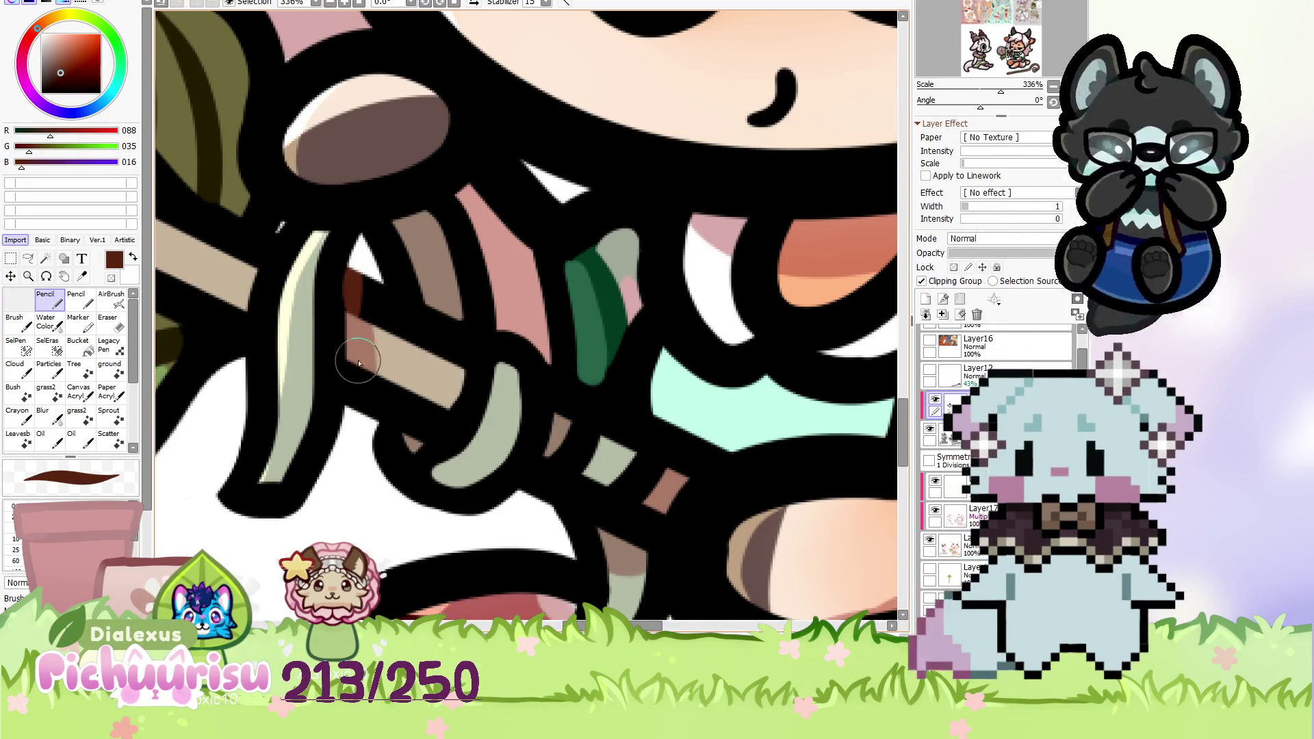
# Paint a dark brown shadow along the staff's curved shaft.
pyautogui.scroll(-4, 359, 374)
pyautogui.scroll(5, 461, 378)
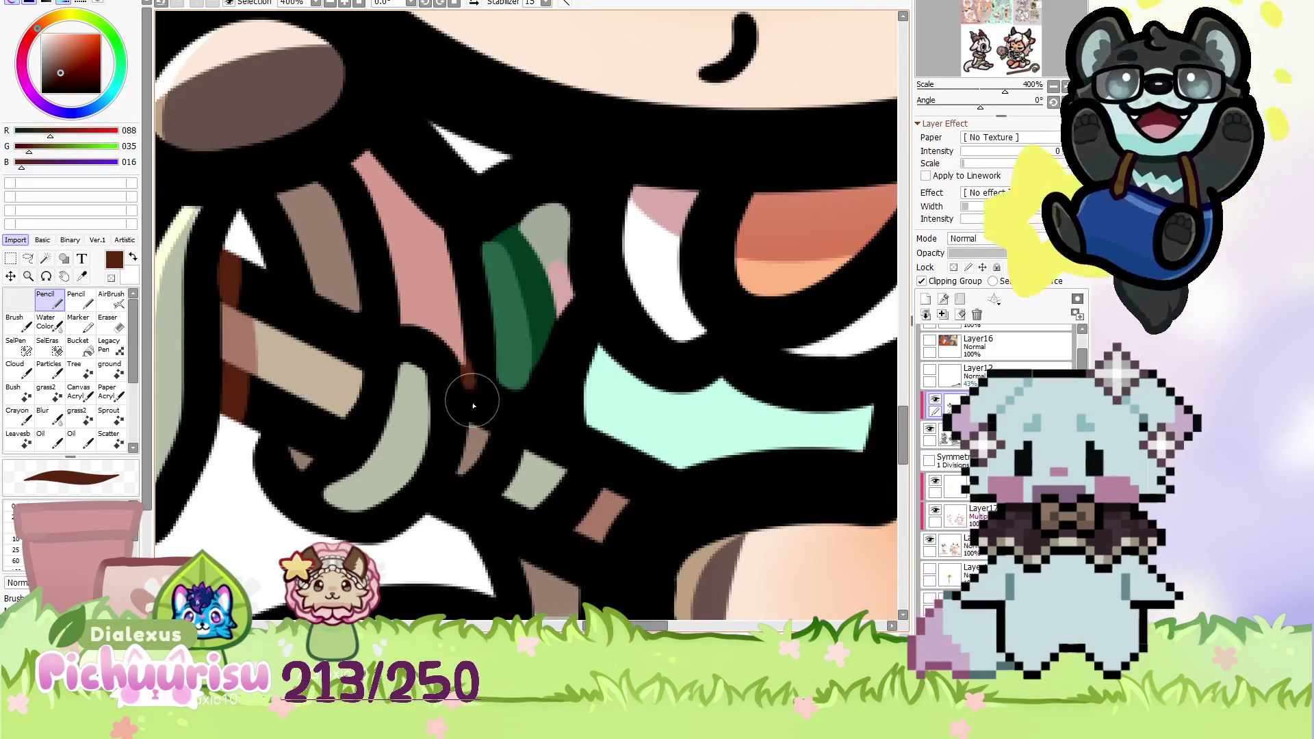
pyautogui.moveTo(470, 381); pyautogui.dragTo(419, 537)
pyautogui.keyDown('alt'); pyautogui.click(504, 430); pyautogui.keyUp('alt')
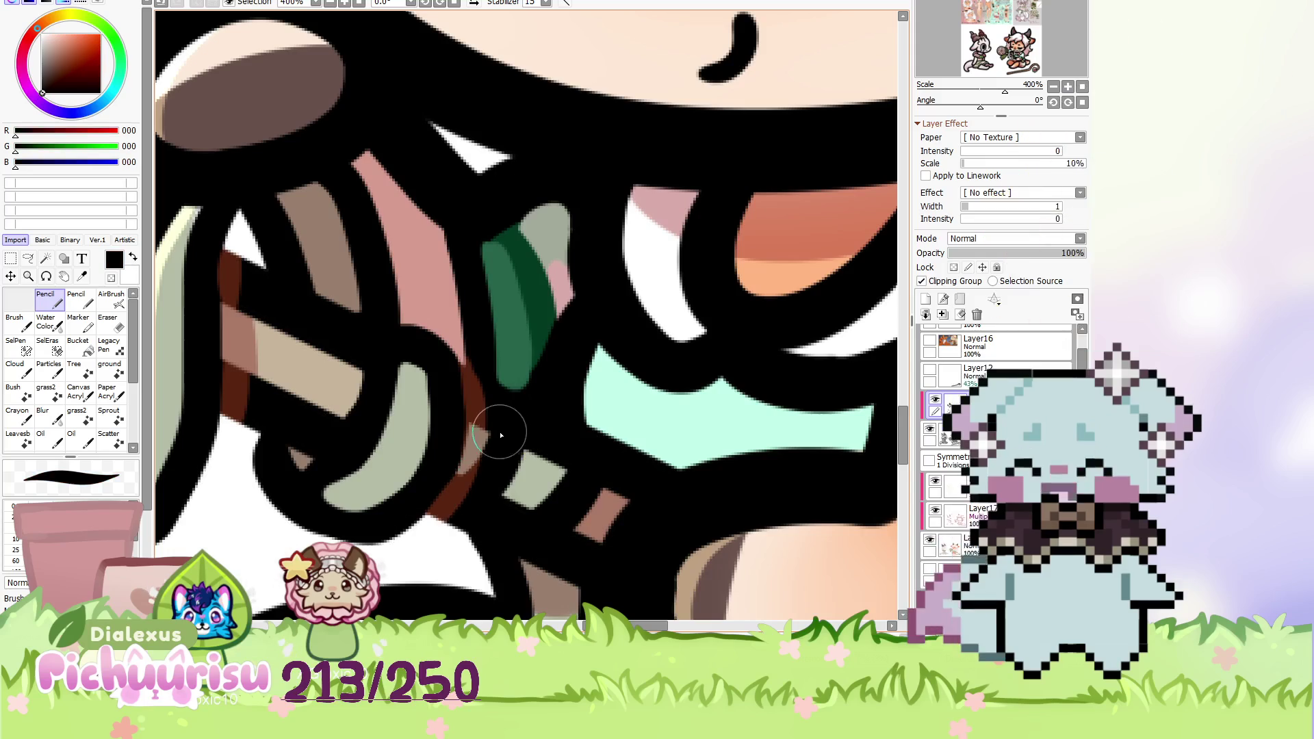
pyautogui.keyDown('alt'); pyautogui.click(453, 498); pyautogui.keyUp('alt')
# Redraw the dark brown stroke where the hand grips the staff, then resample black.
pyautogui.scroll(-6, 431, 452)
pyautogui.scroll(3, 408, 409)
pyautogui.scroll(4, 408, 409)
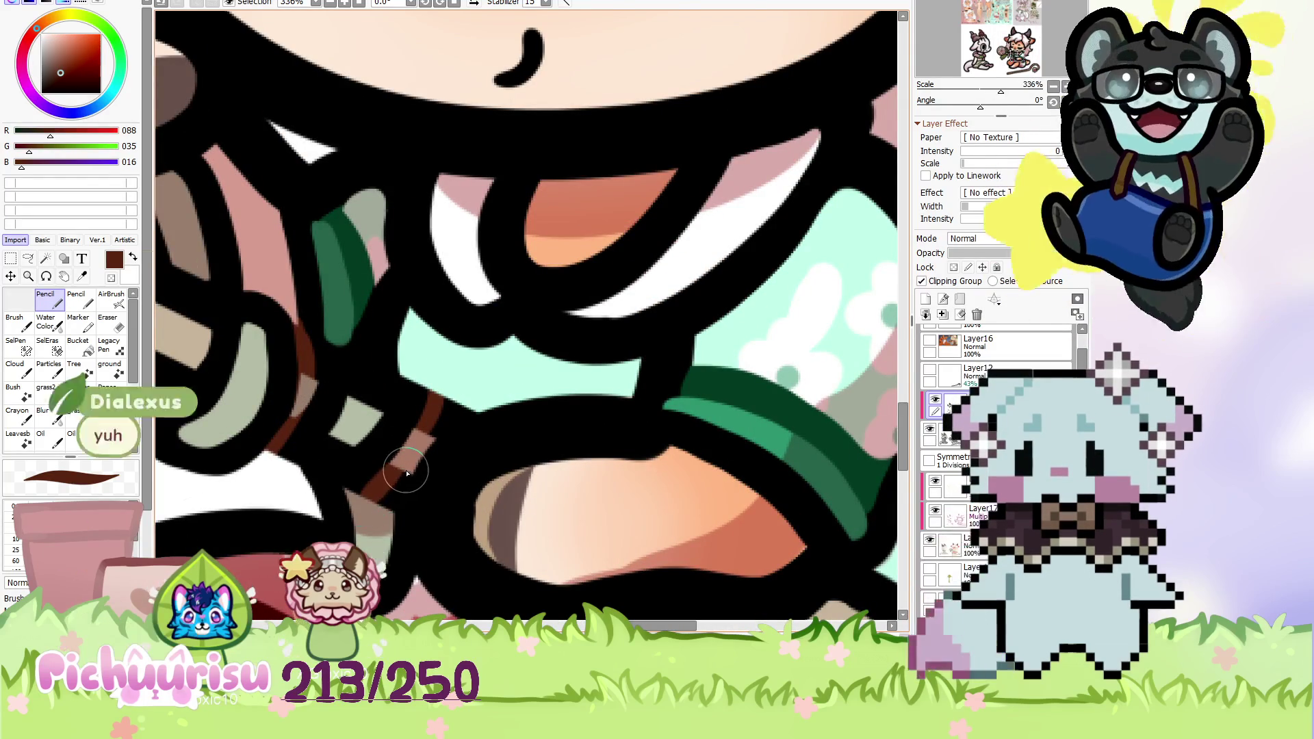
pyautogui.scroll(-3, 403, 479)
pyautogui.scroll(-4, 337, 377)
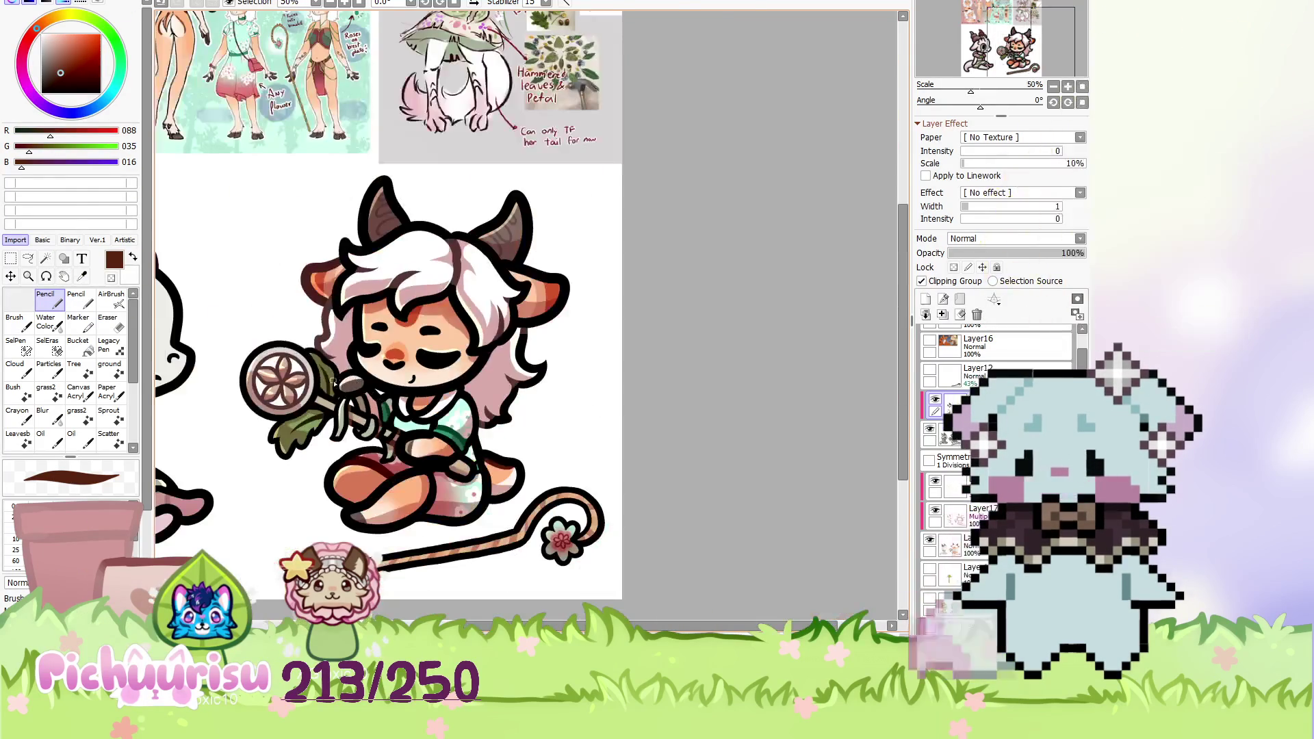
pyautogui.scroll(7, 321, 407)
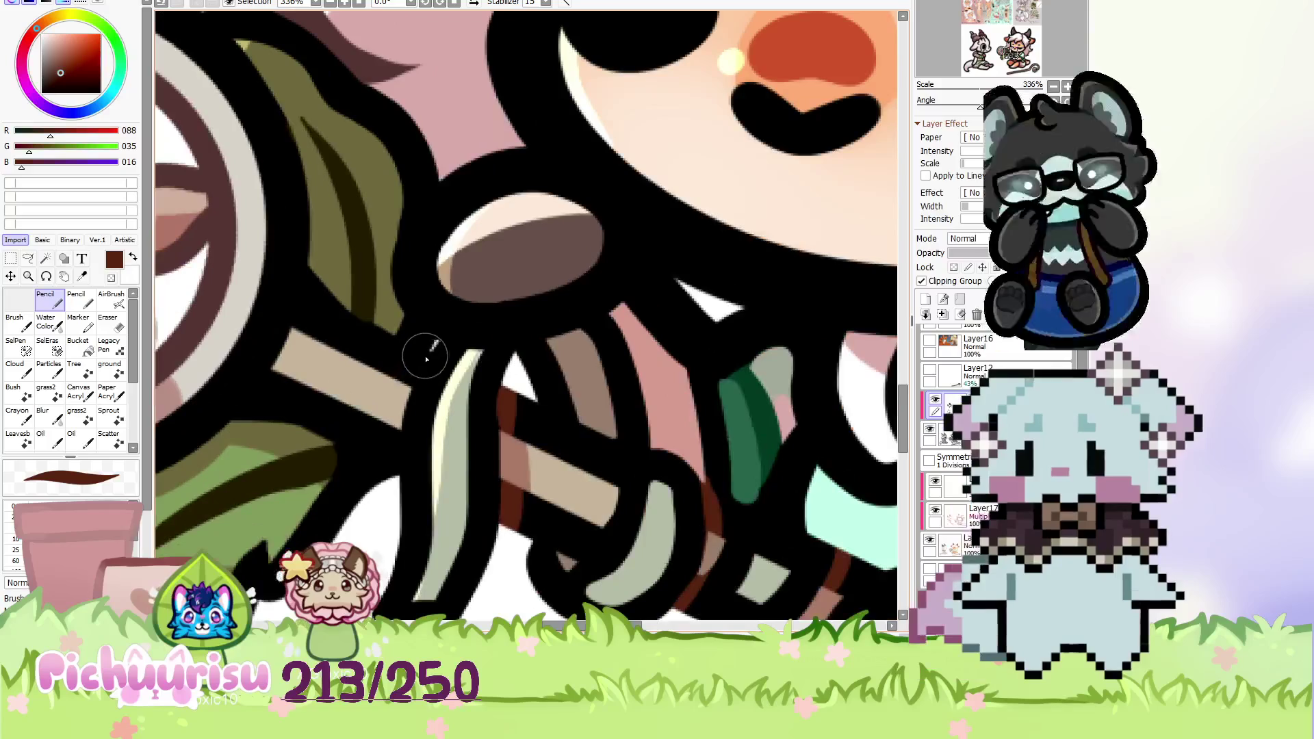
pyautogui.moveTo(416, 397); pyautogui.dragTo(394, 431)
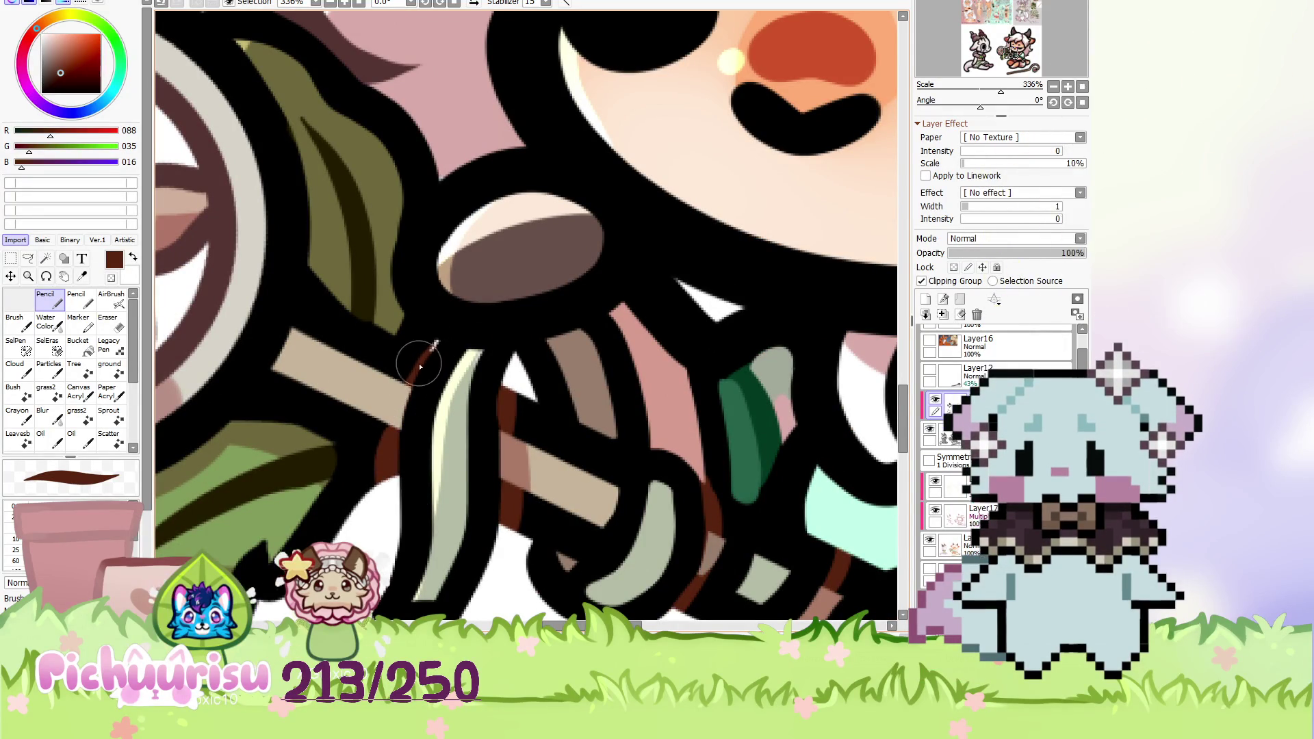
pyautogui.keyDown('alt'); pyautogui.click(376, 440); pyautogui.keyUp('alt')
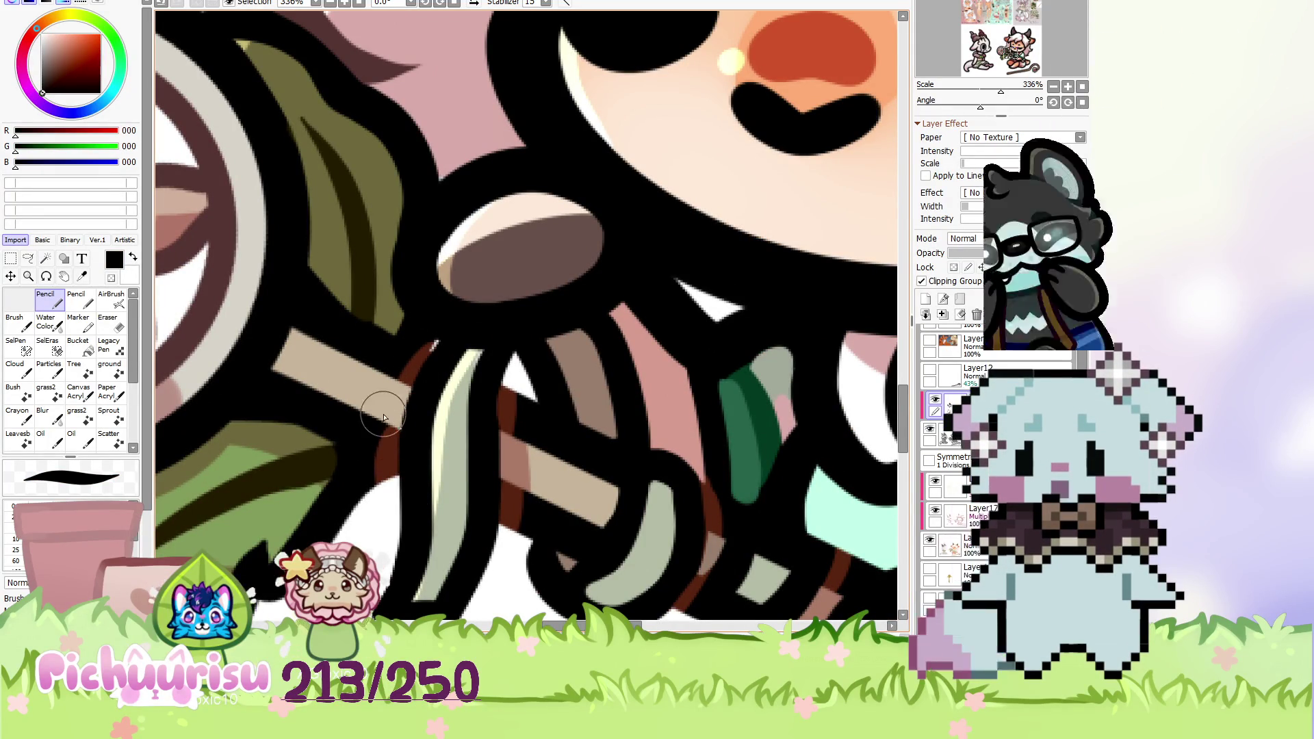
pyautogui.keyDown('alt'); pyautogui.click(387, 453); pyautogui.keyUp('alt')
pyautogui.keyDown('alt'); pyautogui.click(385, 499); pyautogui.keyUp('alt')
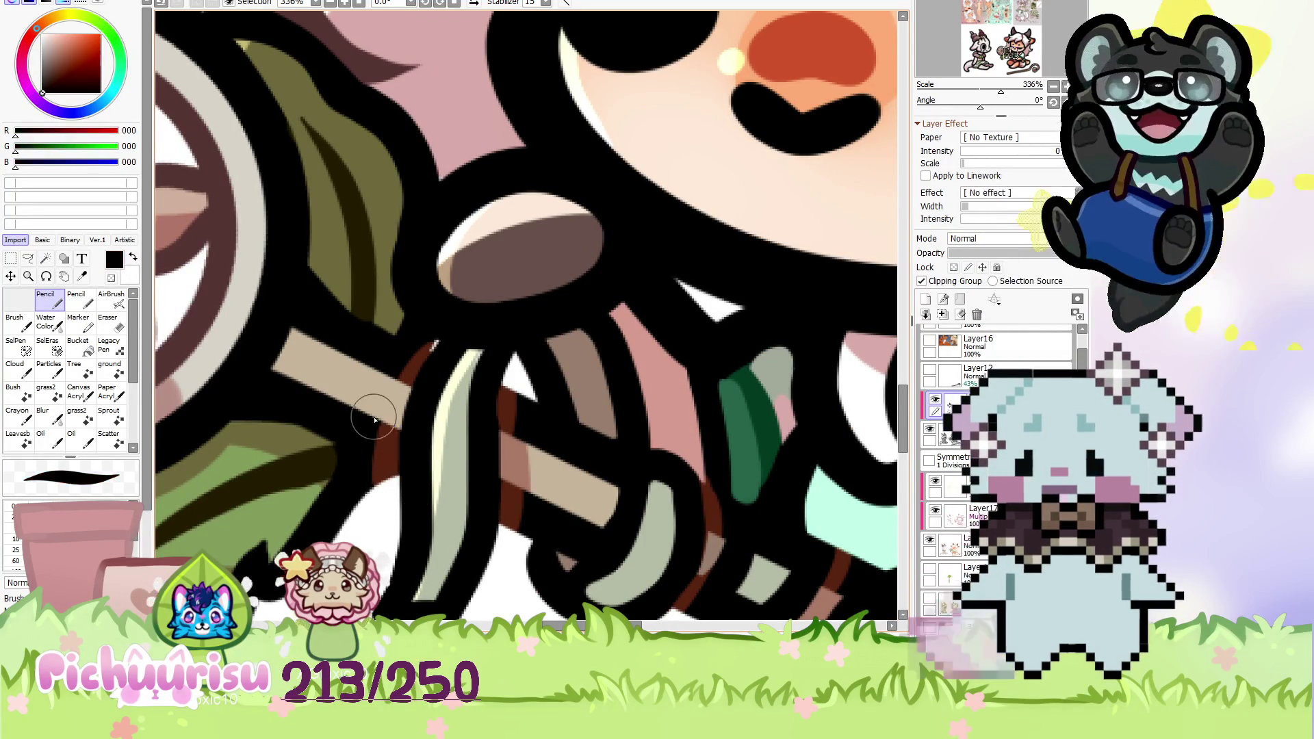
pyautogui.scroll(-6, 369, 424)
pyautogui.scroll(-6, 358, 359)
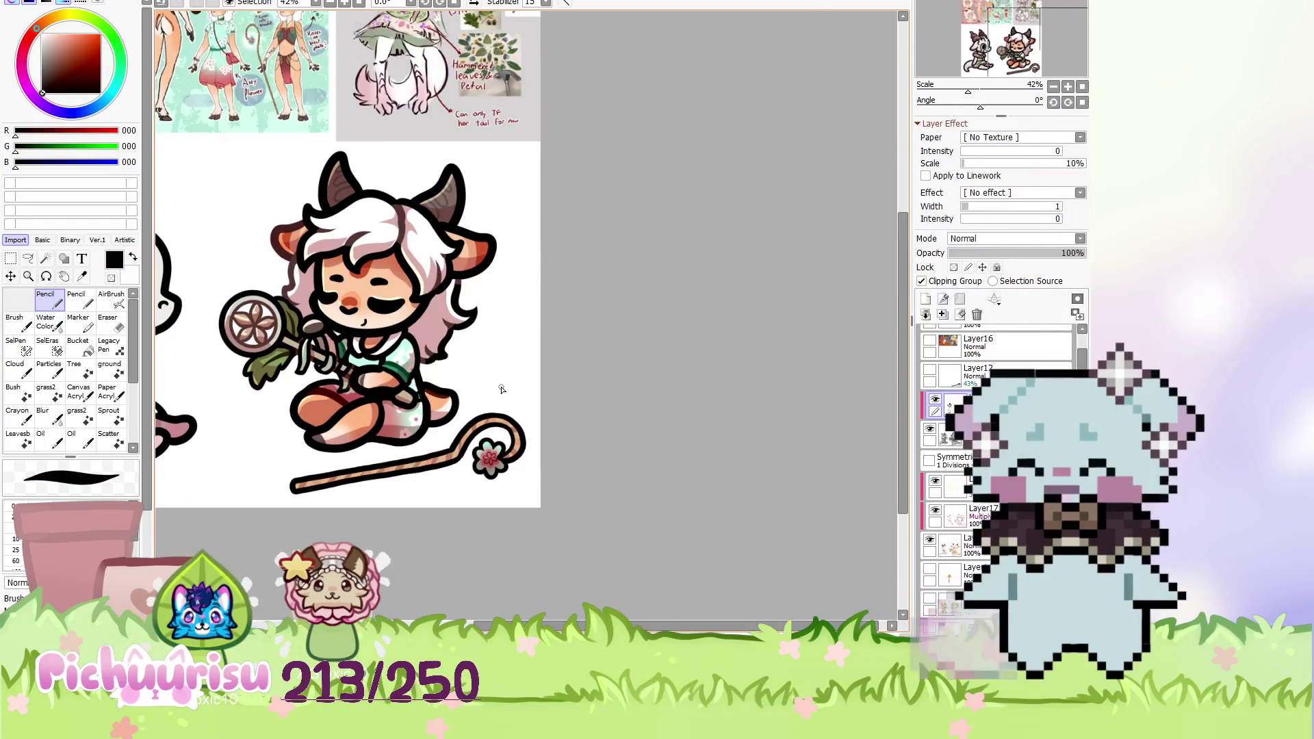
# Sample the dark red and thicken the cord beneath the girl's chin.
pyautogui.scroll(-2, 506, 388)
pyautogui.scroll(4, 379, 429)
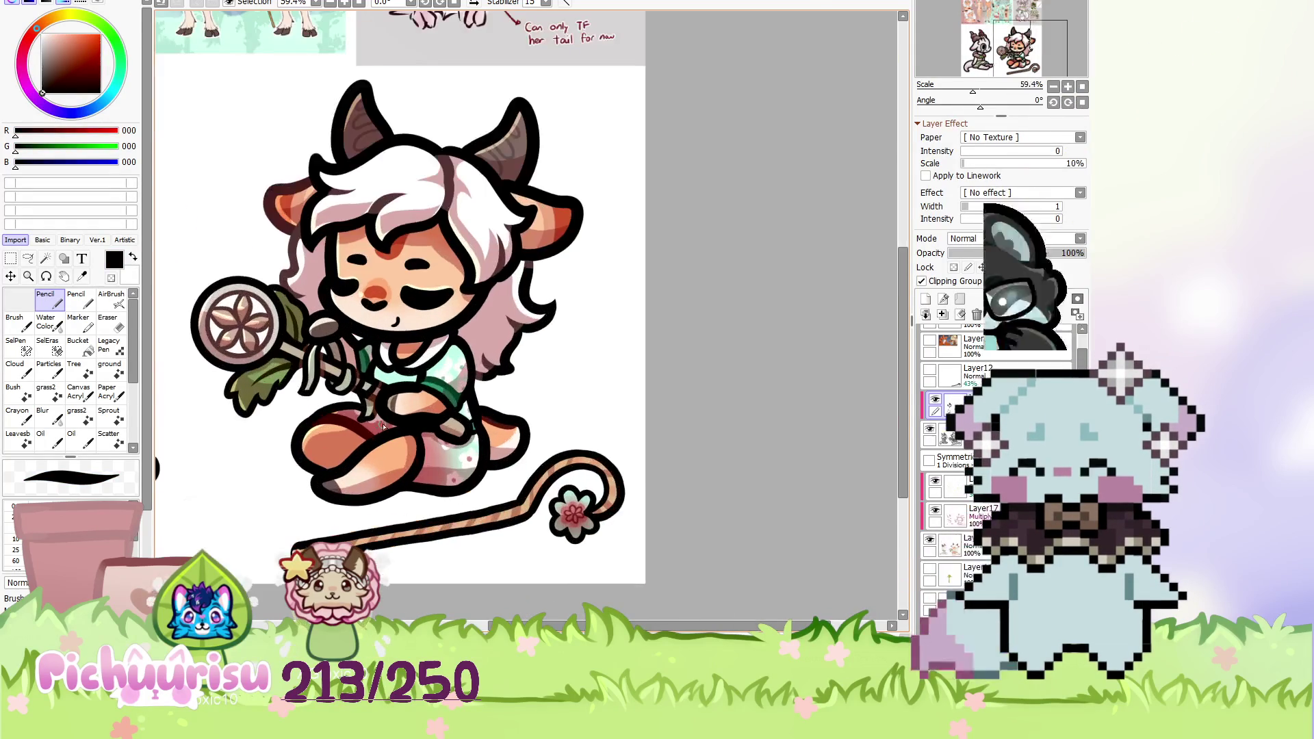
pyautogui.keyDown('alt'); pyautogui.click(347, 425); pyautogui.keyUp('alt')
pyautogui.scroll(6, 347, 425)
pyautogui.scroll(2, 376, 395)
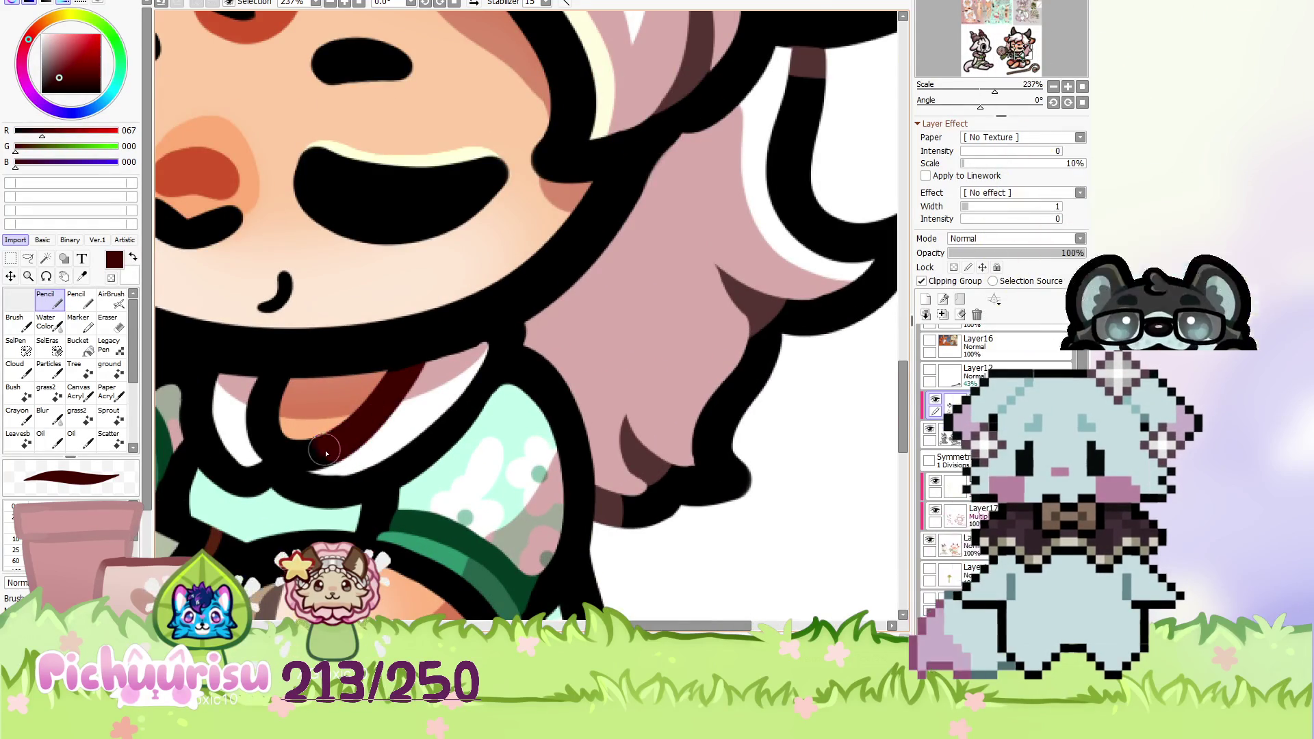
pyautogui.scroll(-4, 327, 438)
pyautogui.scroll(4, 272, 405)
pyautogui.scroll(3, 265, 383)
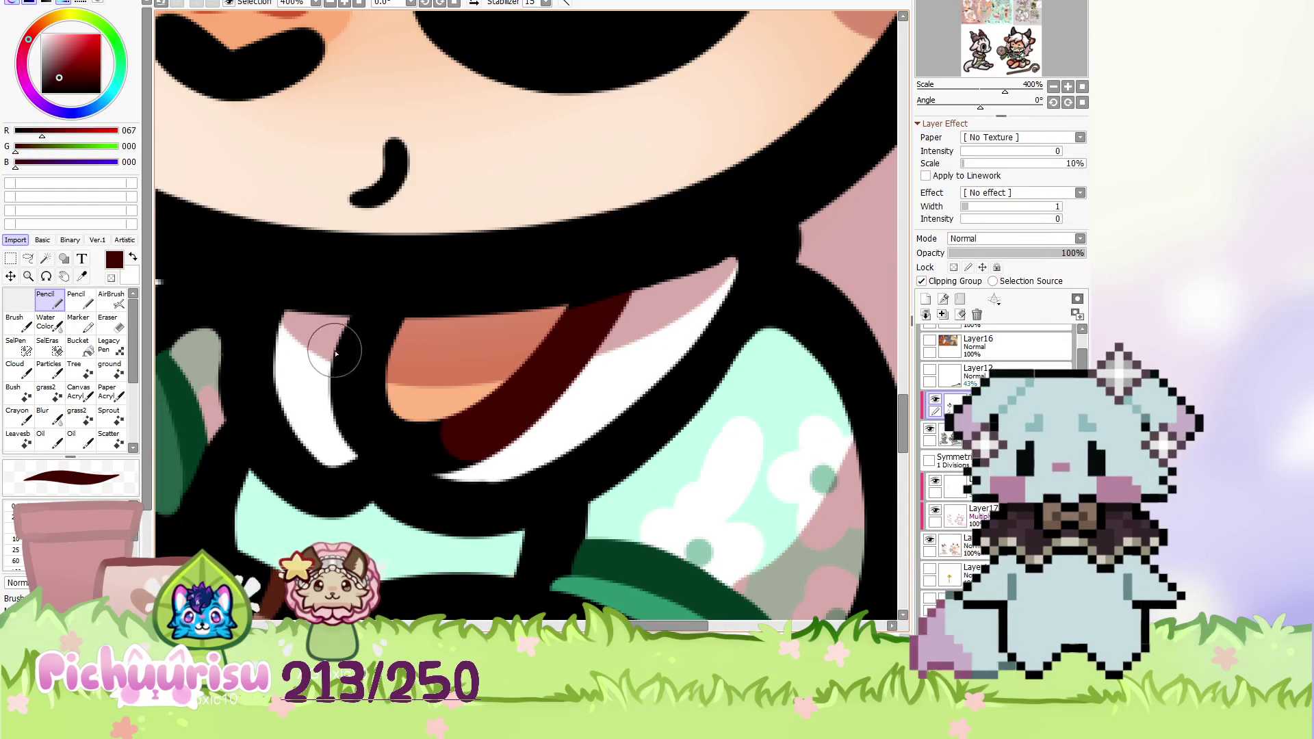
pyautogui.moveTo(373, 328)
pyautogui.mouseDown()
pyautogui.moveTo(373, 428)
pyautogui.moveTo(442, 461)
pyautogui.mouseUp()
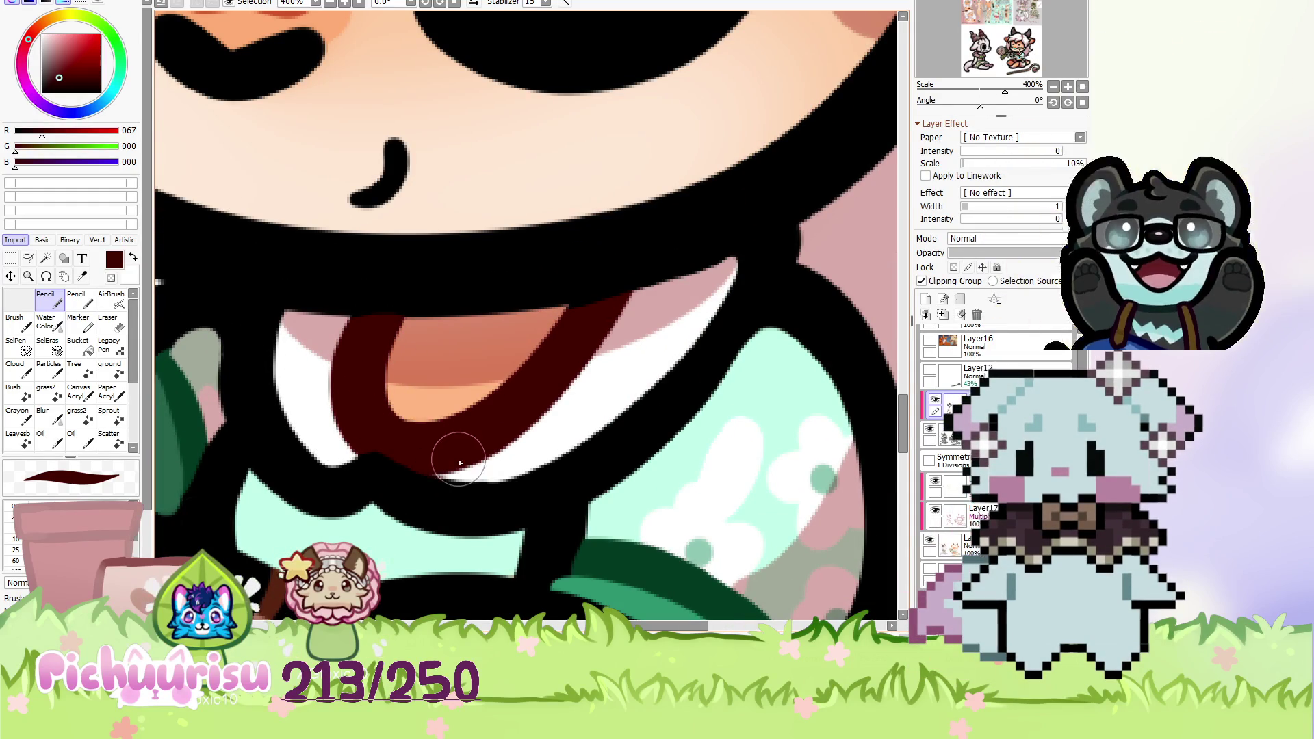
# Zoom back out and sample the black lineart, then the shirt's mint colour.
pyautogui.scroll(-3, 416, 449)
pyautogui.scroll(-2, 531, 362)
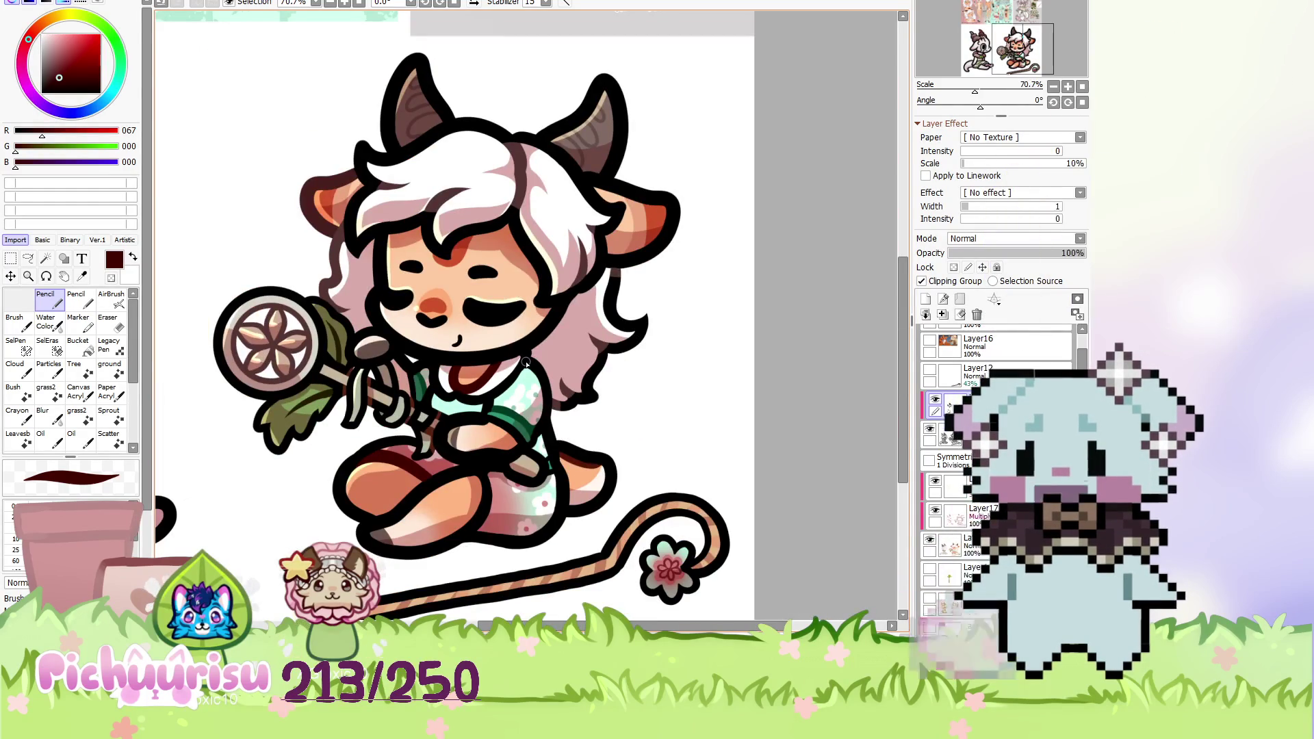
pyautogui.scroll(-5, 526, 364)
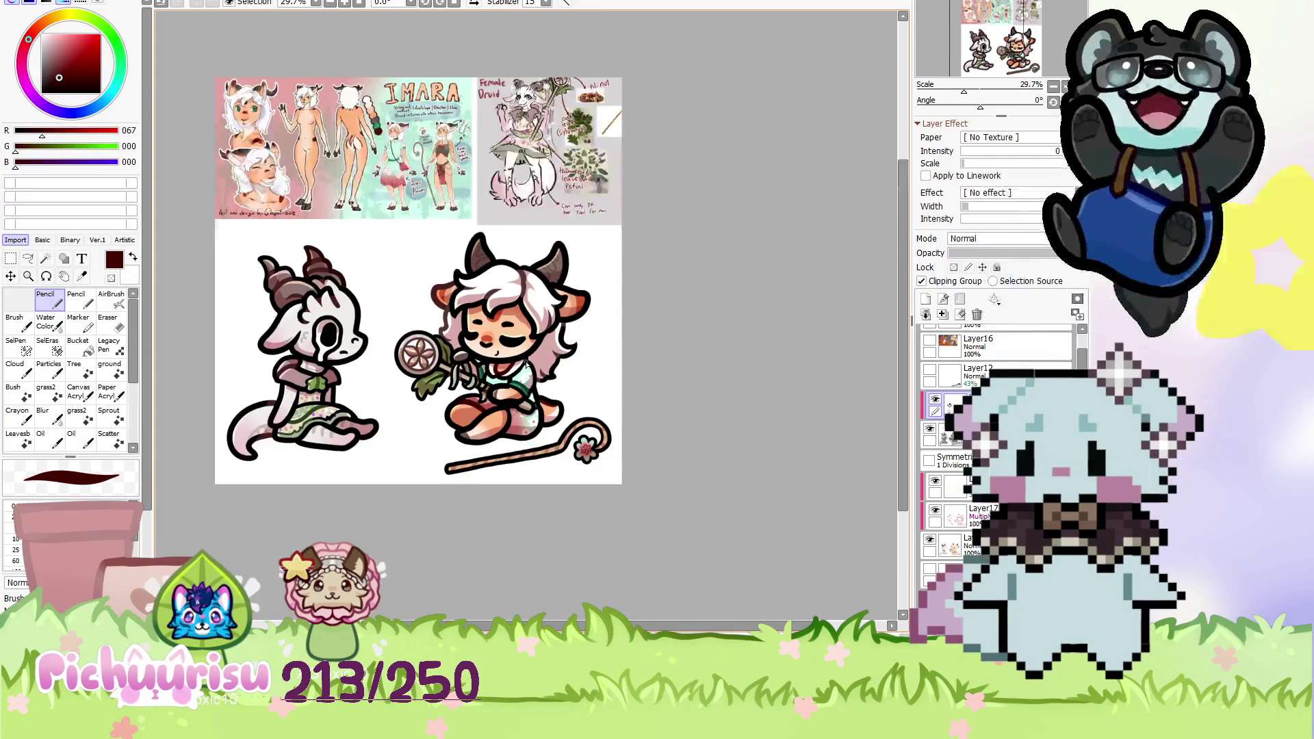
pyautogui.scroll(9, 526, 364)
pyautogui.scroll(2, 479, 377)
pyautogui.keyDown('alt'); pyautogui.click(441, 391); pyautogui.keyUp('alt')
pyautogui.keyDown('alt'); pyautogui.click(441, 391); pyautogui.keyUp('alt')
# Paint the strap green further up the stripe and darken its edge with deeper green.
pyautogui.keyDown('alt'); pyautogui.click(430, 371); pyautogui.keyUp('alt')
pyautogui.scroll(2, 430, 371)
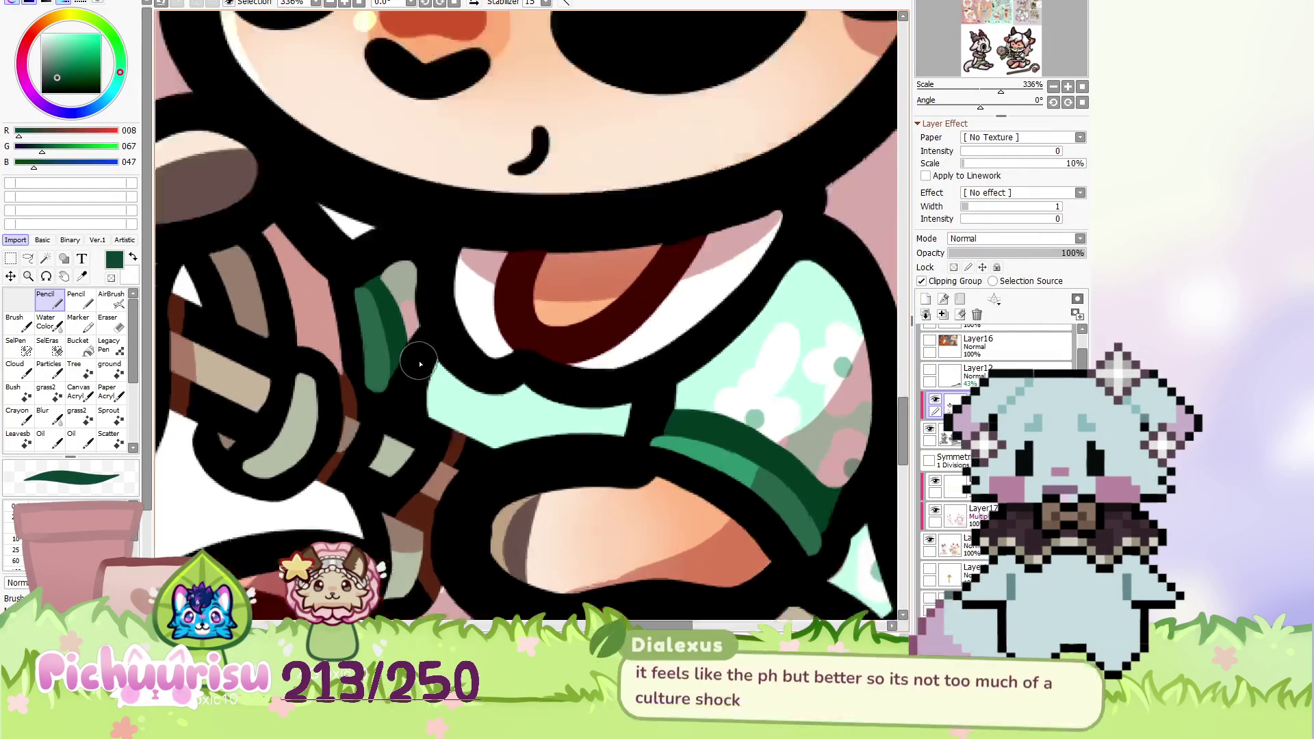
pyautogui.moveTo(430, 370)
pyautogui.mouseDown()
pyautogui.moveTo(431, 328)
pyautogui.moveTo(413, 350)
pyautogui.mouseUp()
pyautogui.keyDown('alt'); pyautogui.click(449, 372); pyautogui.keyUp('alt')
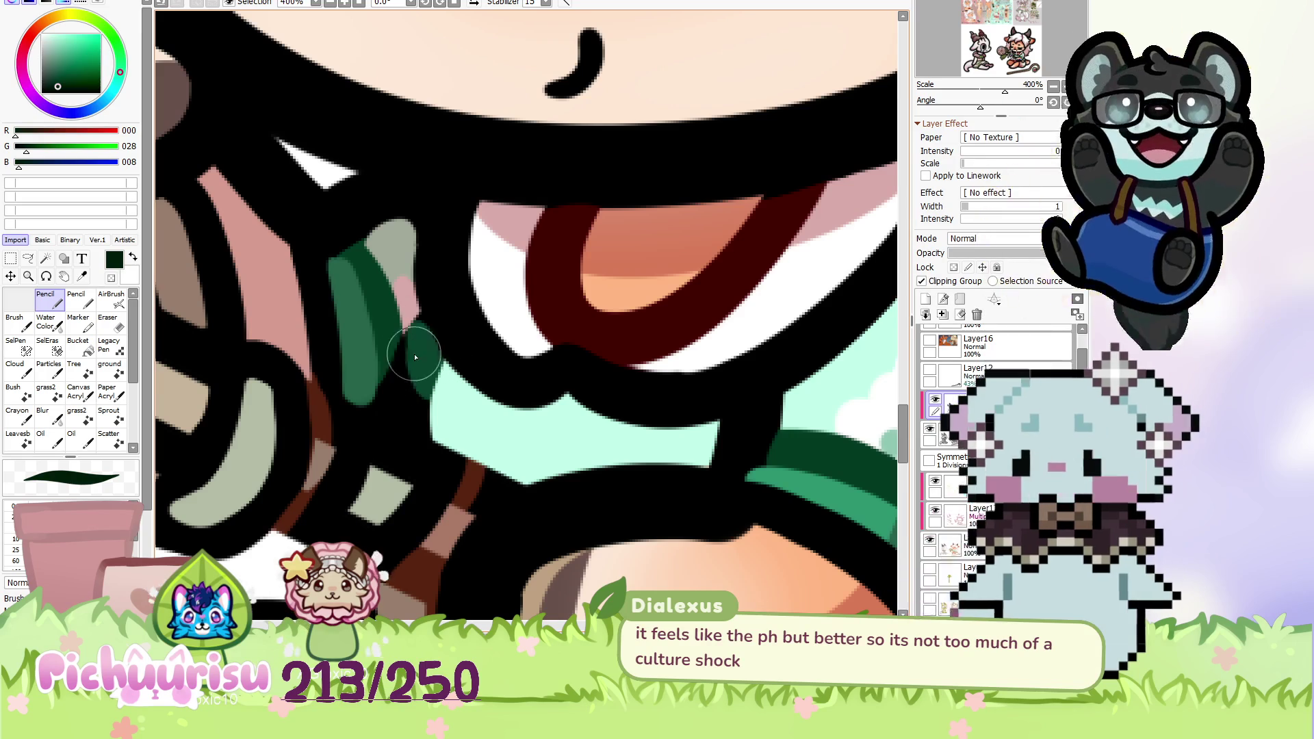
pyautogui.moveTo(417, 350)
pyautogui.mouseDown()
pyautogui.moveTo(394, 381)
pyautogui.moveTo(414, 338)
pyautogui.mouseUp()
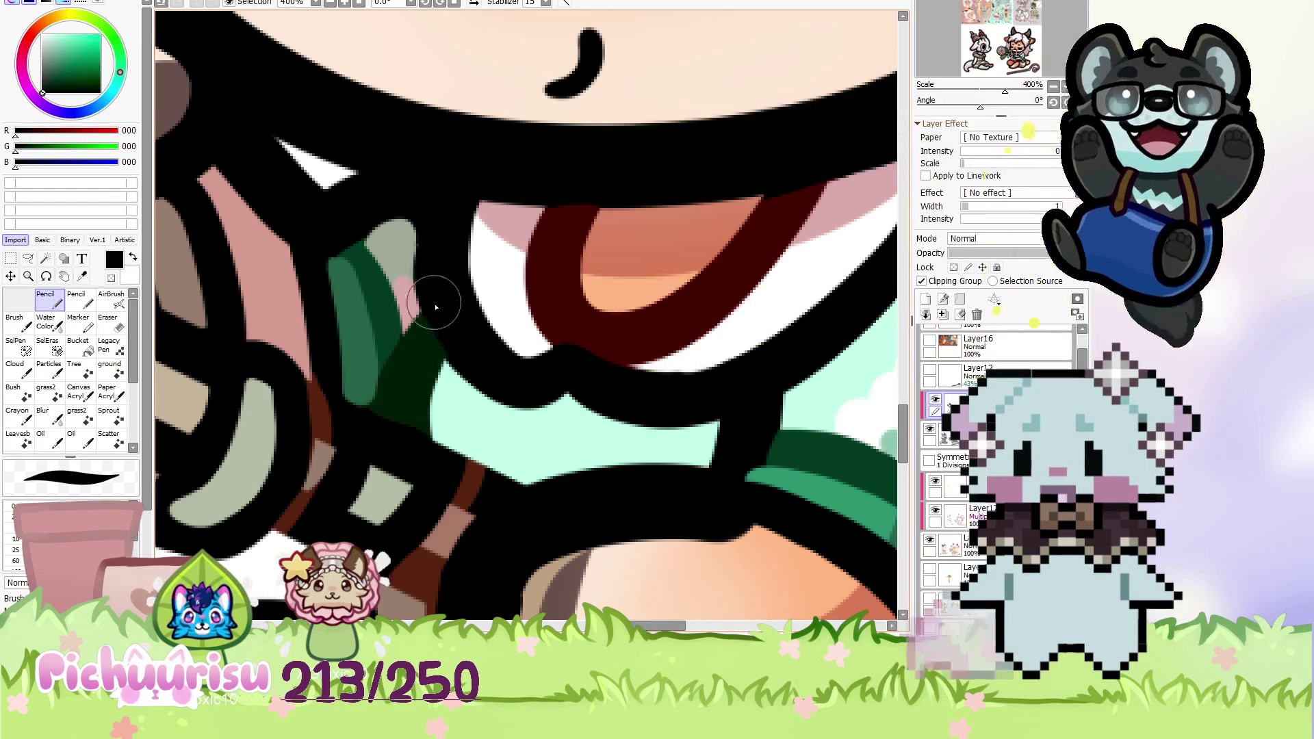
pyautogui.keyDown('alt'); pyautogui.click(403, 329); pyautogui.keyUp('alt')
pyautogui.scroll(-5, 457, 355)
pyautogui.scroll(-4, 456, 354)
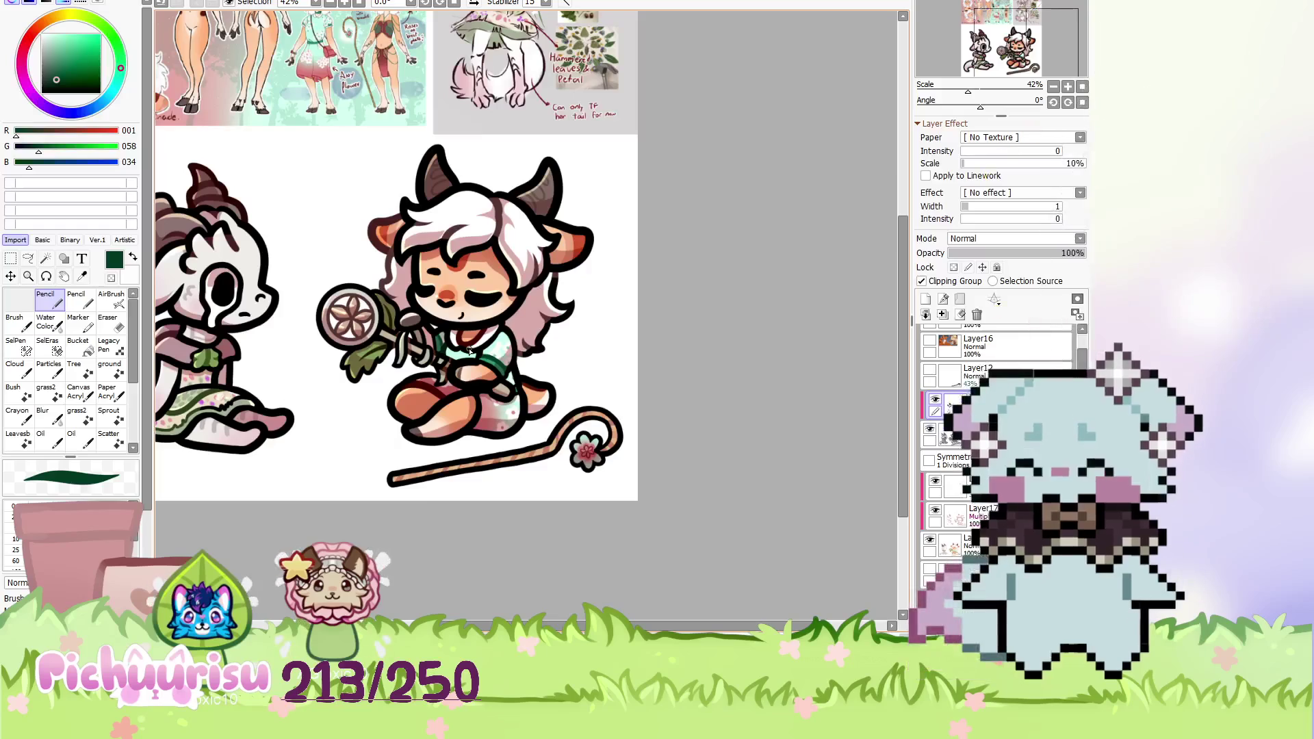
pyautogui.scroll(4, 470, 351)
pyautogui.scroll(3, 438, 370)
pyautogui.scroll(2, 402, 386)
pyautogui.keyDown('alt'); pyautogui.click(402, 387); pyautogui.keyUp('alt')
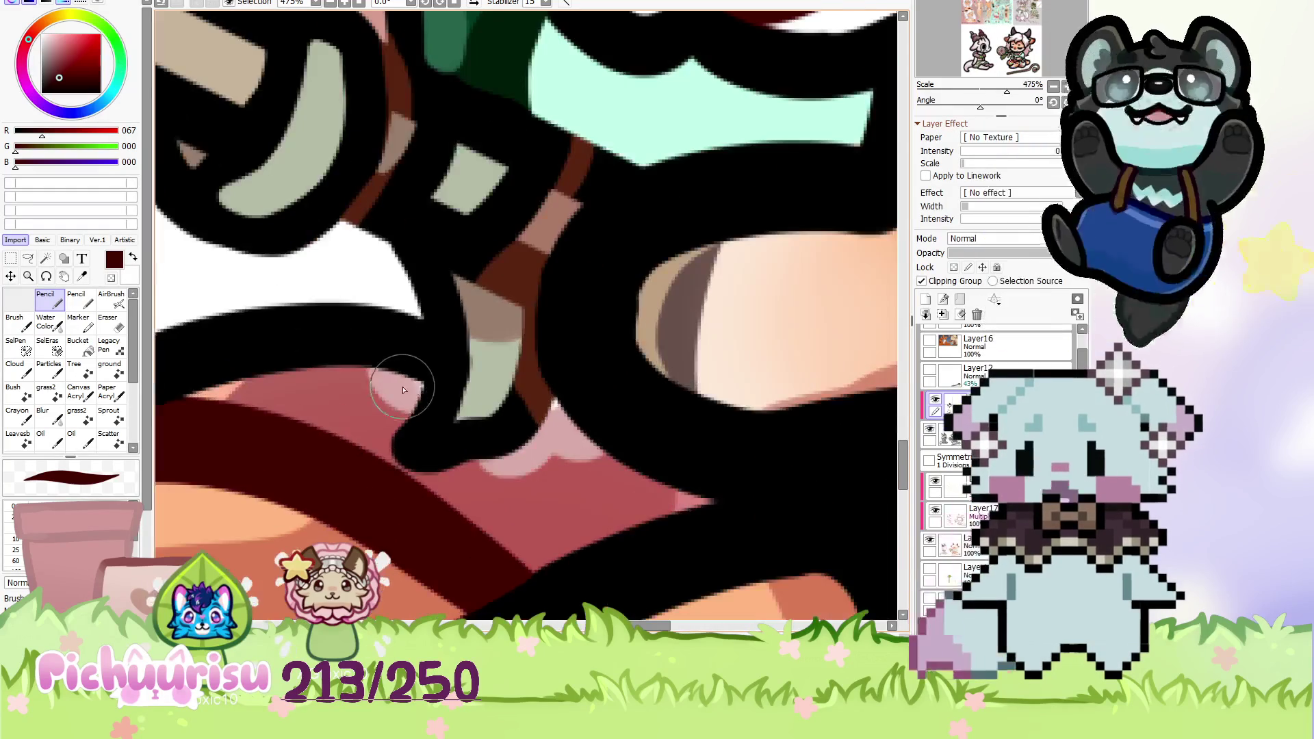
pyautogui.scroll(-3, 403, 315)
pyautogui.scroll(-3, 479, 328)
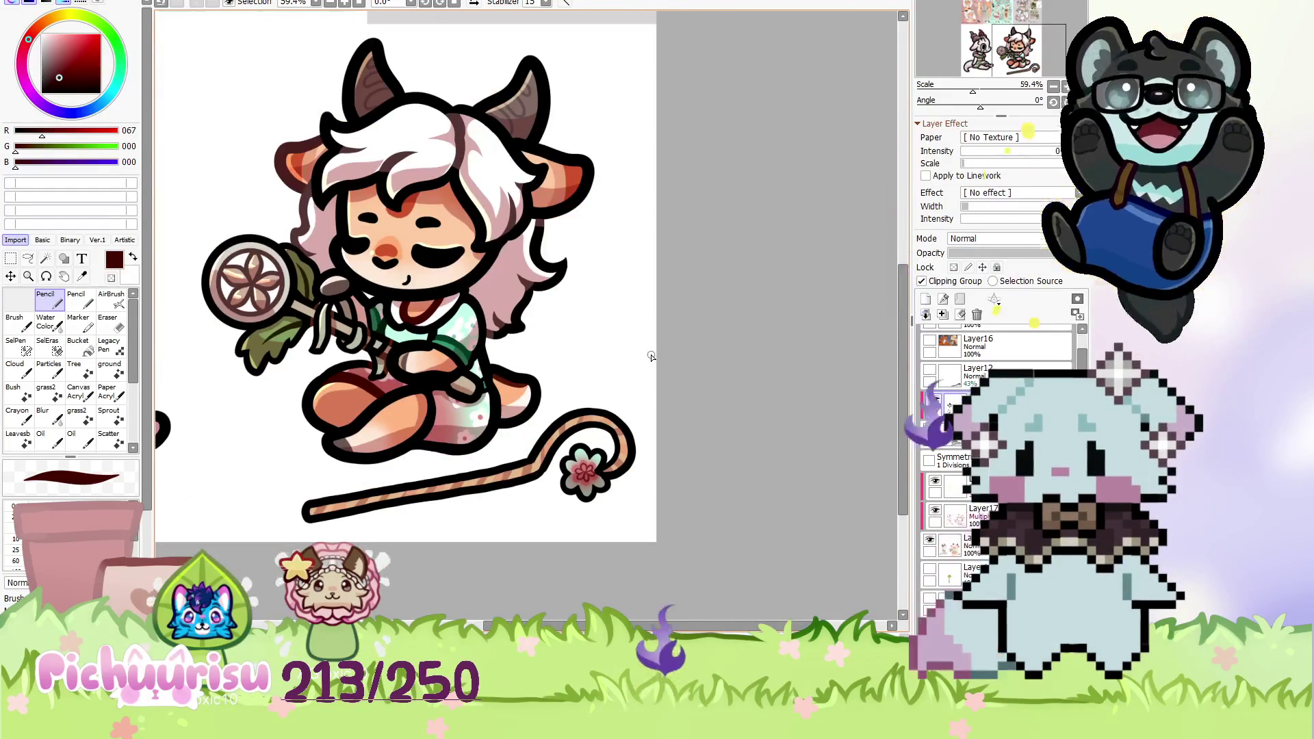
pyautogui.scroll(2, 548, 328)
pyautogui.scroll(-2, 479, 308)
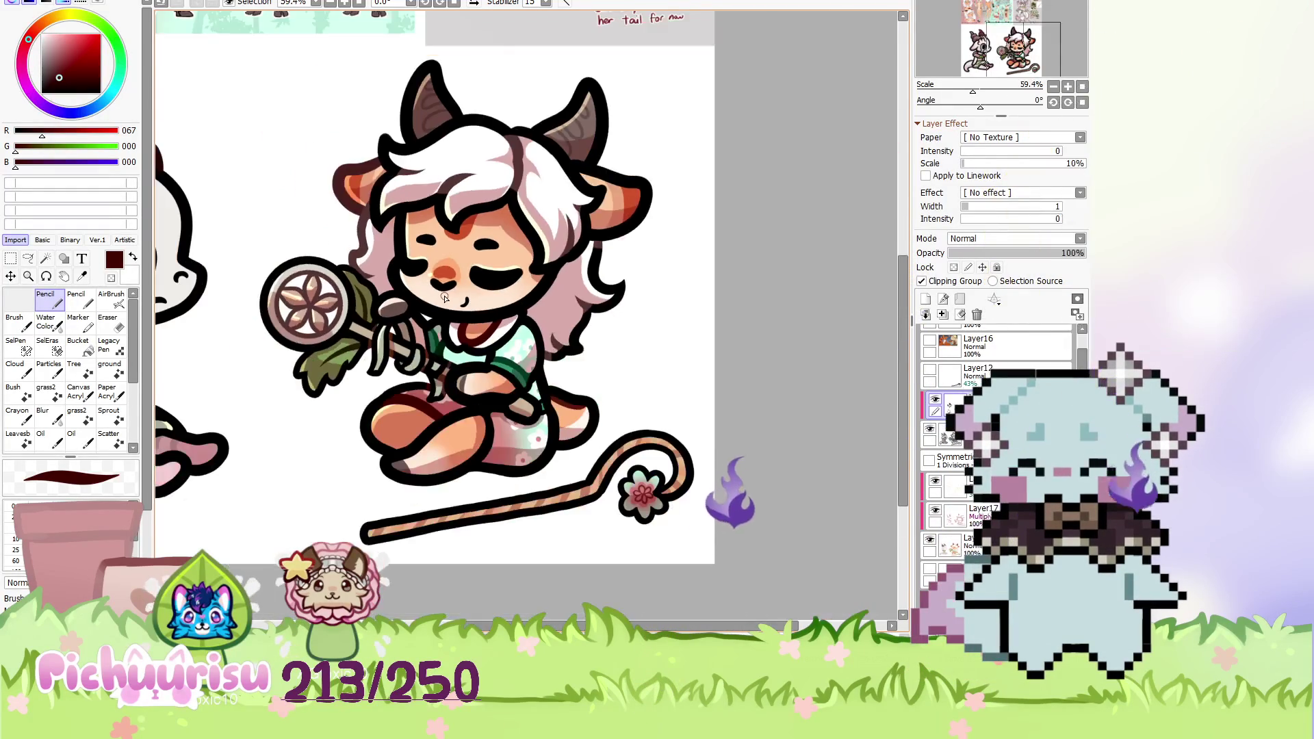
pyautogui.scroll(-3, 445, 298)
pyautogui.scroll(3, 445, 299)
pyautogui.scroll(3, 362, 349)
pyautogui.keyDown('alt'); pyautogui.click(279, 401); pyautogui.keyUp('alt')
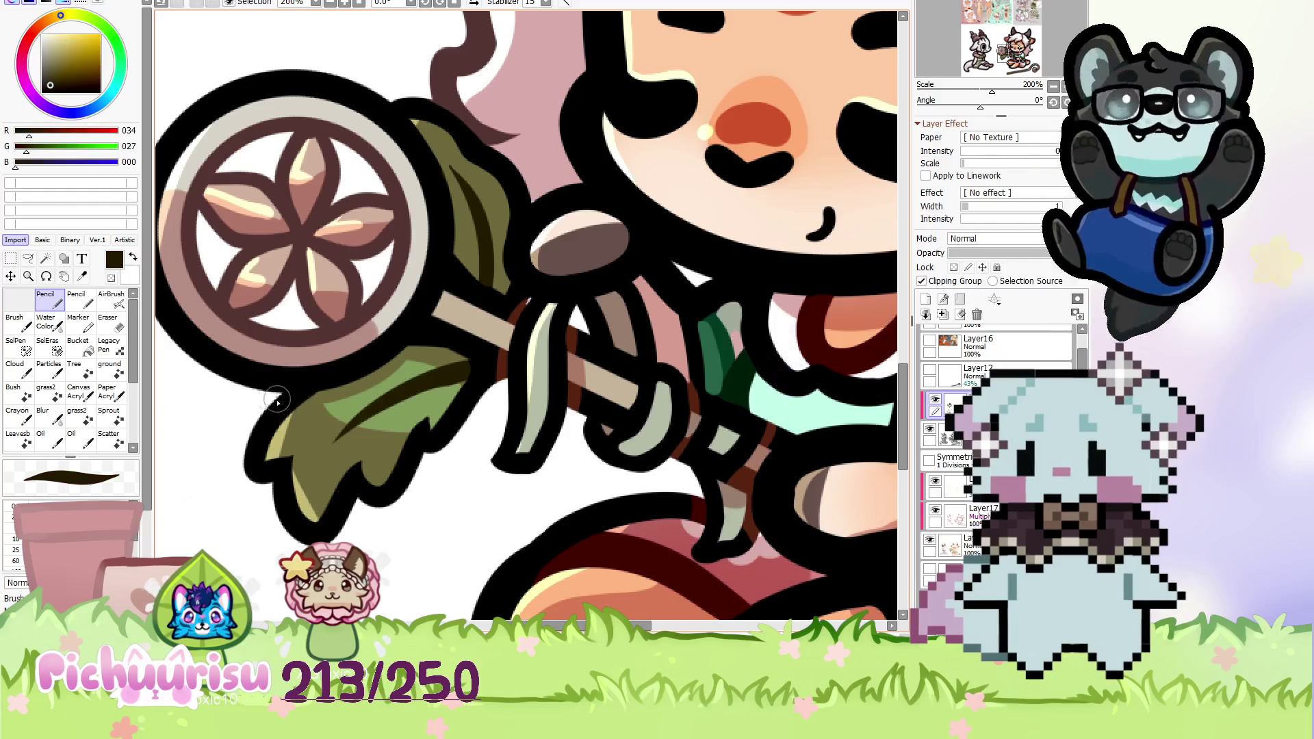
pyautogui.scroll(-3, 323, 397)
pyautogui.scroll(4, 338, 273)
pyautogui.scroll(1, 279, 199)
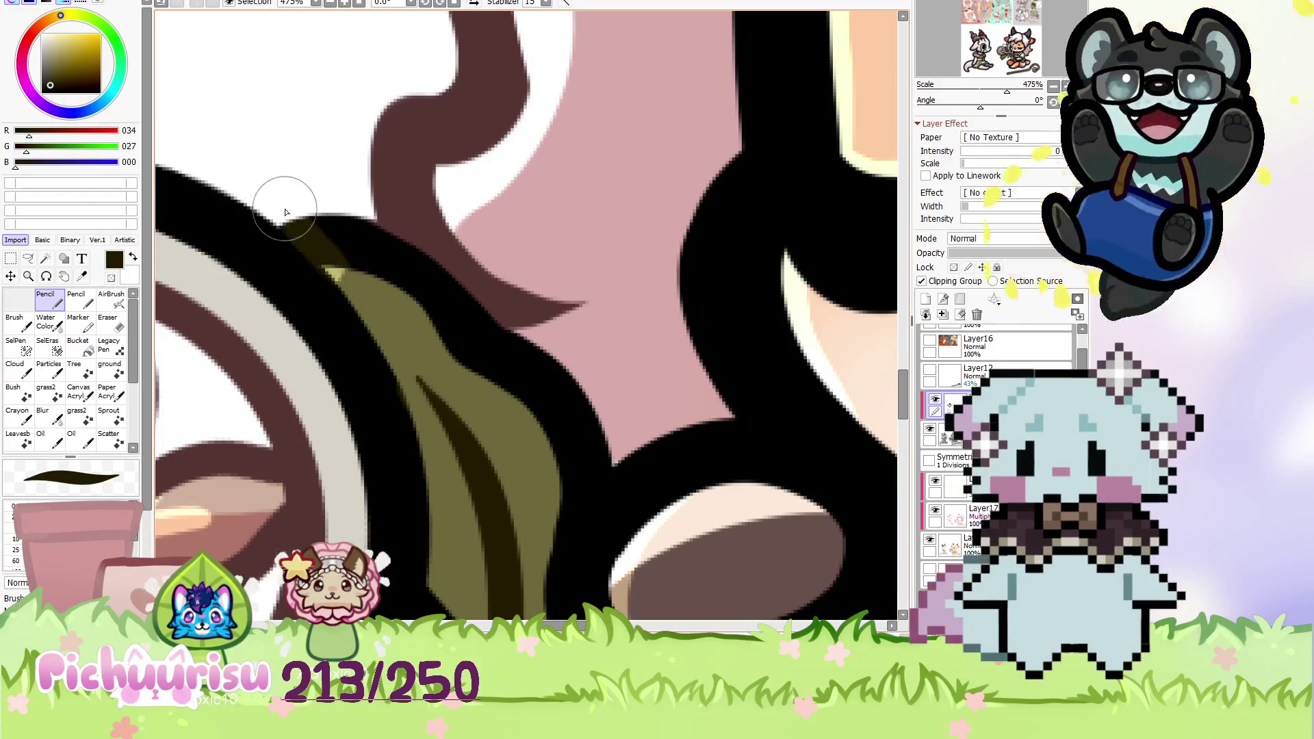
pyautogui.keyDown('alt'); pyautogui.click(358, 274); pyautogui.keyUp('alt')
pyautogui.scroll(-2, 302, 272)
pyautogui.scroll(-2, 294, 267)
pyautogui.scroll(-2, 252, 353)
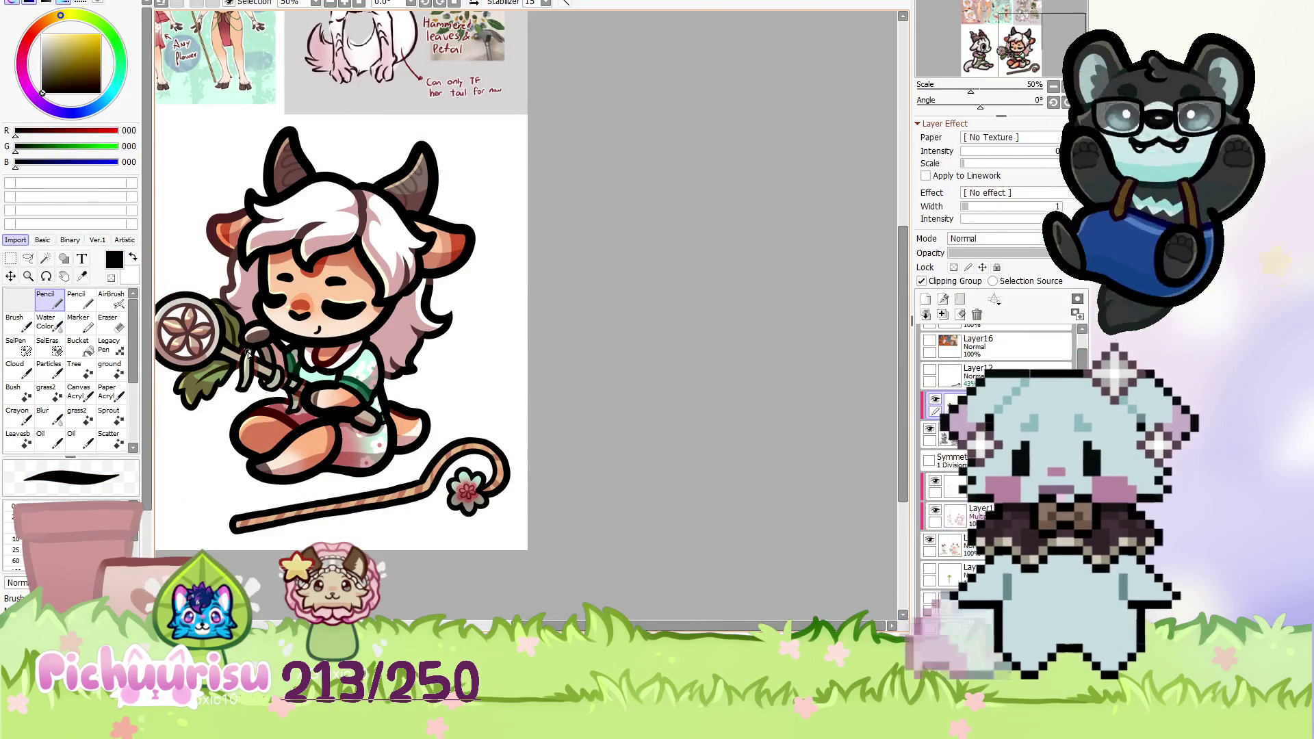
pyautogui.scroll(-3, 542, 425)
# Pick an orange-brown from the reference sheet and paint it inside the girl's mouth.
pyautogui.scroll(-3, 539, 426)
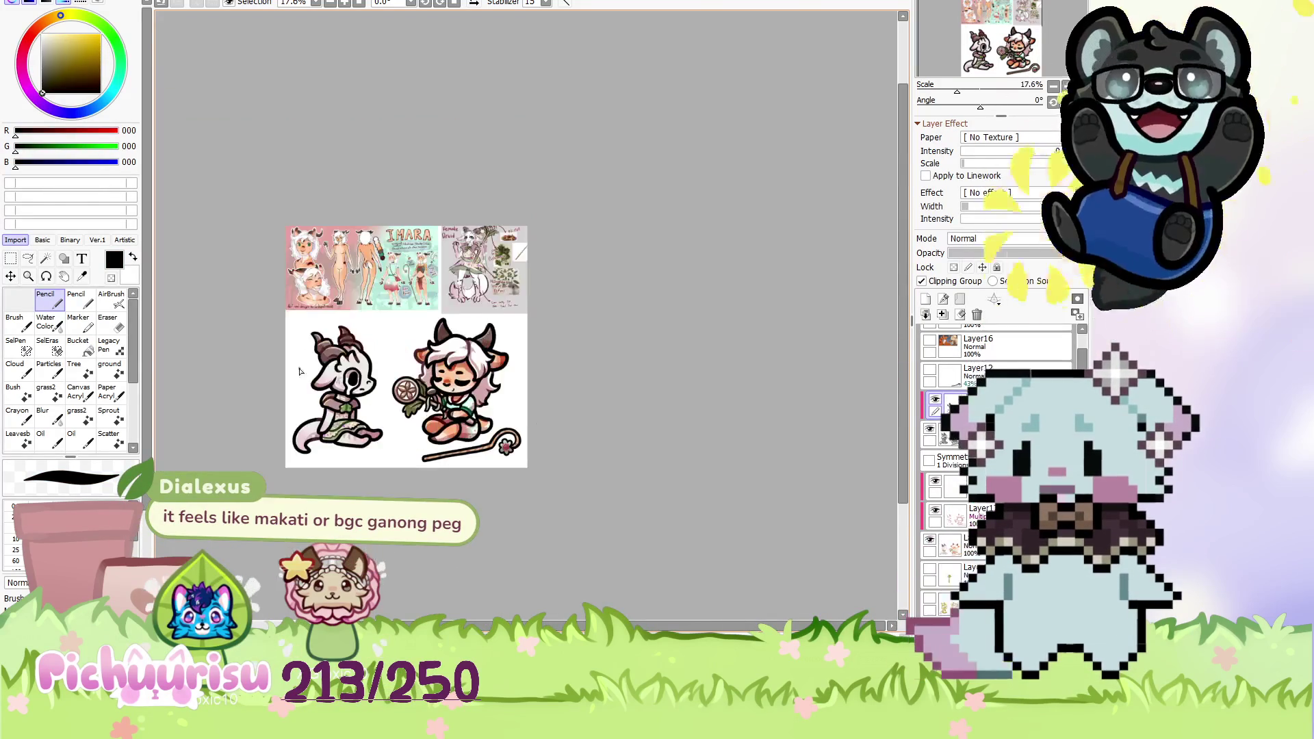
pyautogui.scroll(5, 293, 262)
pyautogui.scroll(3, 293, 262)
pyautogui.keyDown('alt'); pyautogui.click(289, 322); pyautogui.keyUp('alt')
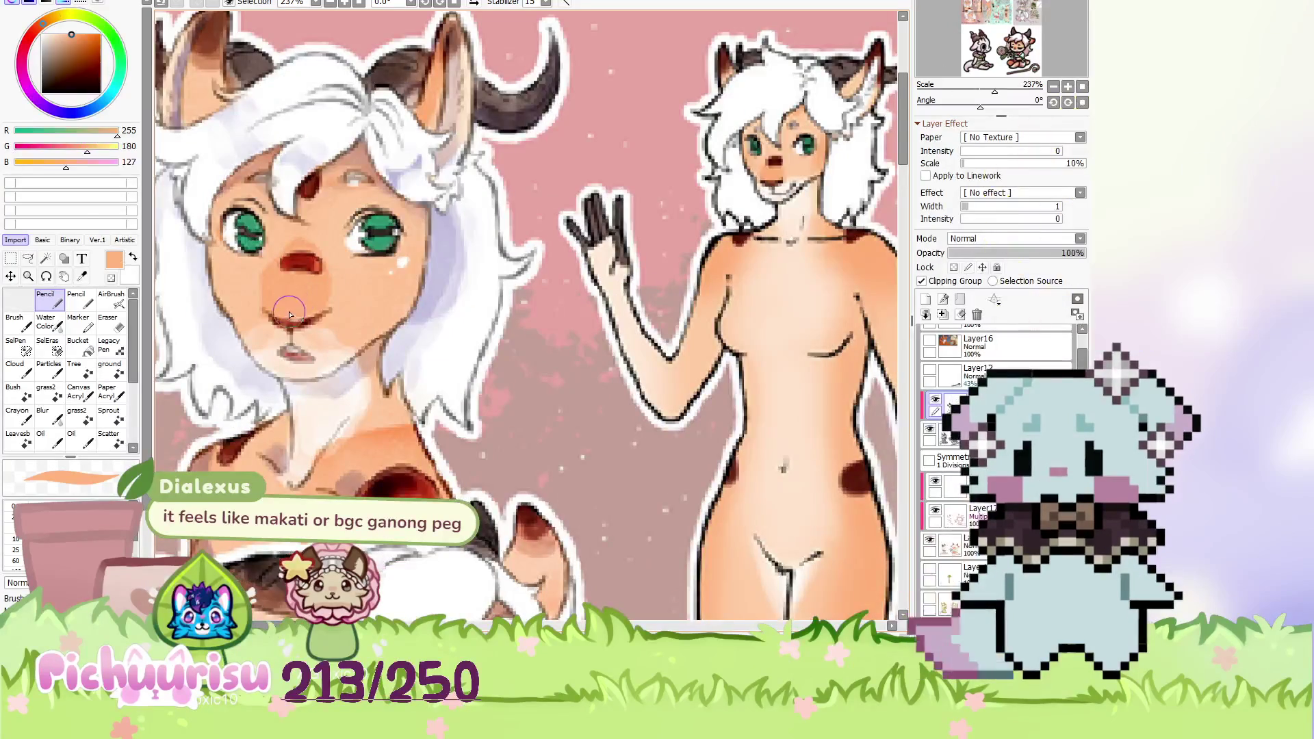
pyautogui.scroll(-5, 289, 321)
pyautogui.scroll(-2, 404, 395)
pyautogui.scroll(3, 404, 395)
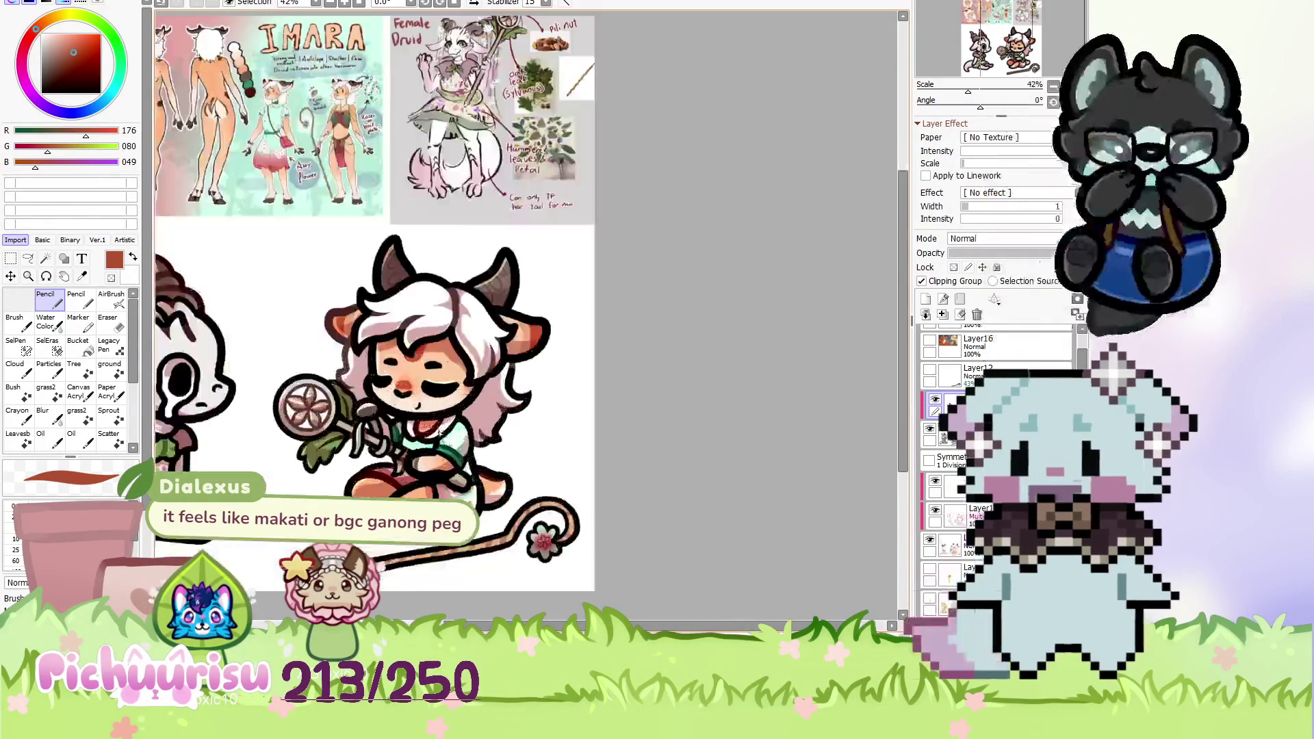
pyautogui.scroll(3, 404, 395)
pyautogui.moveTo(404, 395); pyautogui.dragTo(396, 407)
# Add a longer red-brown stroke across the mouth.
pyautogui.scroll(1, 506, 380)
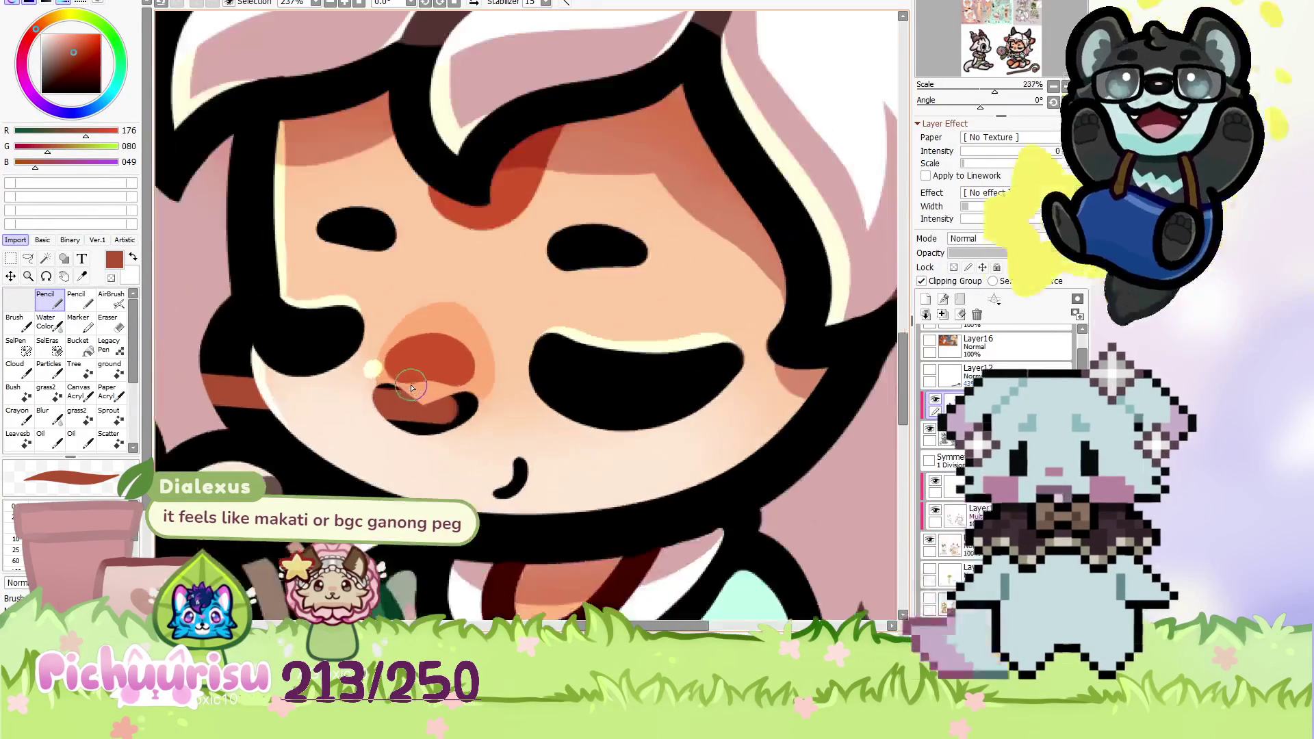
pyautogui.scroll(5, 457, 390)
pyautogui.scroll(3, 445, 434)
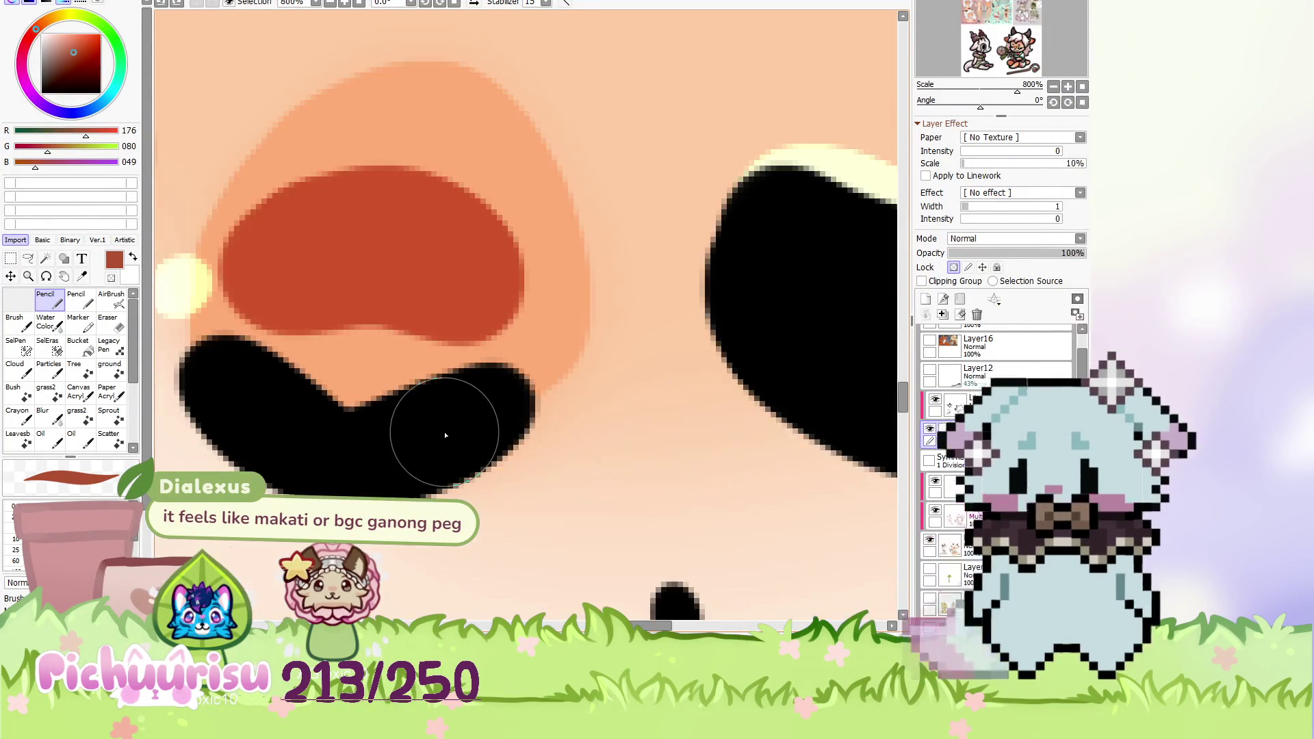
pyautogui.scroll(1, 250, 388)
pyautogui.moveTo(250, 387); pyautogui.dragTo(537, 425)
pyautogui.scroll(-3, 352, 372)
pyautogui.scroll(-2, 463, 407)
pyautogui.scroll(-5, 462, 407)
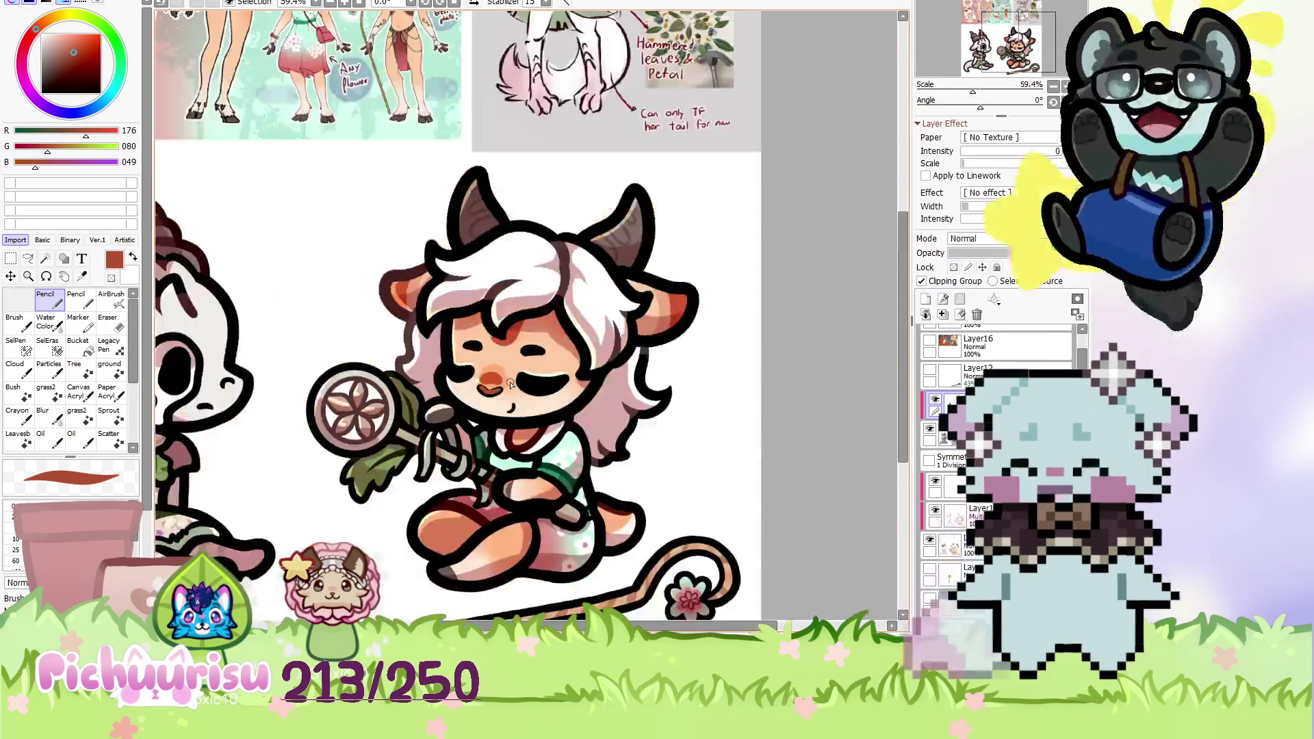
# Clip painting to the mouth line layer below and tint the line red.
pyautogui.click(938, 287)
pyautogui.scroll(7, 534, 387)
pyautogui.scroll(5, 338, 411)
pyautogui.scroll(2, 395, 460)
pyautogui.moveTo(395, 460); pyautogui.dragTo(500, 414)
pyautogui.moveTo(324, 405)
pyautogui.mouseDown()
pyautogui.moveTo(337, 382)
pyautogui.moveTo(513, 434)
pyautogui.mouseUp()
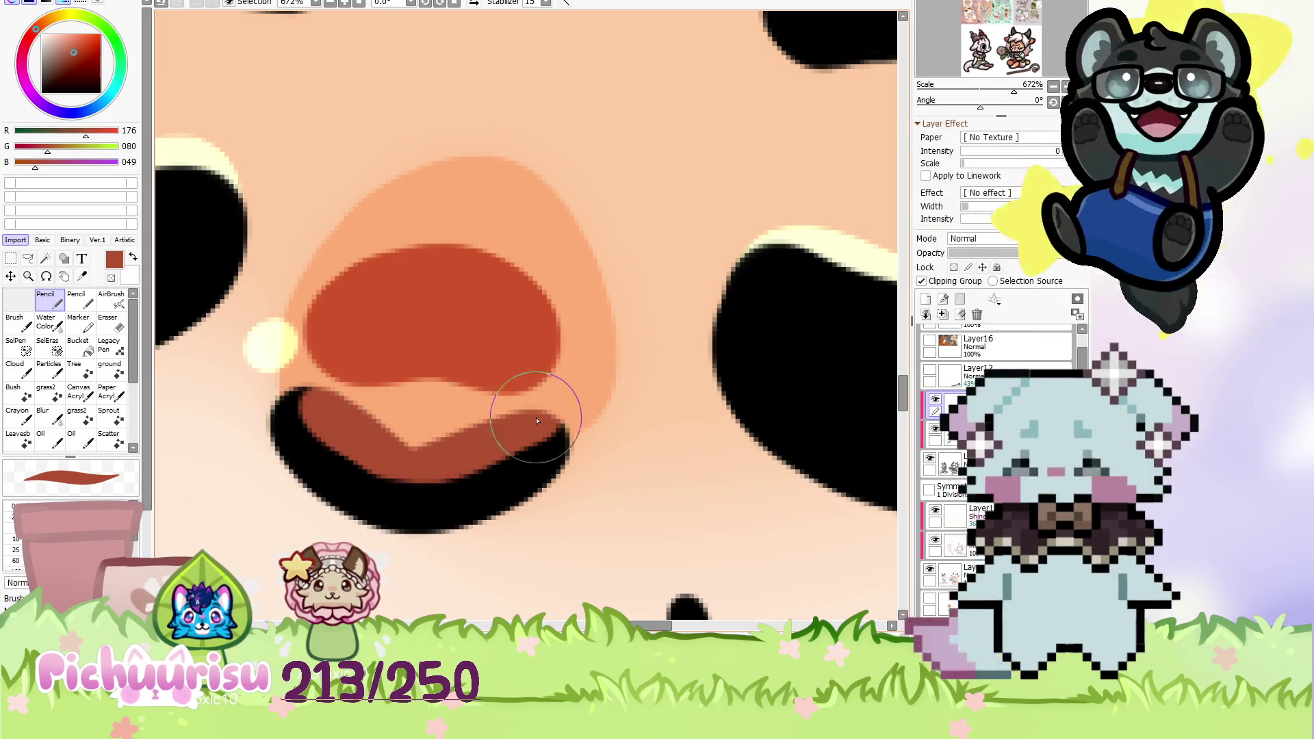
# Lay one more red stroke along the full mouth line and zoom out.
pyautogui.scroll(-8, 581, 417)
pyautogui.scroll(-7, 630, 400)
pyautogui.scroll(-1, 630, 400)
pyautogui.scroll(3, 616, 404)
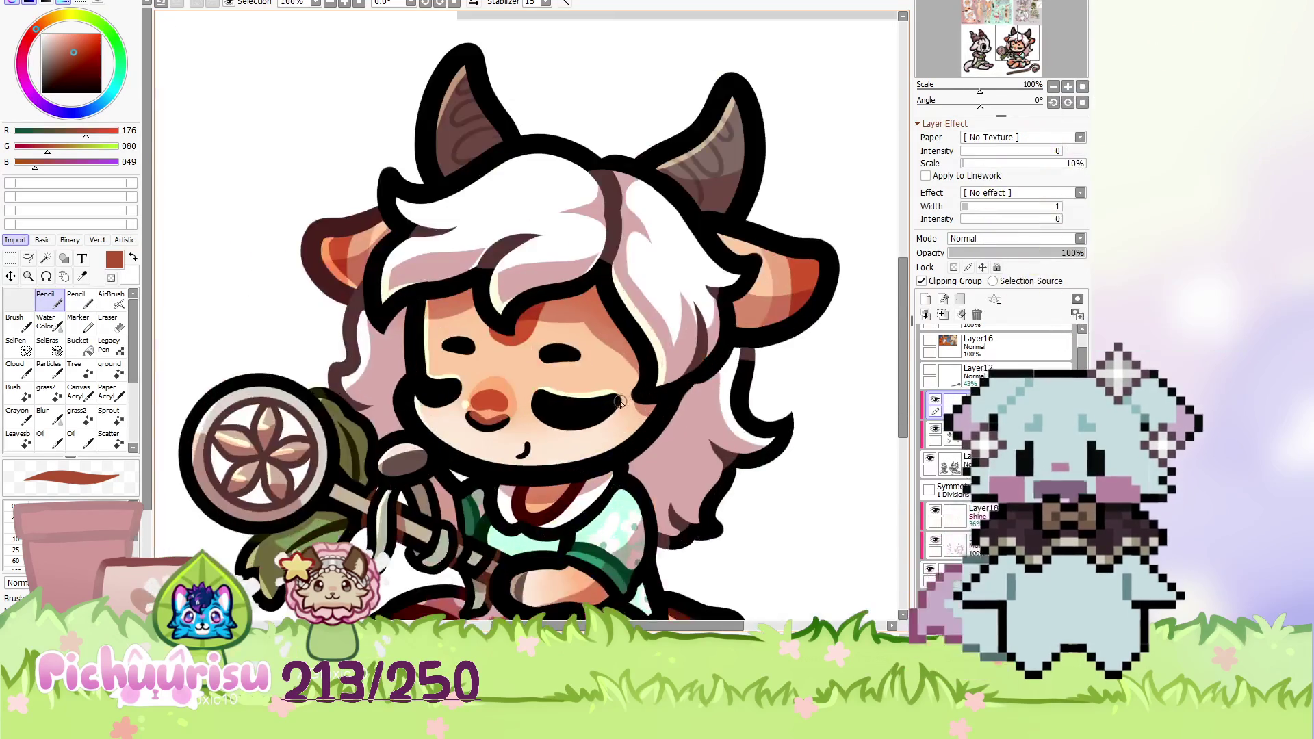
pyautogui.scroll(3, 602, 407)
pyautogui.scroll(4, 368, 418)
pyautogui.moveTo(368, 418)
pyautogui.mouseDown()
pyautogui.moveTo(416, 445)
pyautogui.moveTo(616, 410)
pyautogui.mouseUp()
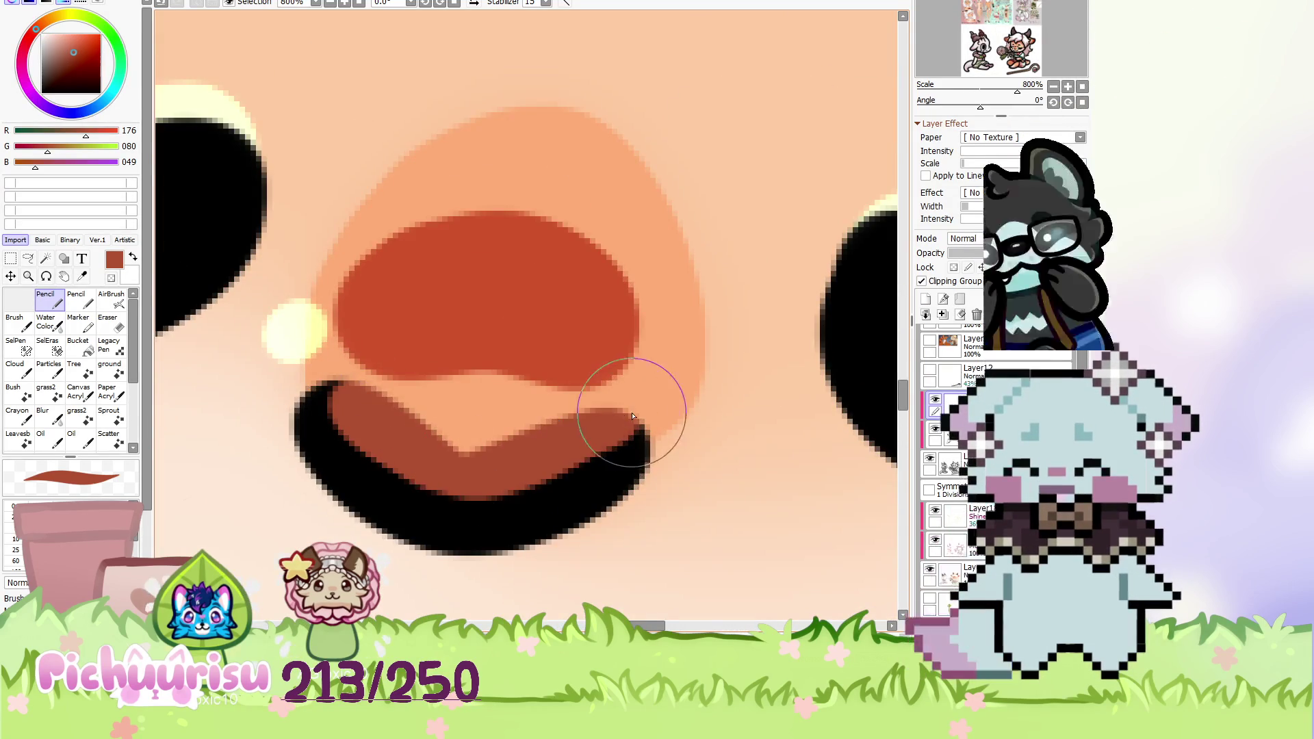
pyautogui.scroll(-12, 569, 402)
pyautogui.scroll(-3, 569, 402)
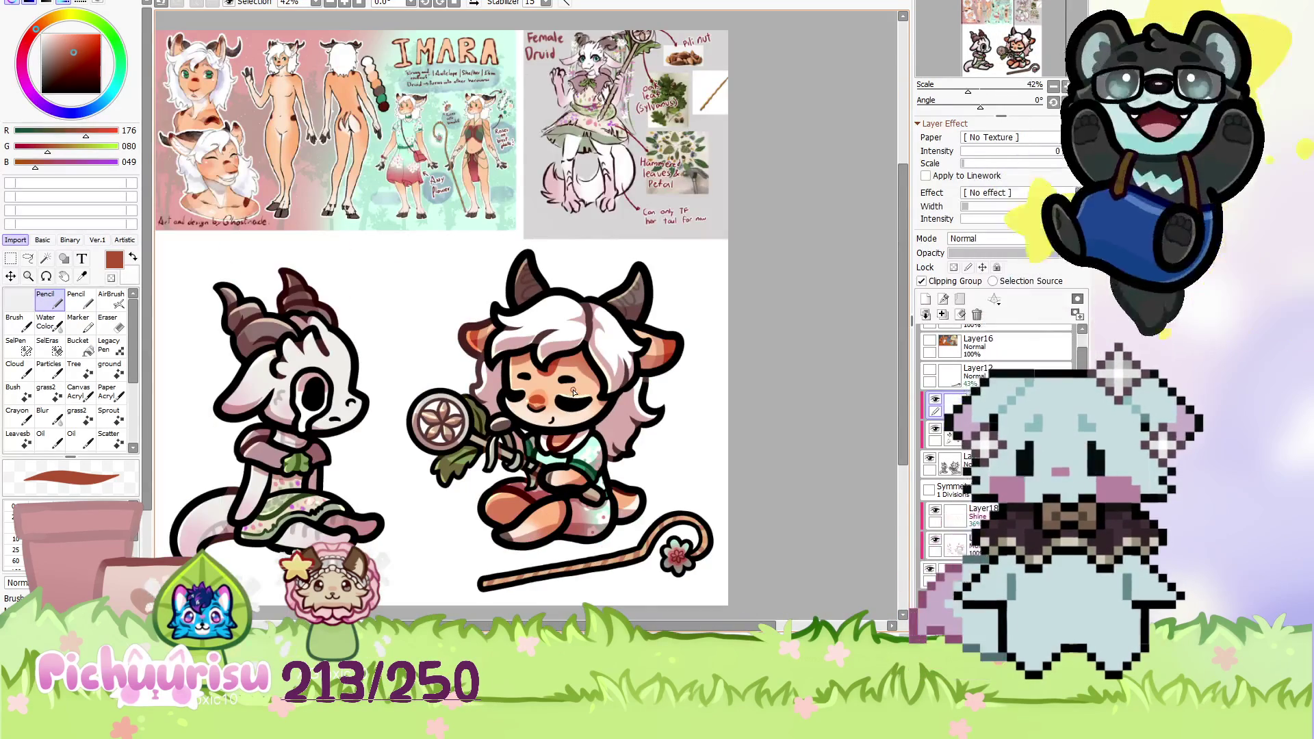
pyautogui.scroll(2, 667, 359)
# Eyedrop the green eye colour from the reference sheet and set up a much larger AirBrush.
pyautogui.click(42, 34)
pyautogui.scroll(4, 488, 369)
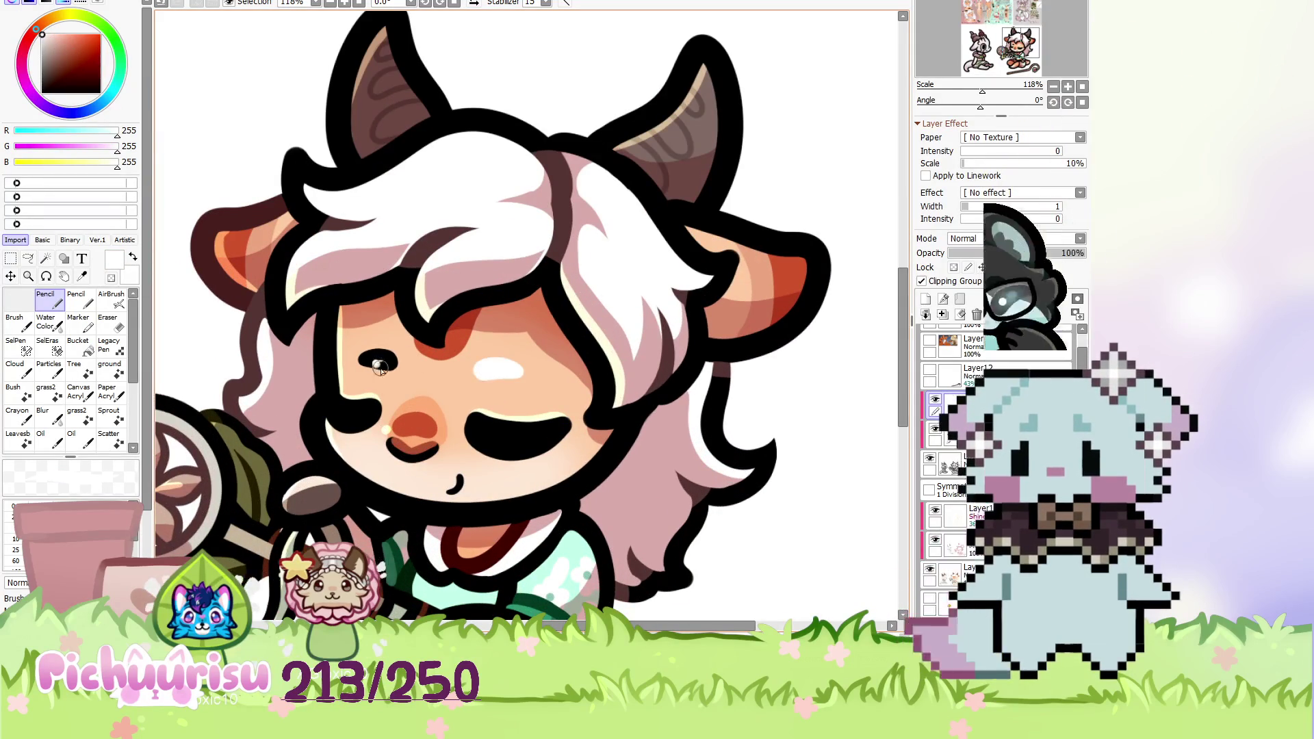
pyautogui.scroll(-3, 518, 372)
pyautogui.scroll(3, 273, 113)
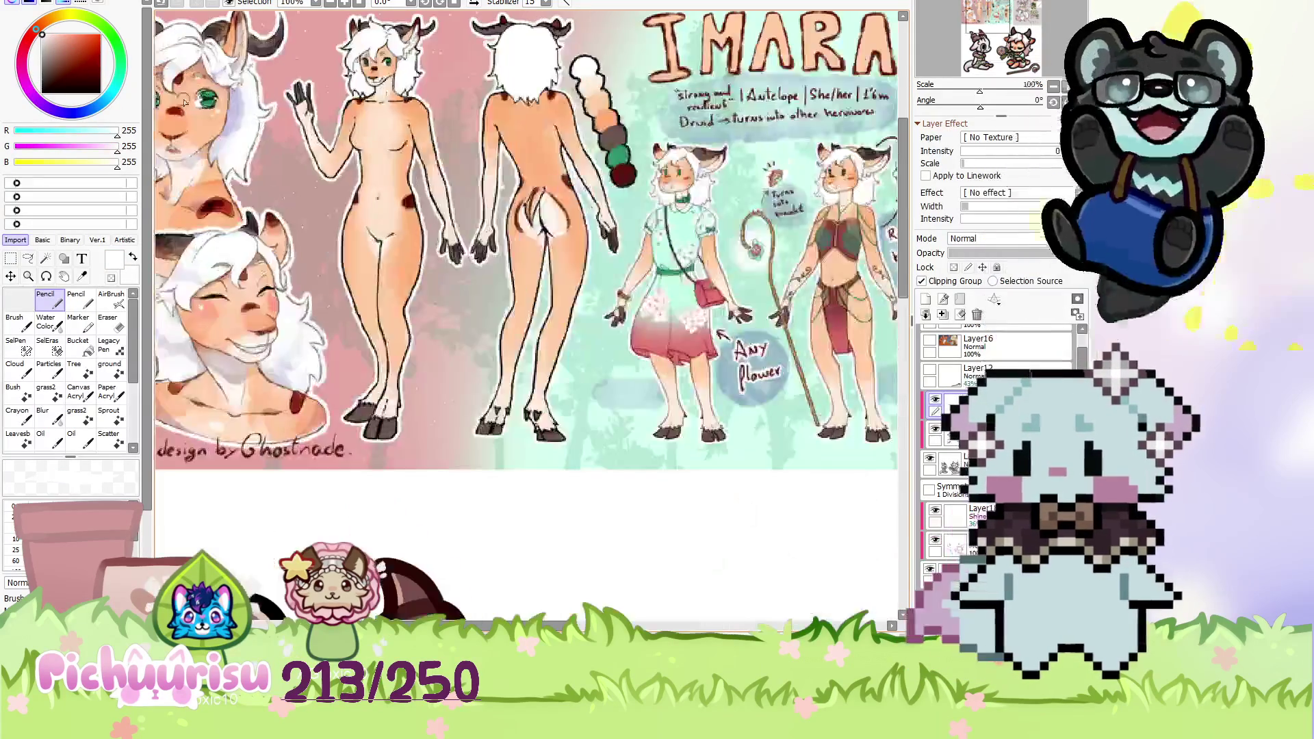
pyautogui.scroll(2, 226, 151)
pyautogui.keyDown('alt'); pyautogui.click(218, 102); pyautogui.keyUp('alt')
pyautogui.scroll(-5, 217, 165)
pyautogui.press('v')
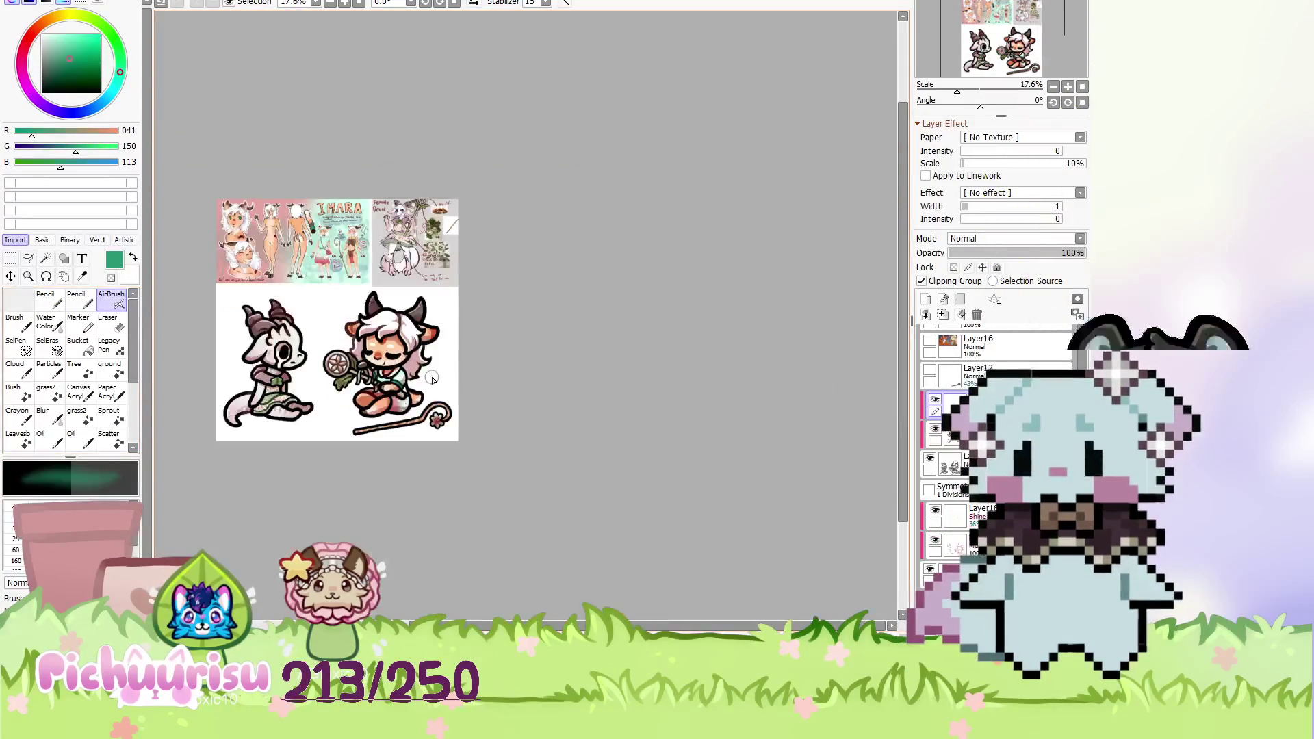
pyautogui.scroll(3, 394, 395)
pyautogui.scroll(-3, 363, 370)
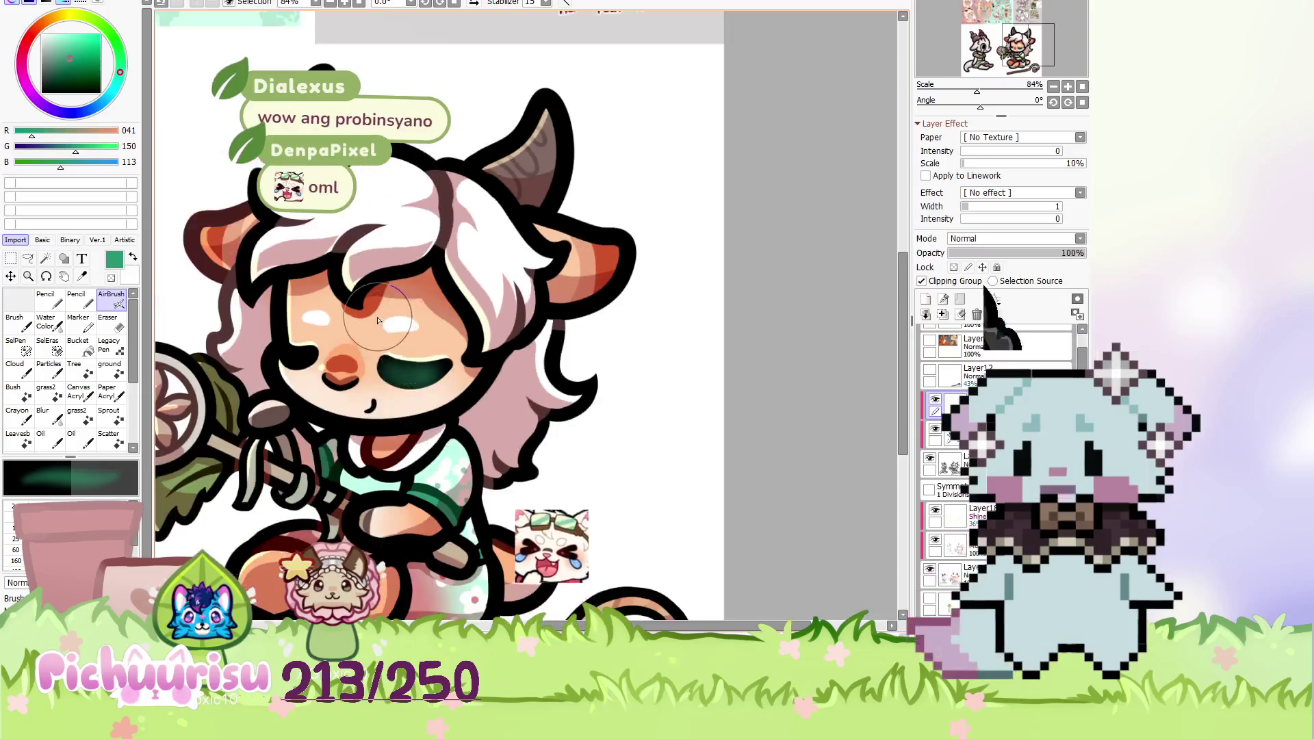
pyautogui.scroll(3, 479, 328)
pyautogui.press(']')
pyautogui.press(']')
pyautogui.press(']')
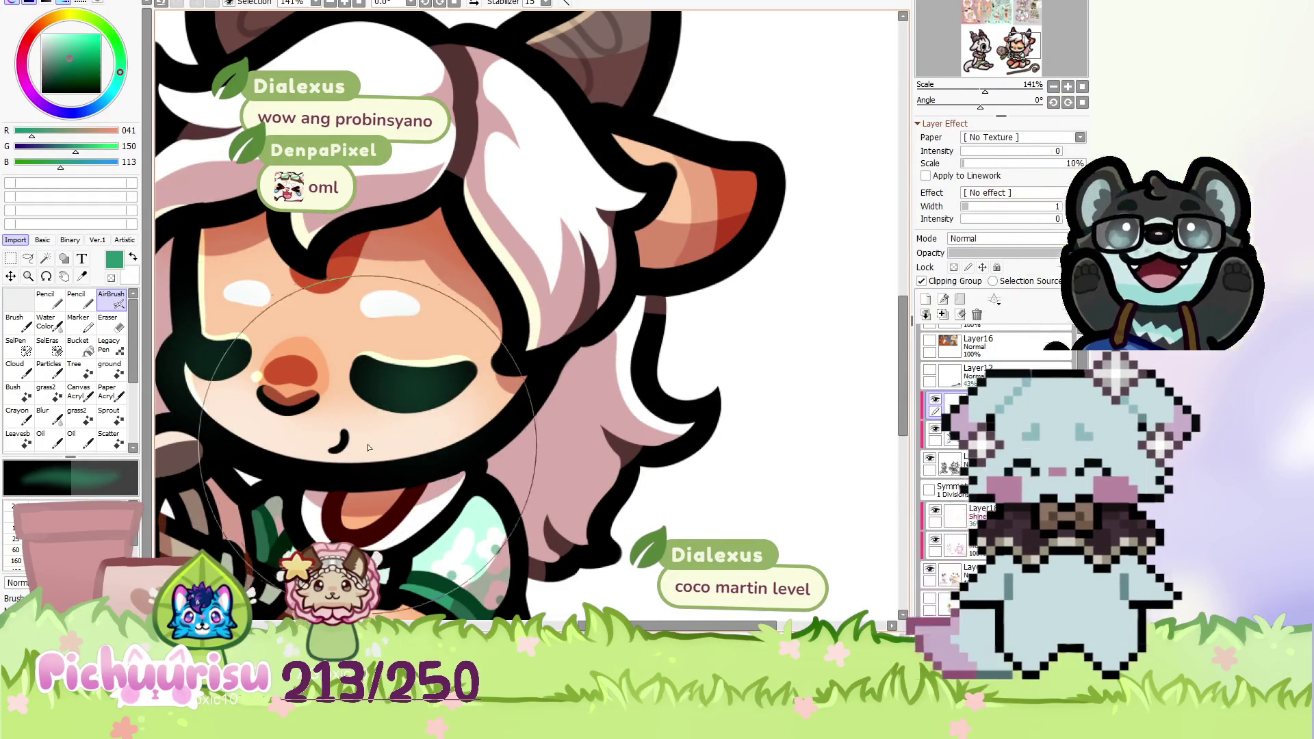
pyautogui.scroll(-2, 222, 351)
# Toggle Clipping Group off and back on, then paint a white highlight dot on a closed eye.
pyautogui.press('x')
pyautogui.click(49, 321)
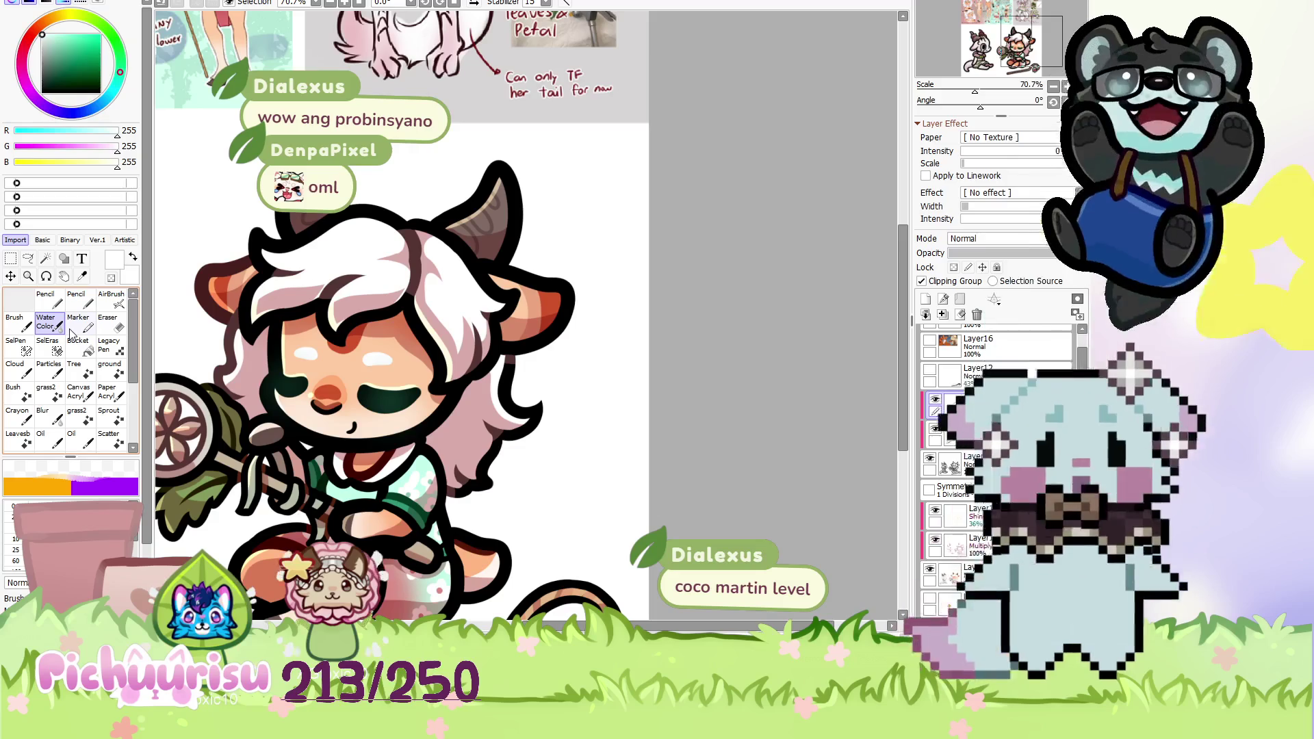
pyautogui.click(922, 281)
pyautogui.click(922, 281)
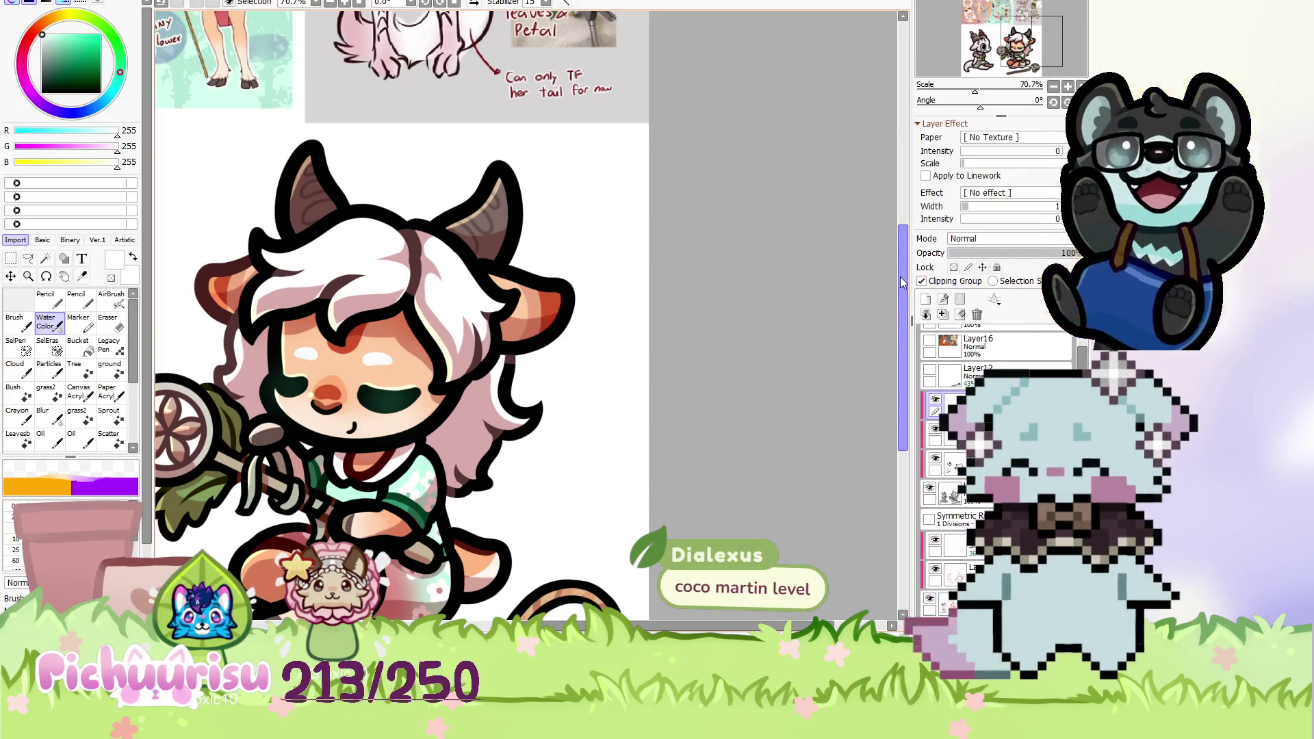
pyautogui.scroll(6, 356, 397)
pyautogui.moveTo(356, 397); pyautogui.dragTo(344, 401)
# Paint white highlights on both of the horned girl's eyes with the Pencil.
pyautogui.press('n')
pyautogui.moveTo(445, 405); pyautogui.dragTo(454, 403)
pyautogui.scroll(-6, 455, 404)
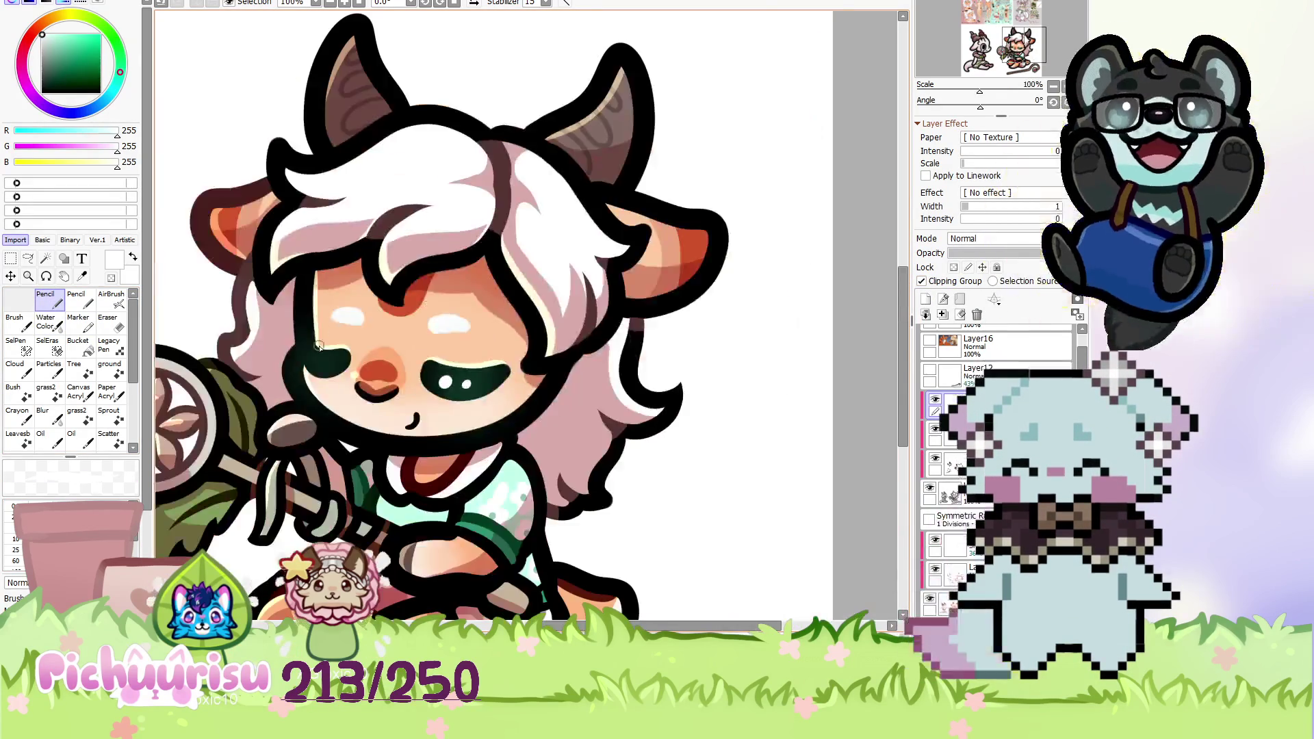
pyautogui.scroll(6, 328, 369)
pyautogui.moveTo(329, 362); pyautogui.dragTo(319, 393)
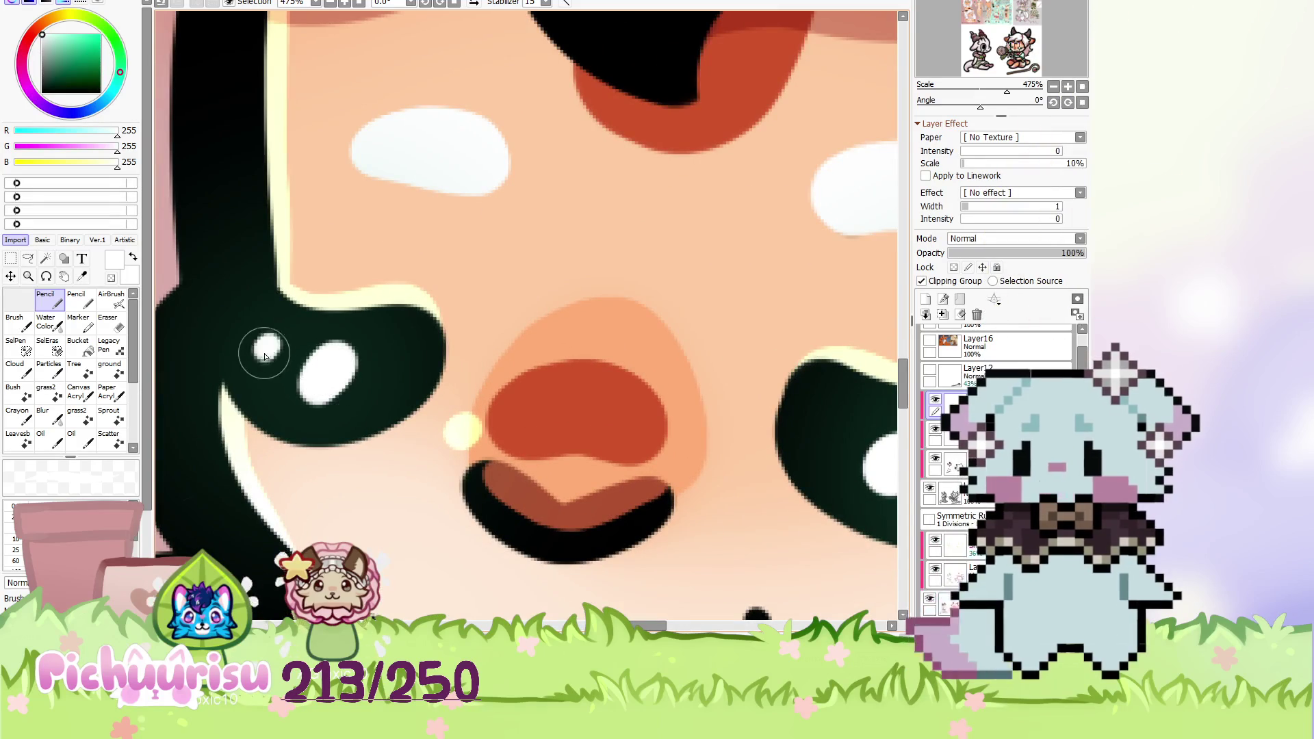
pyautogui.scroll(-3, 267, 351)
pyautogui.scroll(-2, 308, 328)
pyautogui.scroll(-2, 335, 317)
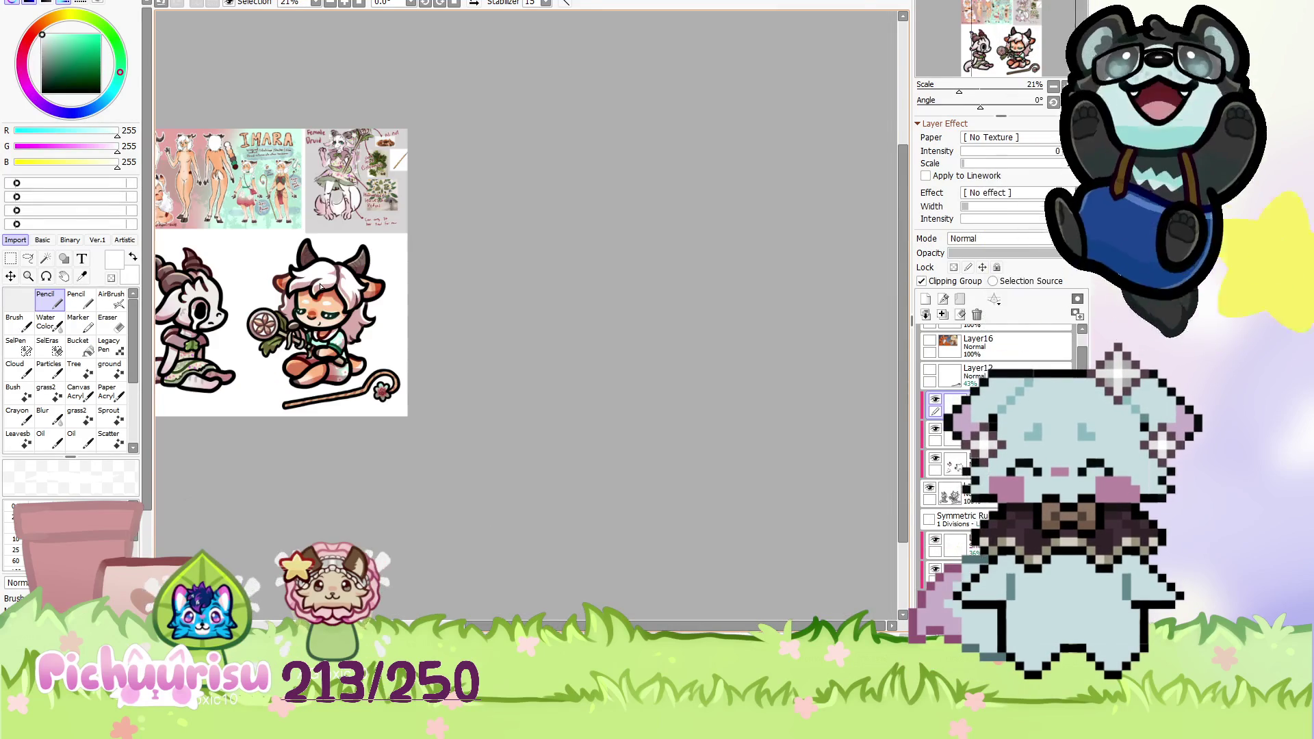
pyautogui.scroll(3, 320, 286)
pyautogui.scroll(3, 356, 284)
pyautogui.scroll(2, 412, 281)
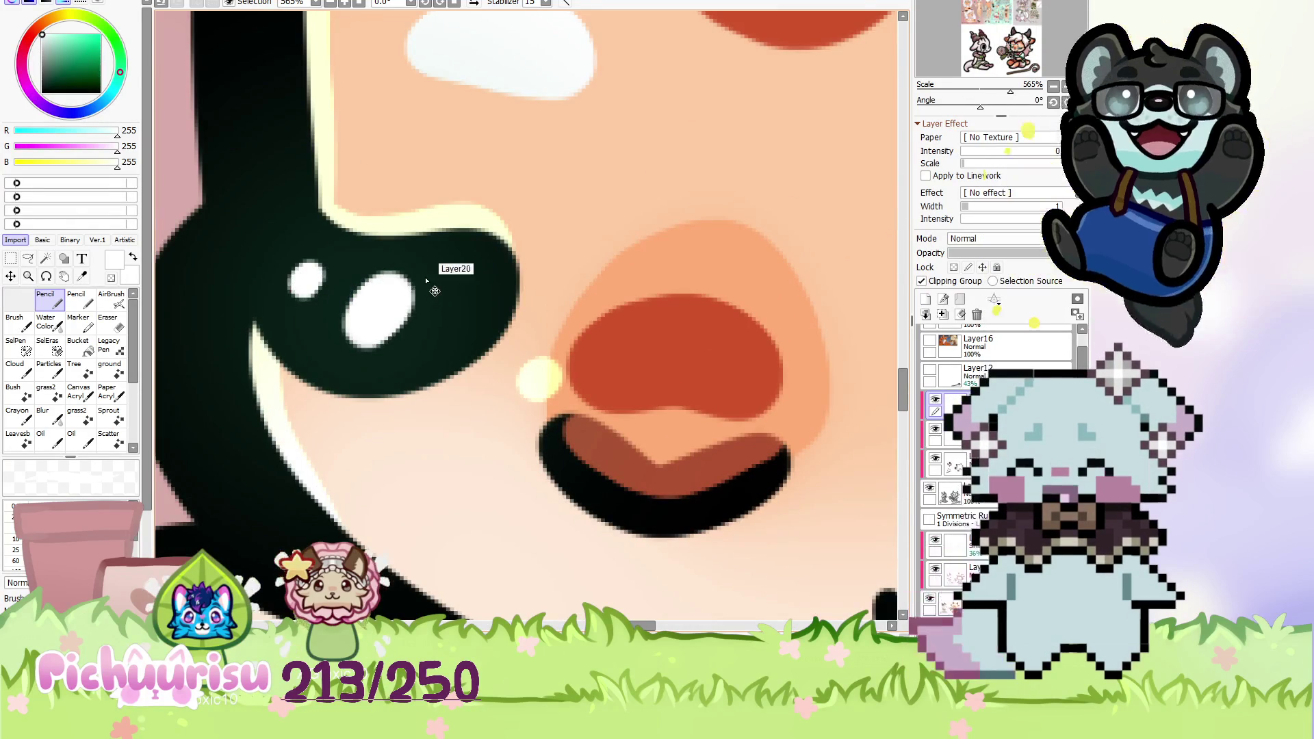
# Undo those highlights and repaint a white oval highlight with a small dot beside it.
pyautogui.hotkey('ctrl', 'z')
pyautogui.hotkey('ctrl', 'z')
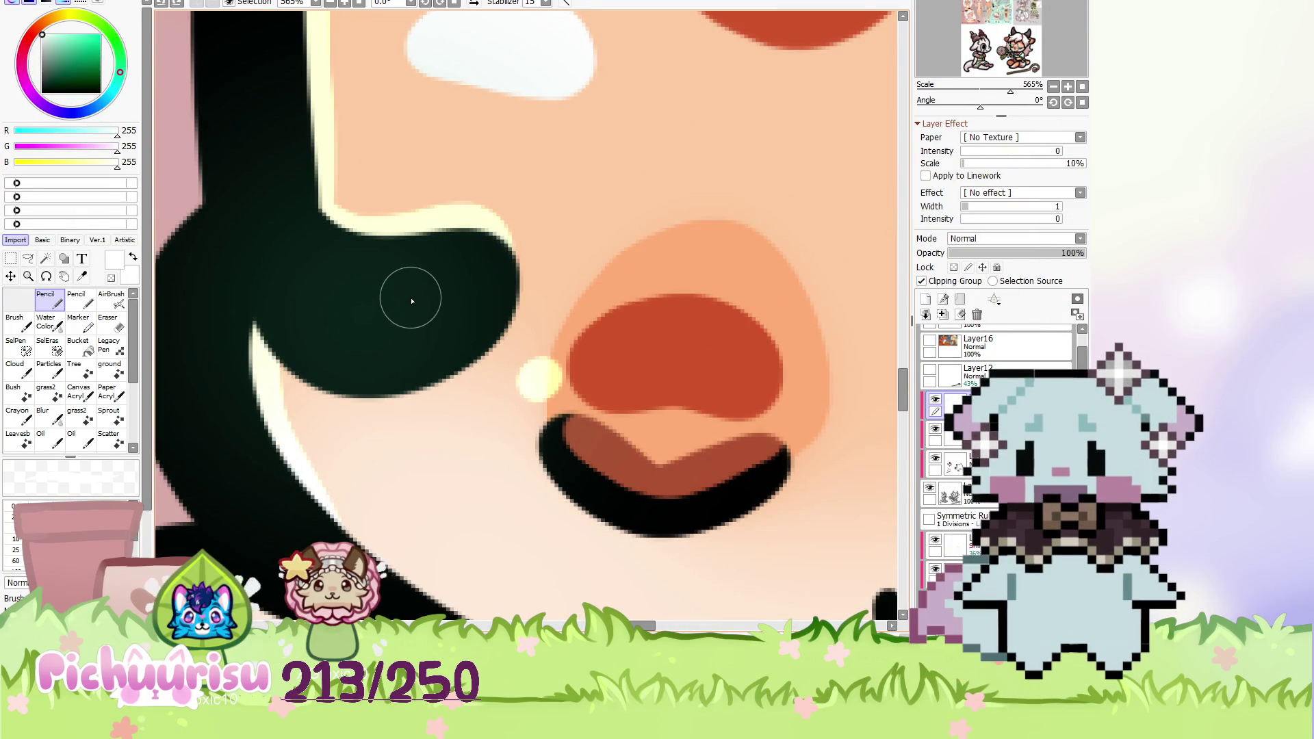
pyautogui.moveTo(392, 318); pyautogui.dragTo(396, 320)
pyautogui.click(315, 293)
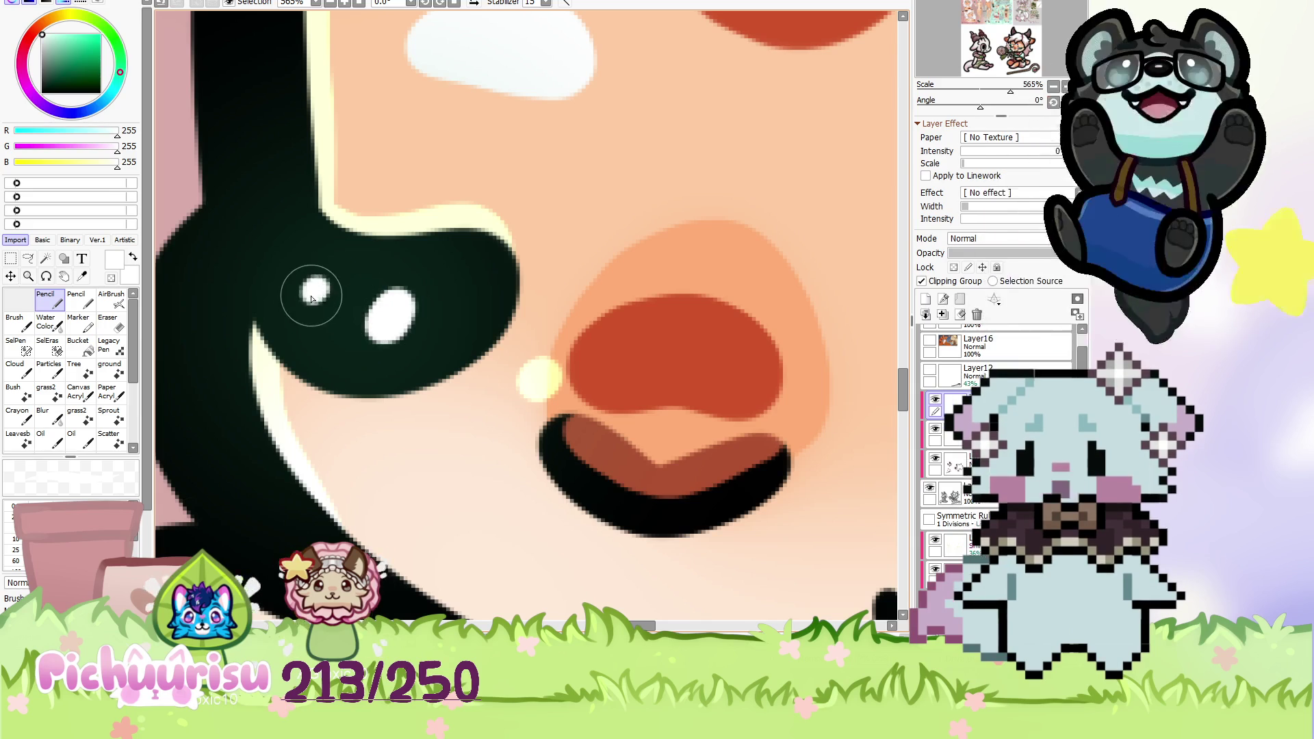
pyautogui.scroll(-1, 387, 318)
pyautogui.scroll(-2, 397, 314)
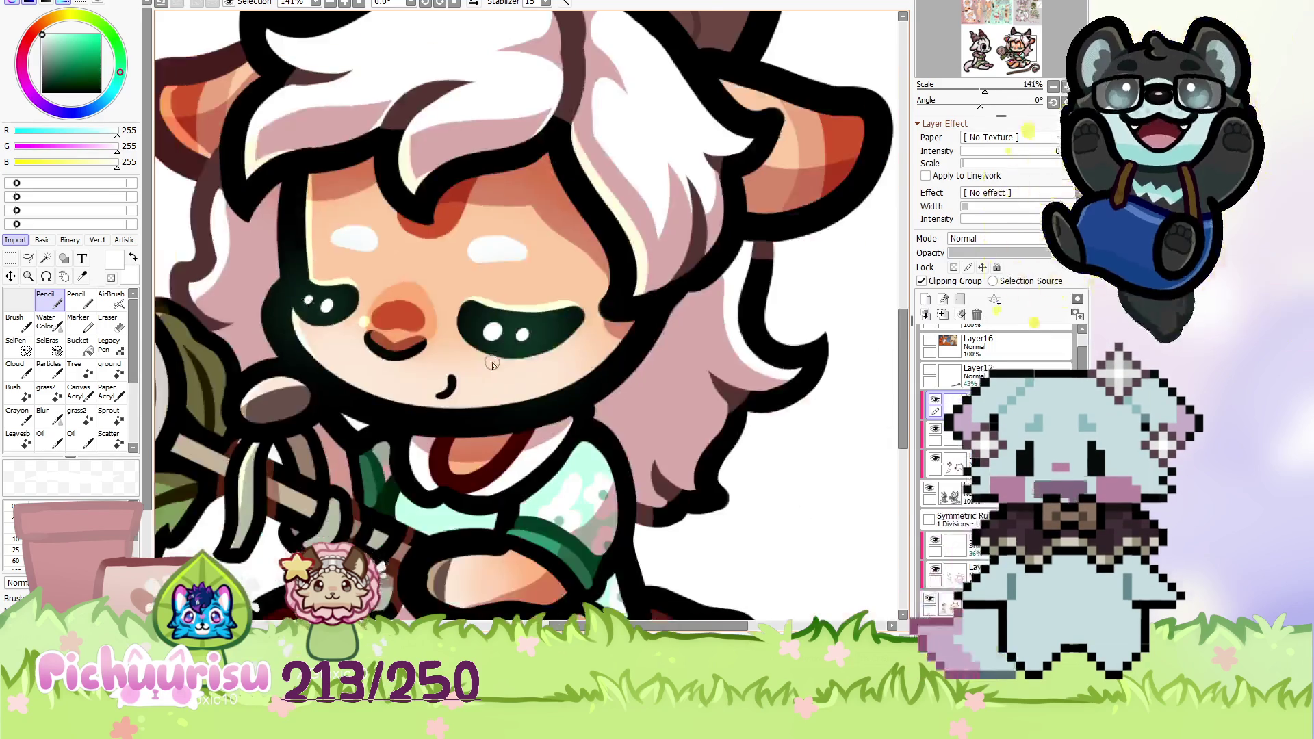
pyautogui.scroll(-2, 411, 311)
pyautogui.scroll(-2, 421, 308)
pyautogui.scroll(3, 217, 106)
pyautogui.scroll(2, 217, 106)
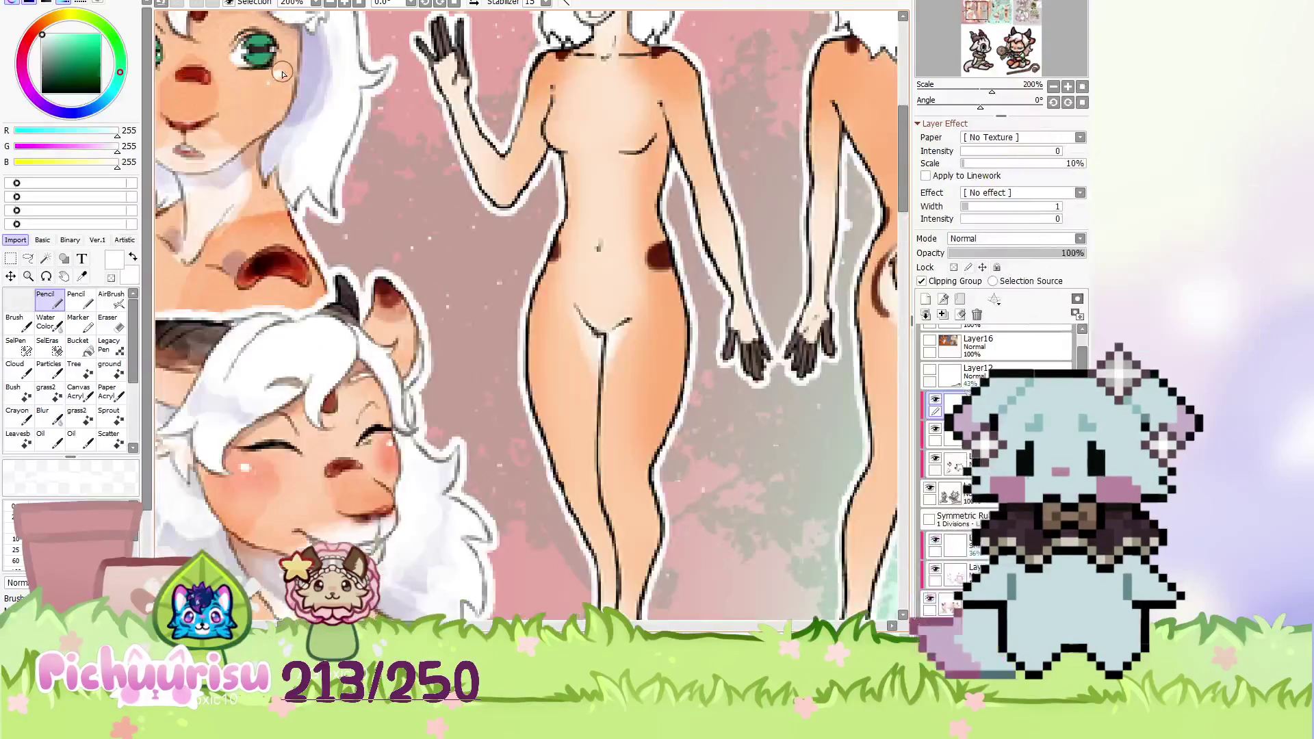
# Sample the reference eye green and turn on Preserve Opacity for the layer.
pyautogui.scroll(1, 226, 95)
pyautogui.rightClick(261, 52)
pyautogui.scroll(-10, 233, 86)
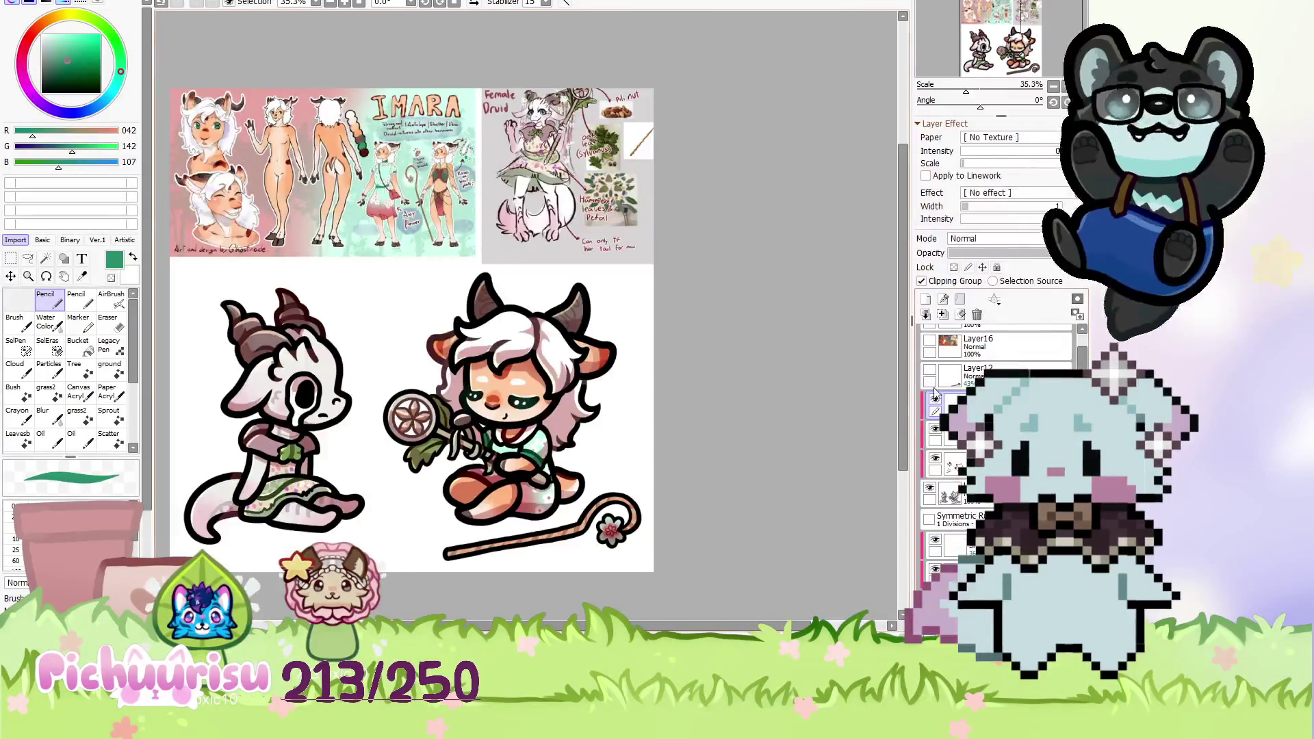
pyautogui.click(953, 267)
pyautogui.scroll(2, 356, 349)
pyautogui.scroll(2, 356, 349)
pyautogui.scroll(2, 352, 351)
pyautogui.scroll(-2, 347, 352)
pyautogui.scroll(3, 362, 345)
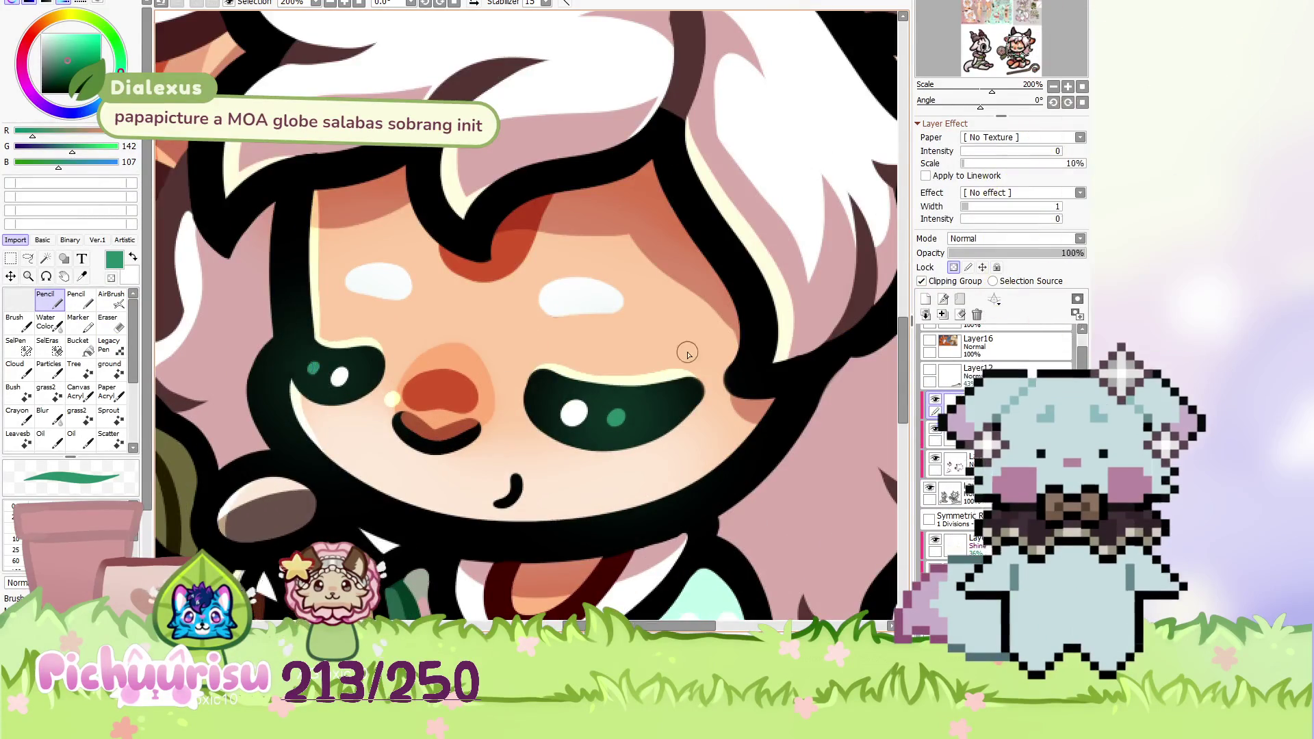
pyautogui.scroll(-5, 662, 353)
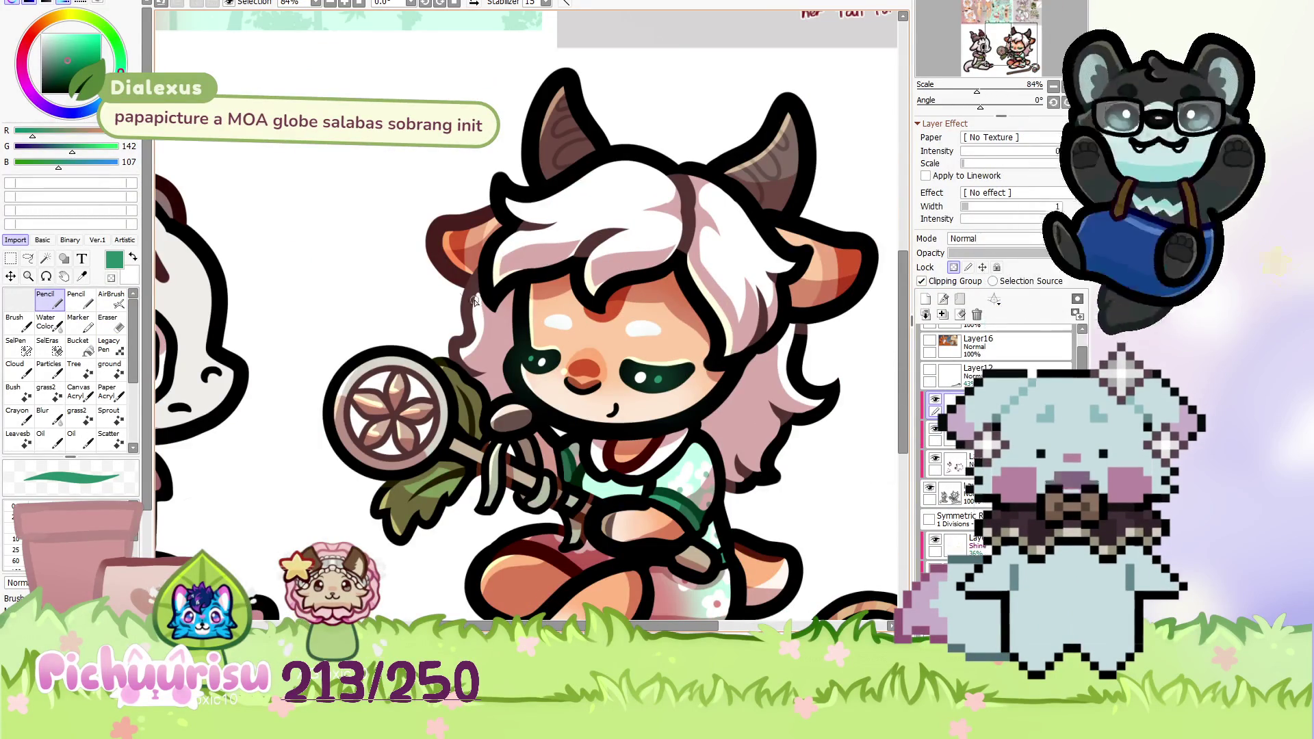
pyautogui.scroll(-2, 500, 306)
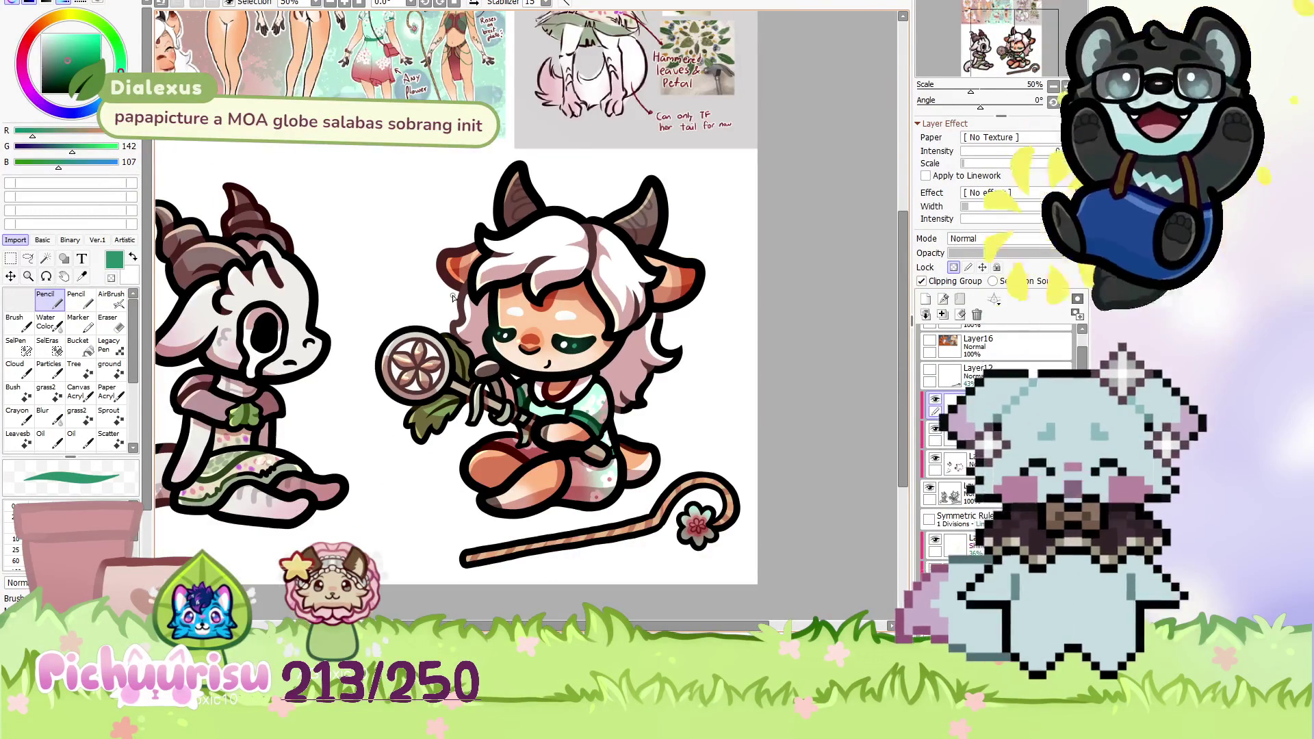
pyautogui.scroll(3, 444, 368)
pyautogui.scroll(-2, 500, 261)
pyautogui.scroll(-1, 501, 258)
# Eyedrop the dark outline colour, settling on pure black.
pyautogui.keyDown('alt'); pyautogui.click(502, 258); pyautogui.keyUp('alt')
pyautogui.scroll(1, 502, 260)
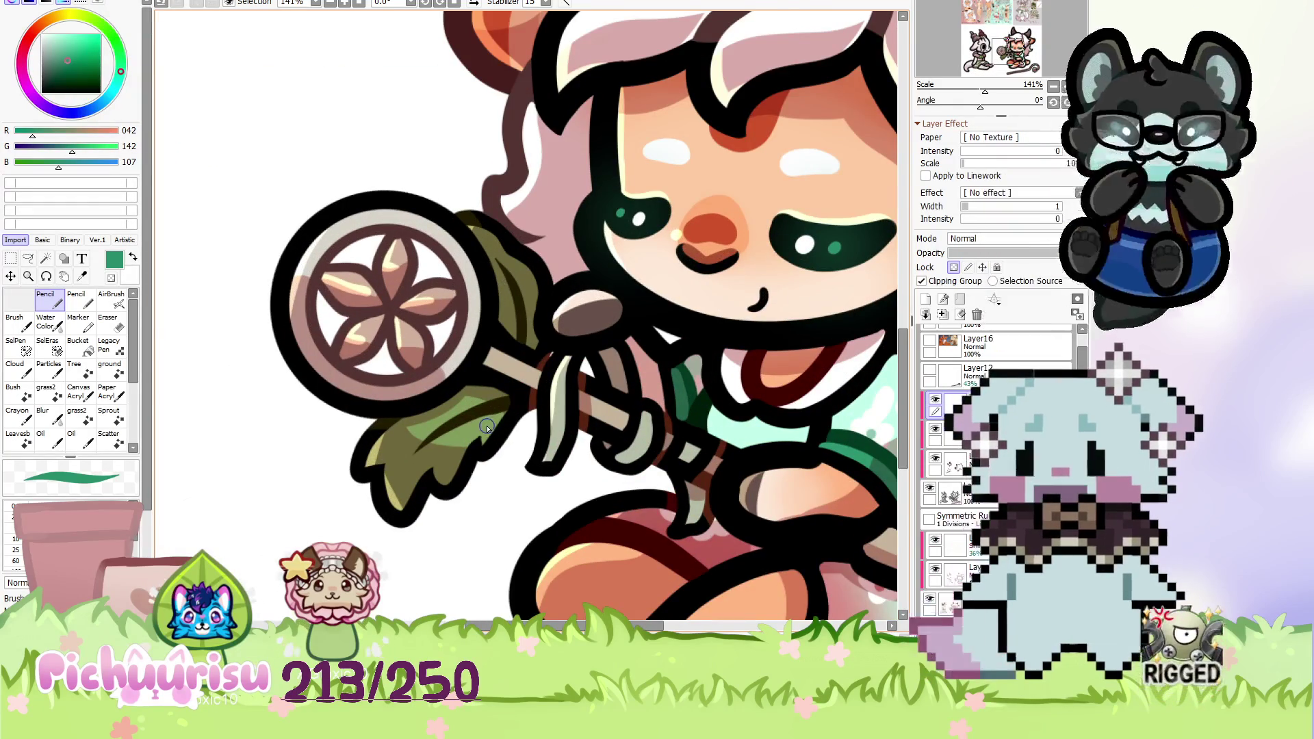
pyautogui.scroll(5, 521, 352)
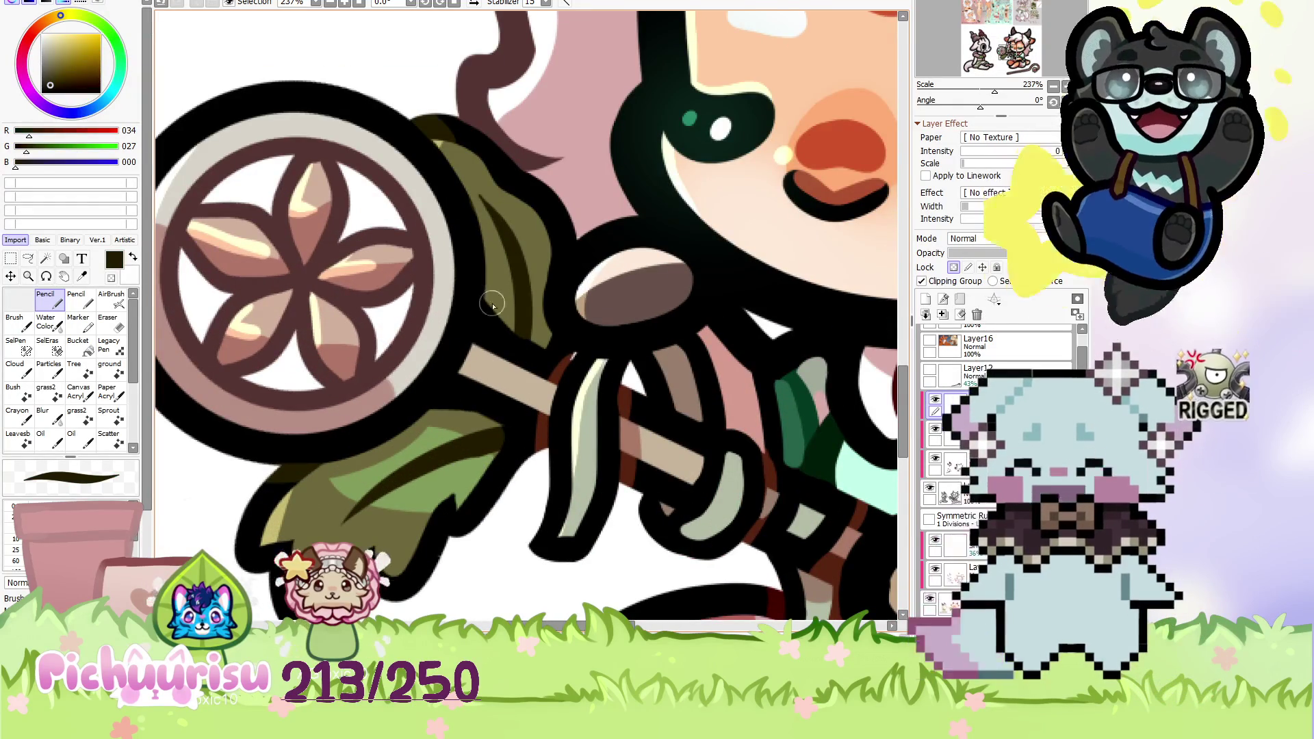
pyautogui.scroll(-5, 520, 352)
pyautogui.scroll(7, 472, 337)
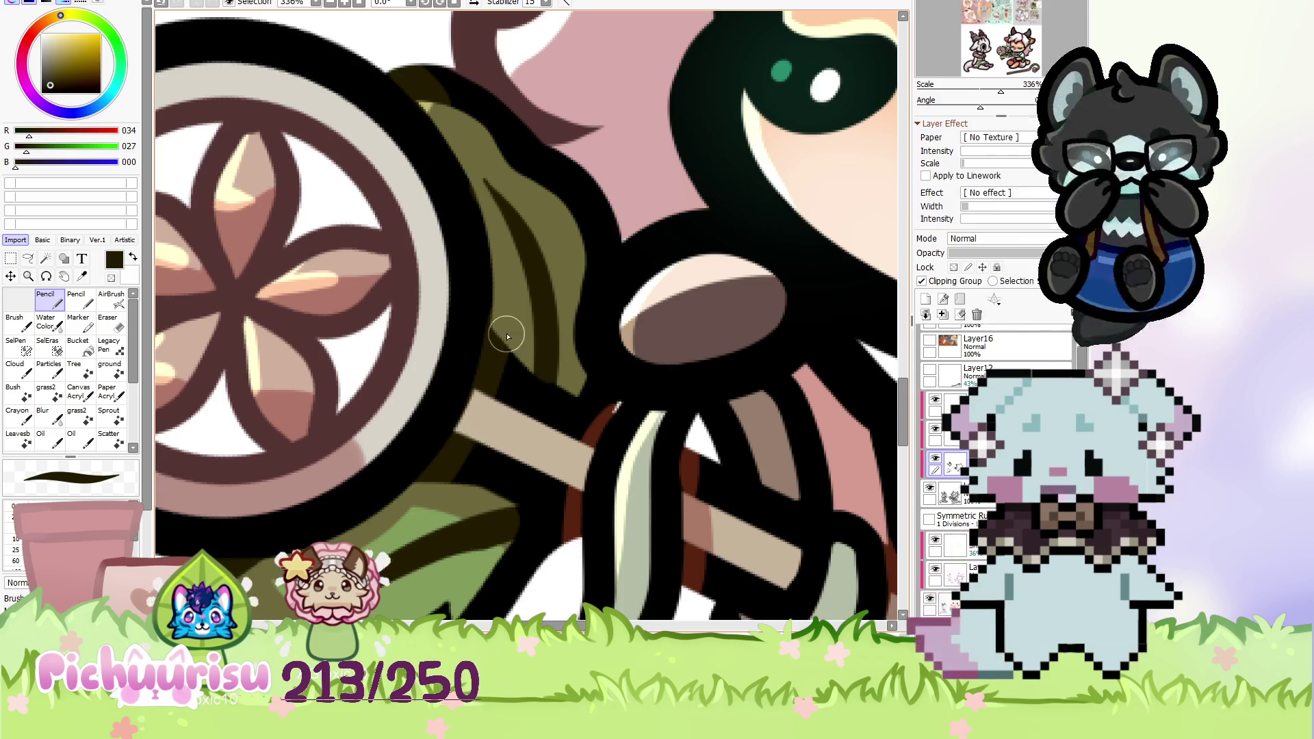
pyautogui.keyDown('alt'); pyautogui.click(490, 298); pyautogui.keyUp('alt')
pyautogui.scroll(-5, 490, 285)
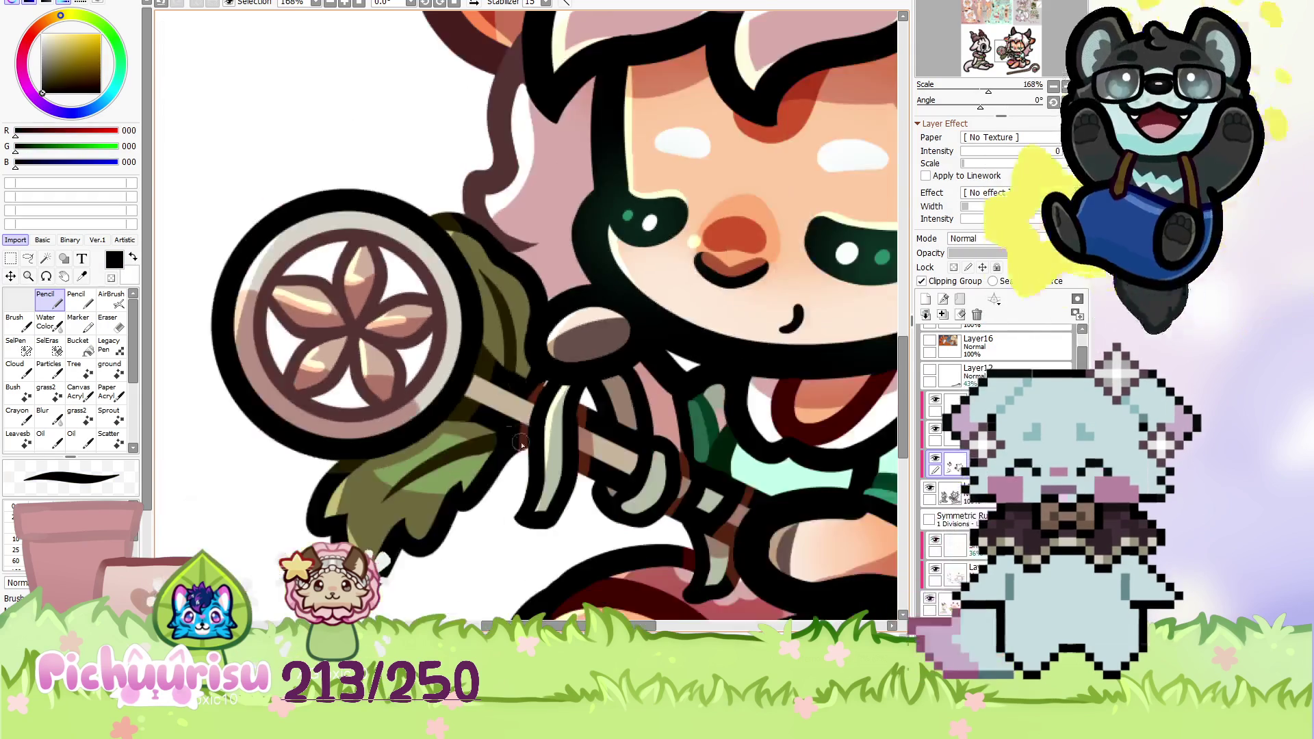
pyautogui.scroll(-3, 408, 370)
pyautogui.scroll(-1, 538, 379)
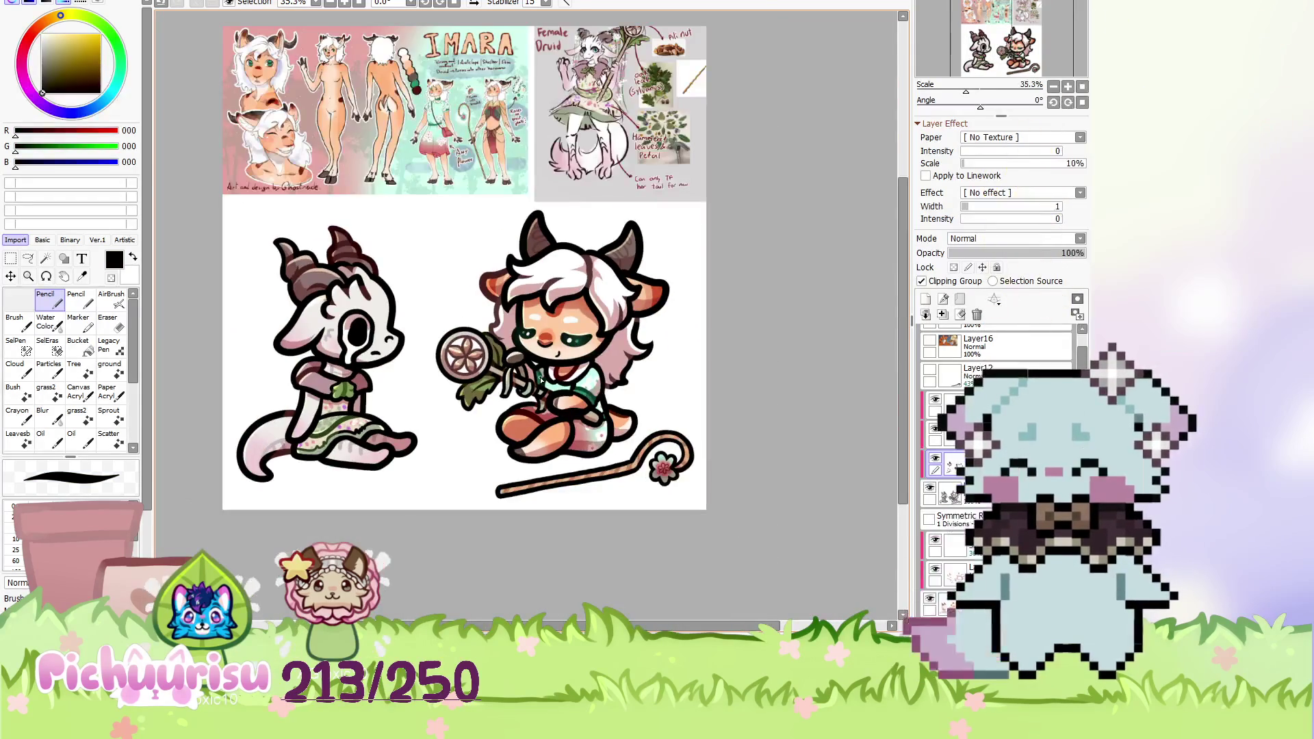
pyautogui.scroll(-1, 541, 377)
pyautogui.scroll(2, 540, 377)
pyautogui.scroll(-2, 541, 377)
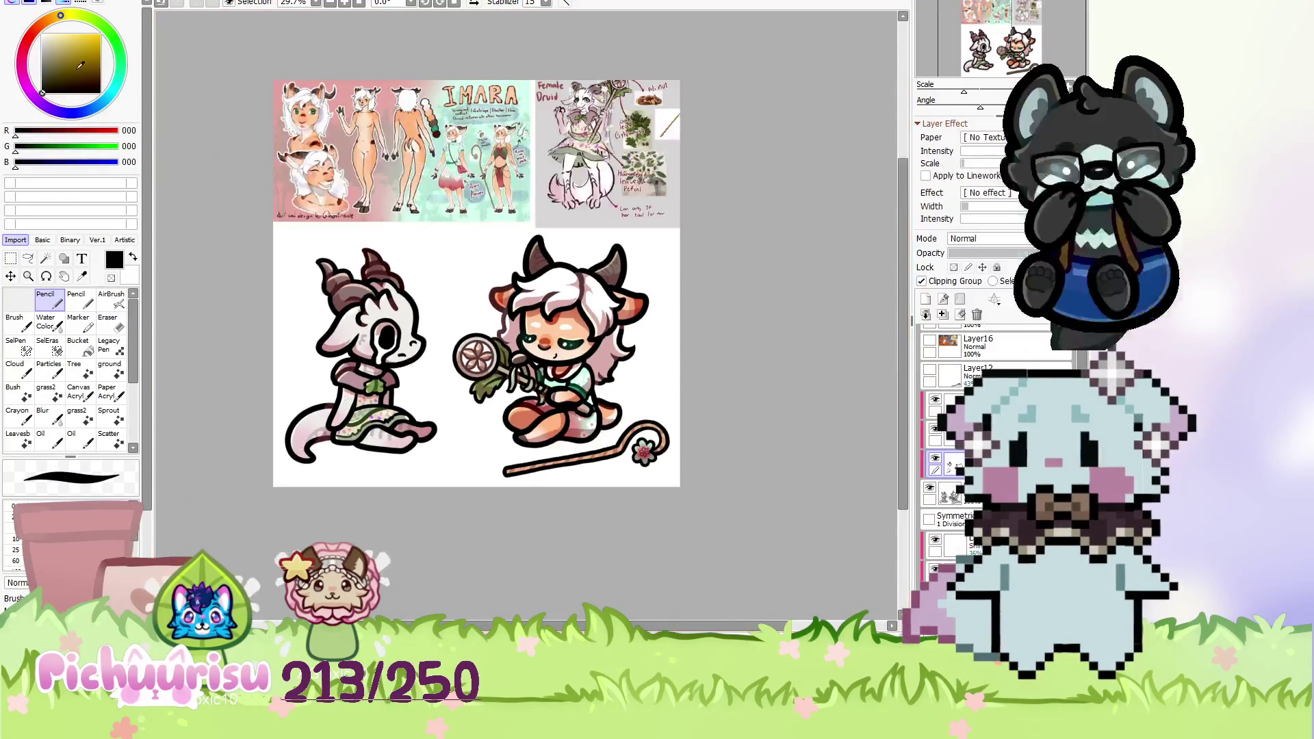
# Paint a white oval highlight in the skull-masked creature's eye, then pick dark red (67, 0, 0).
pyautogui.click(43, 35)
pyautogui.scroll(11, 388, 336)
pyautogui.moveTo(400, 323); pyautogui.dragTo(383, 388)
pyautogui.scroll(-8, 391, 397)
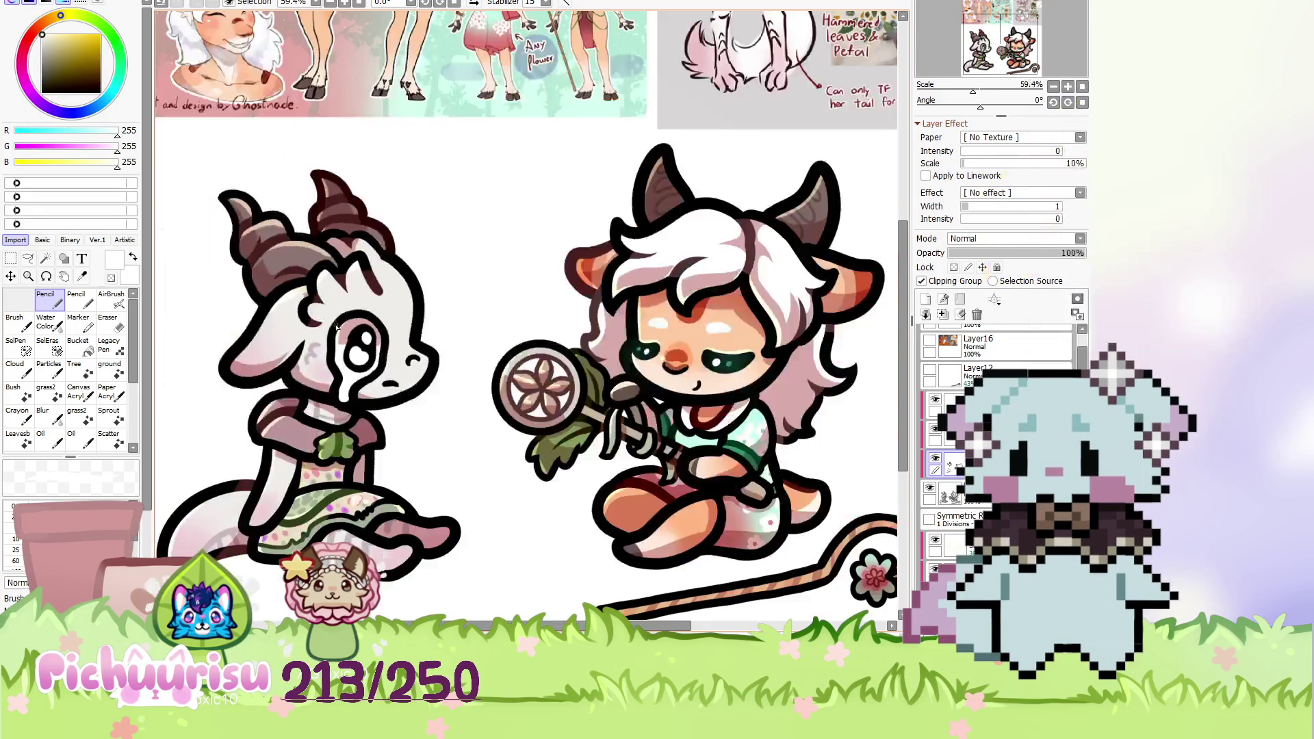
pyautogui.scroll(-4, 430, 347)
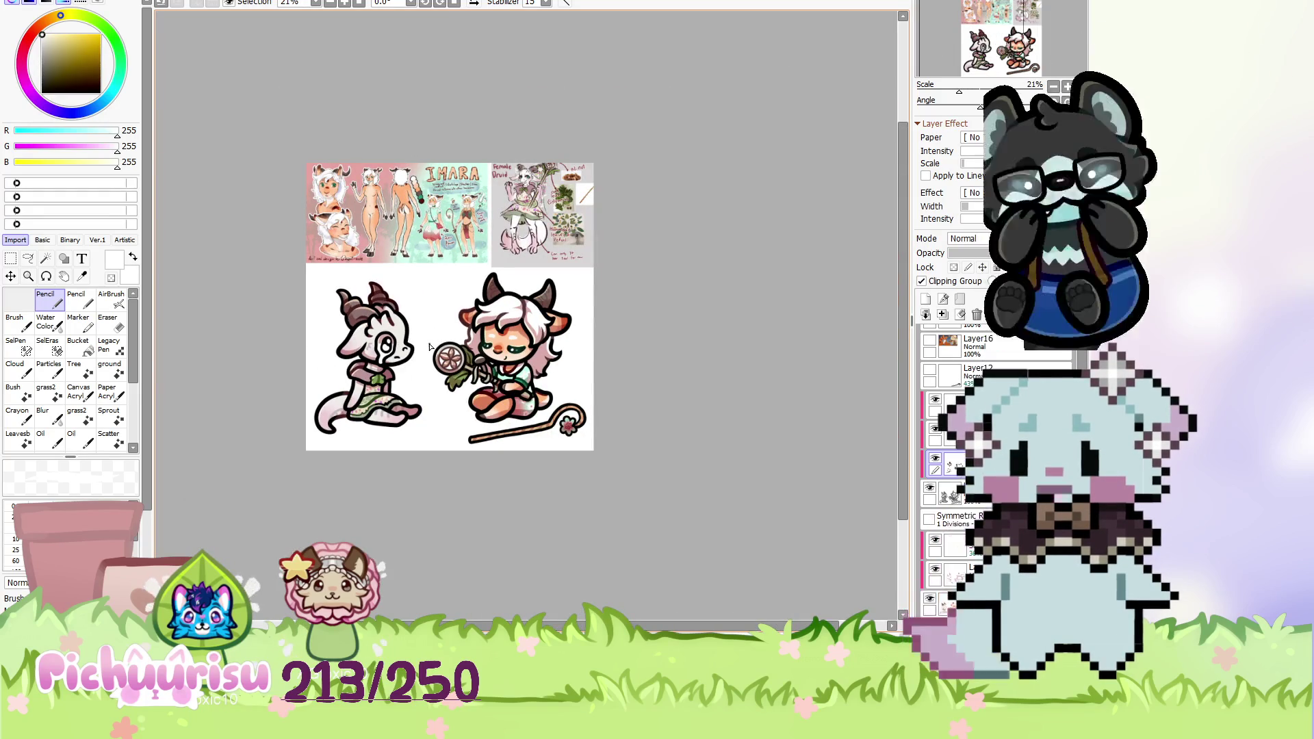
pyautogui.scroll(1, 678, 460)
pyautogui.scroll(2, 692, 454)
pyautogui.scroll(-1, 719, 454)
pyautogui.scroll(2, 631, 441)
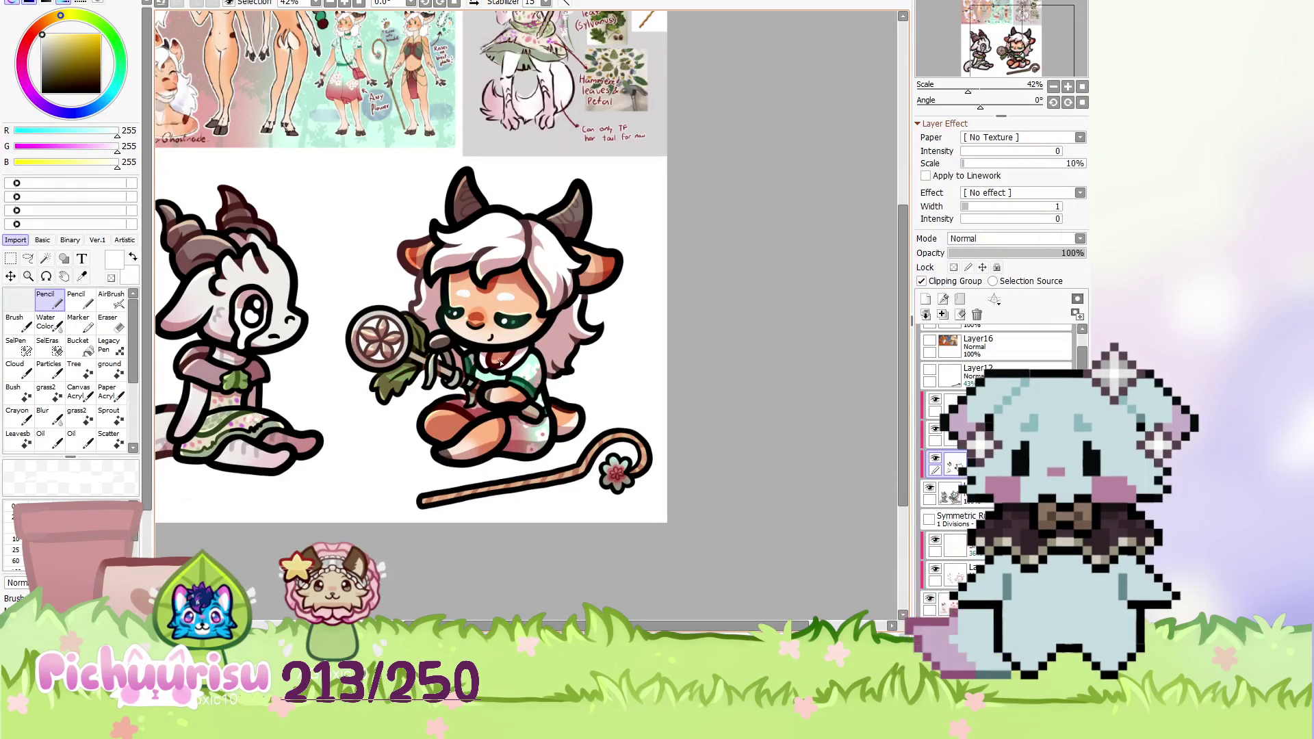
pyautogui.keyDown('alt'); pyautogui.click(499, 362); pyautogui.keyUp('alt')
pyautogui.scroll(-2, 557, 470)
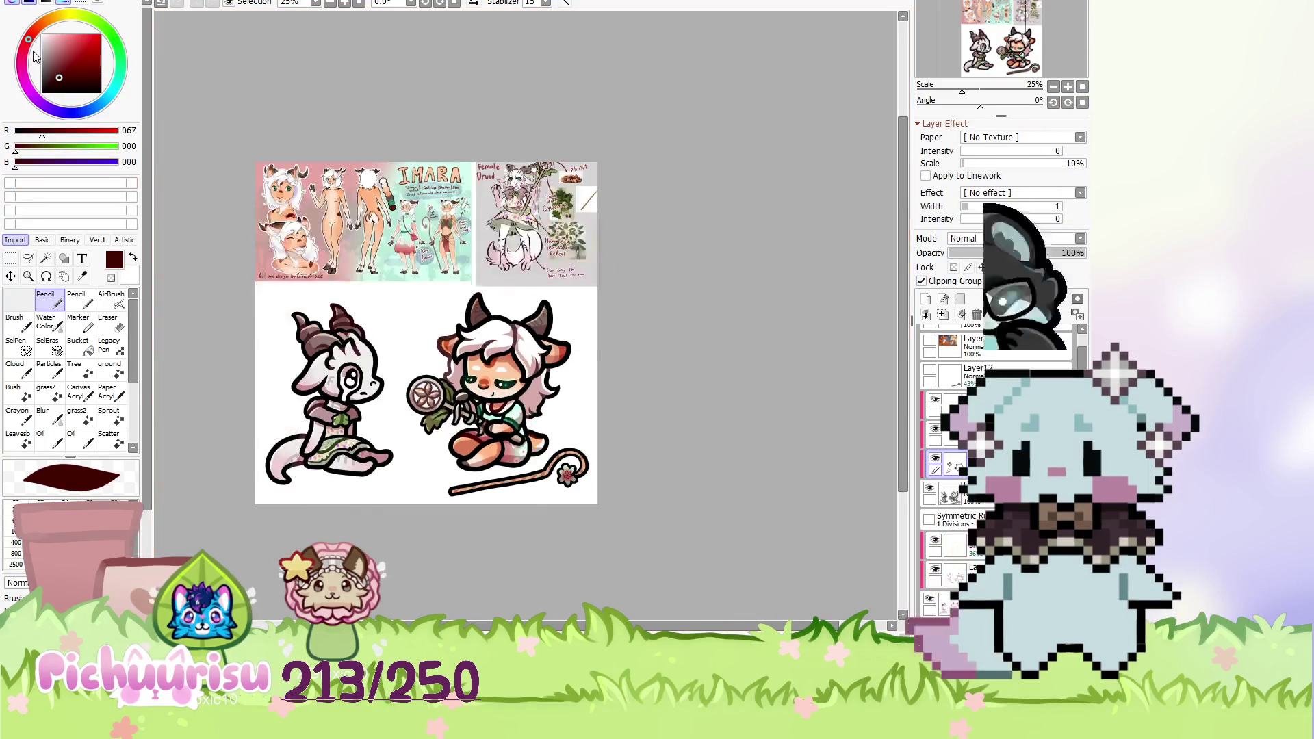
# Eyedrop the hair pink, then a dark brown for shading.
pyautogui.scroll(1, 490, 549)
pyautogui.scroll(1, 558, 367)
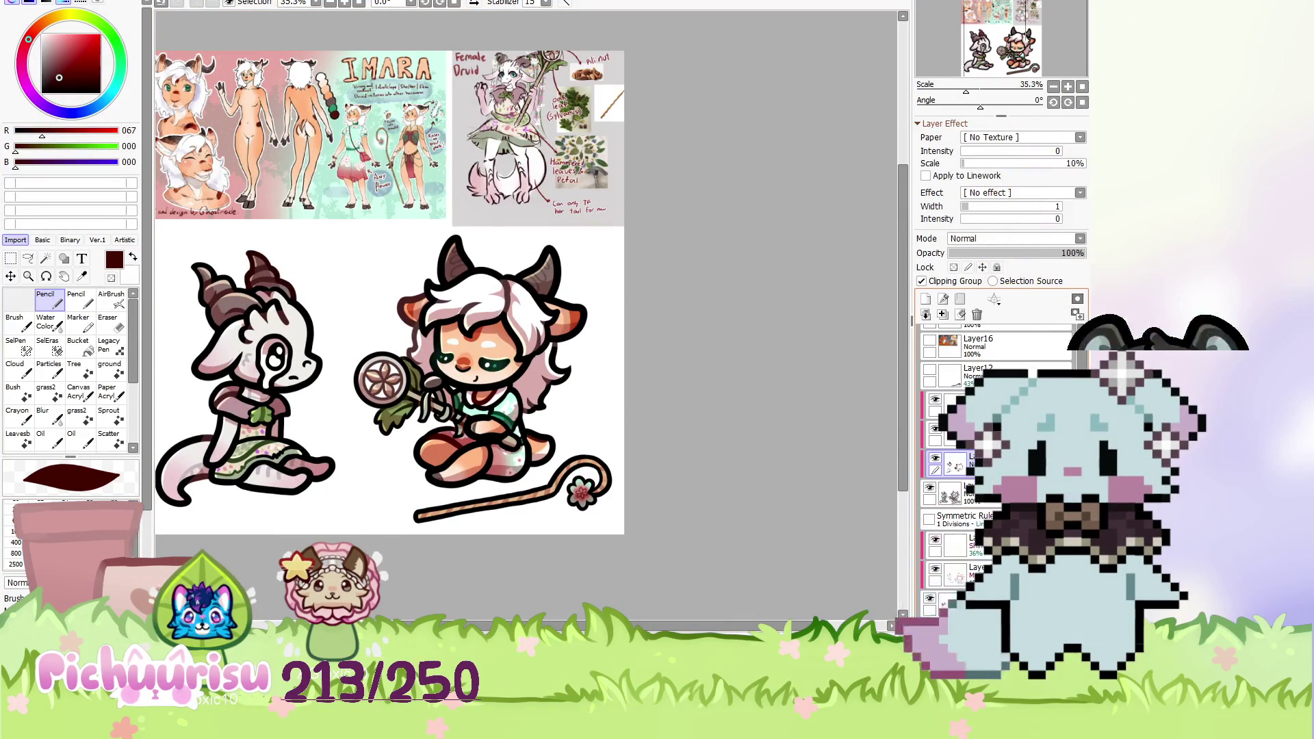
pyautogui.scroll(2, 553, 465)
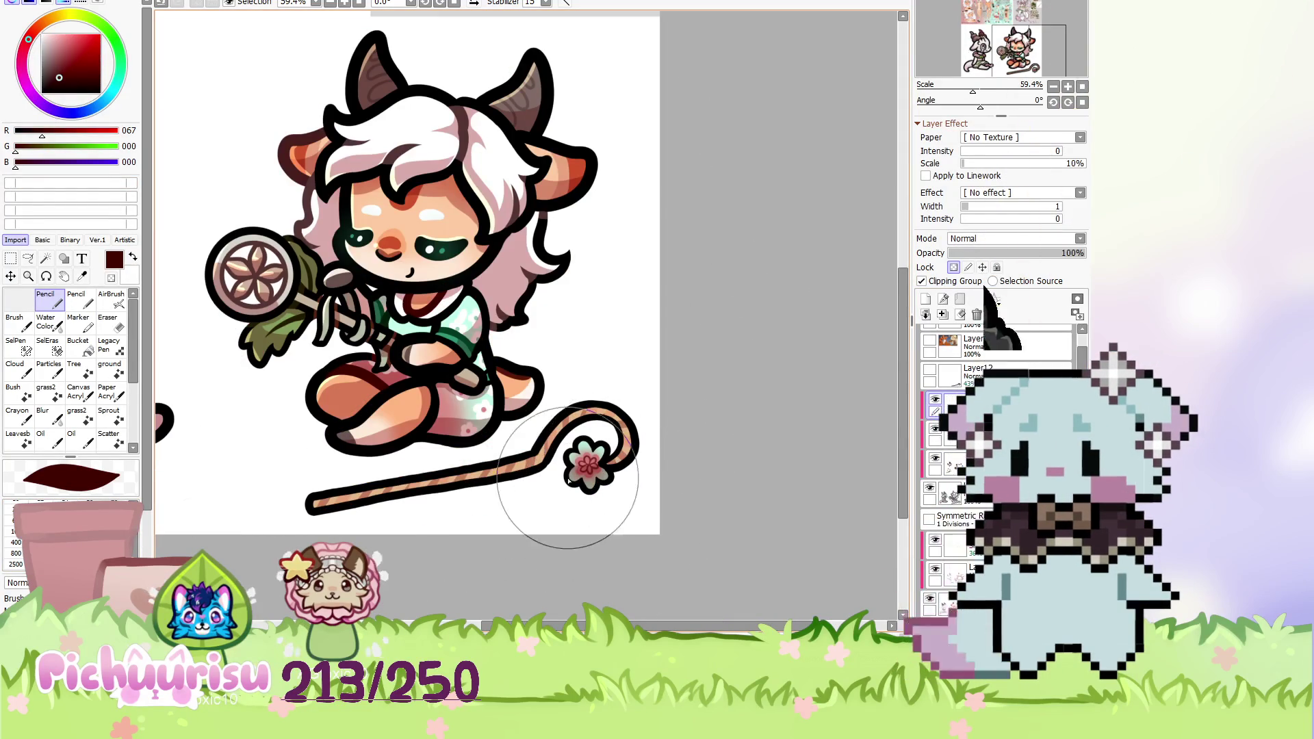
pyautogui.scroll(1, 556, 482)
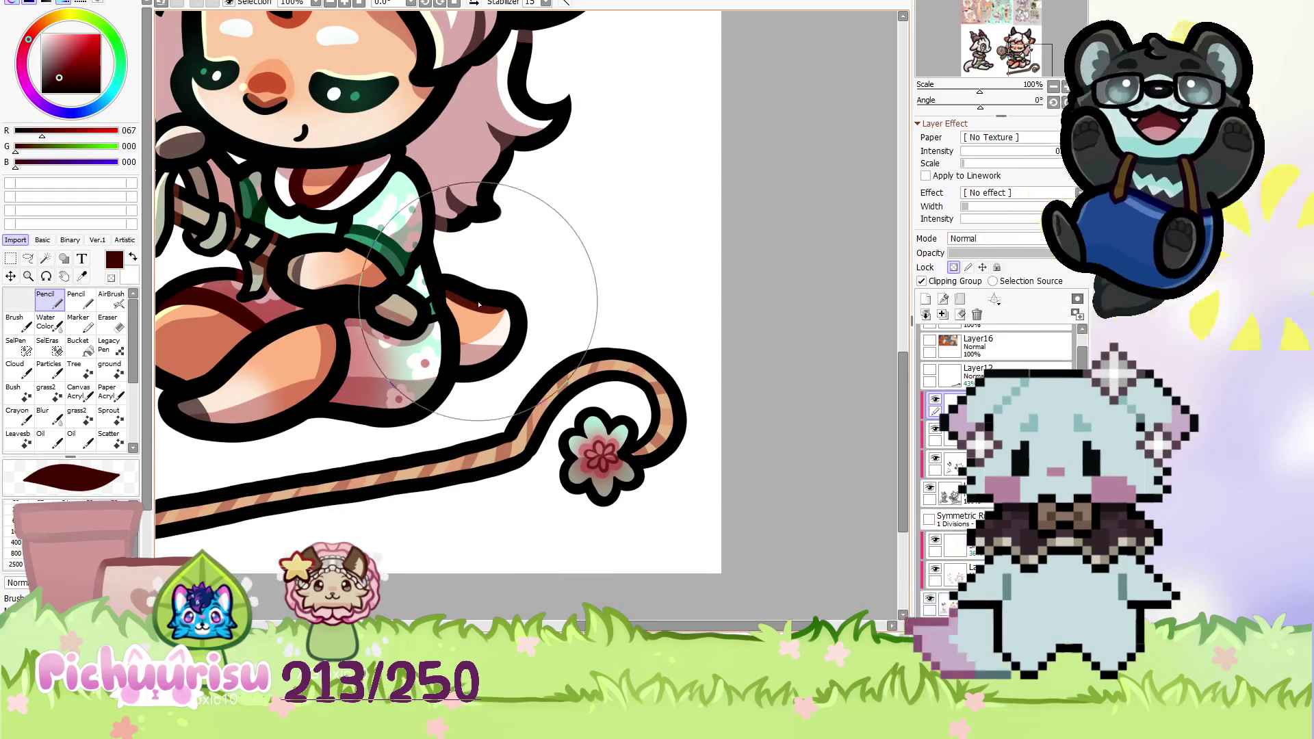
pyautogui.keyDown('alt'); pyautogui.click(520, 172); pyautogui.keyUp('alt')
pyautogui.keyDown('alt'); pyautogui.click(305, 183); pyautogui.keyUp('alt')
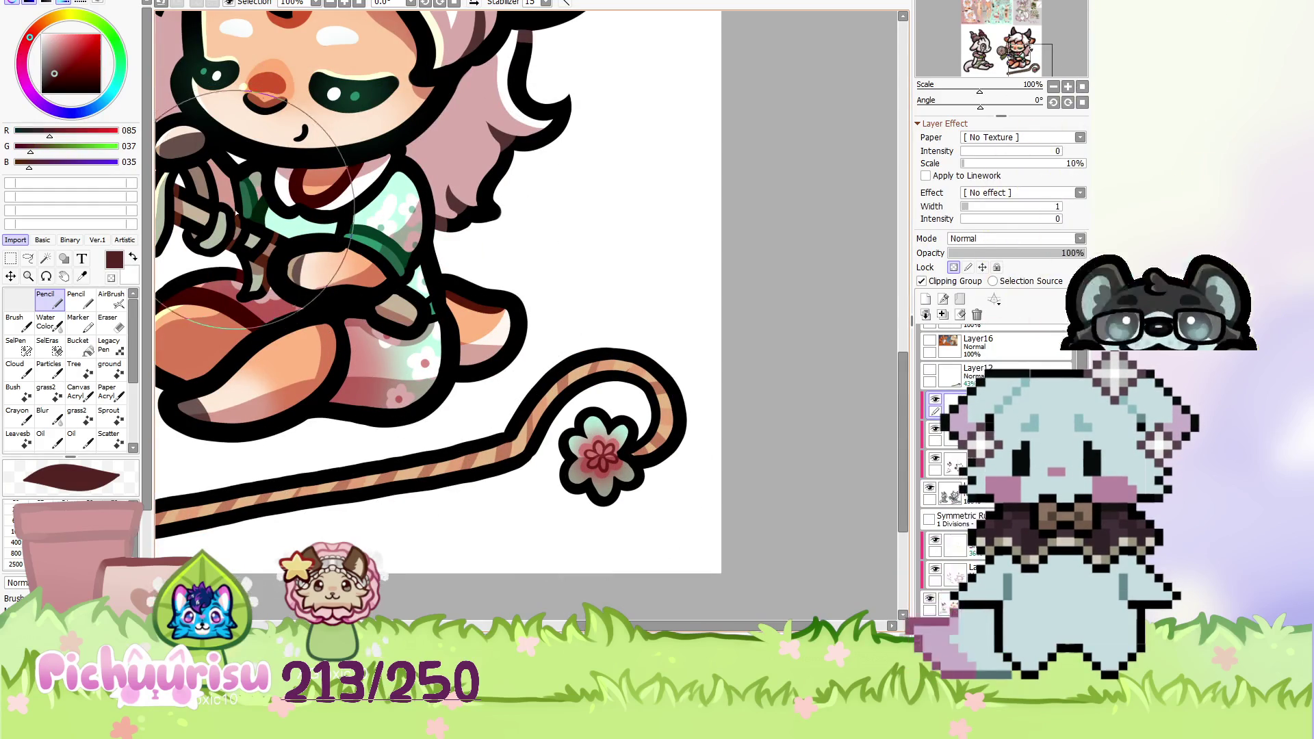
pyautogui.scroll(-1, 721, 462)
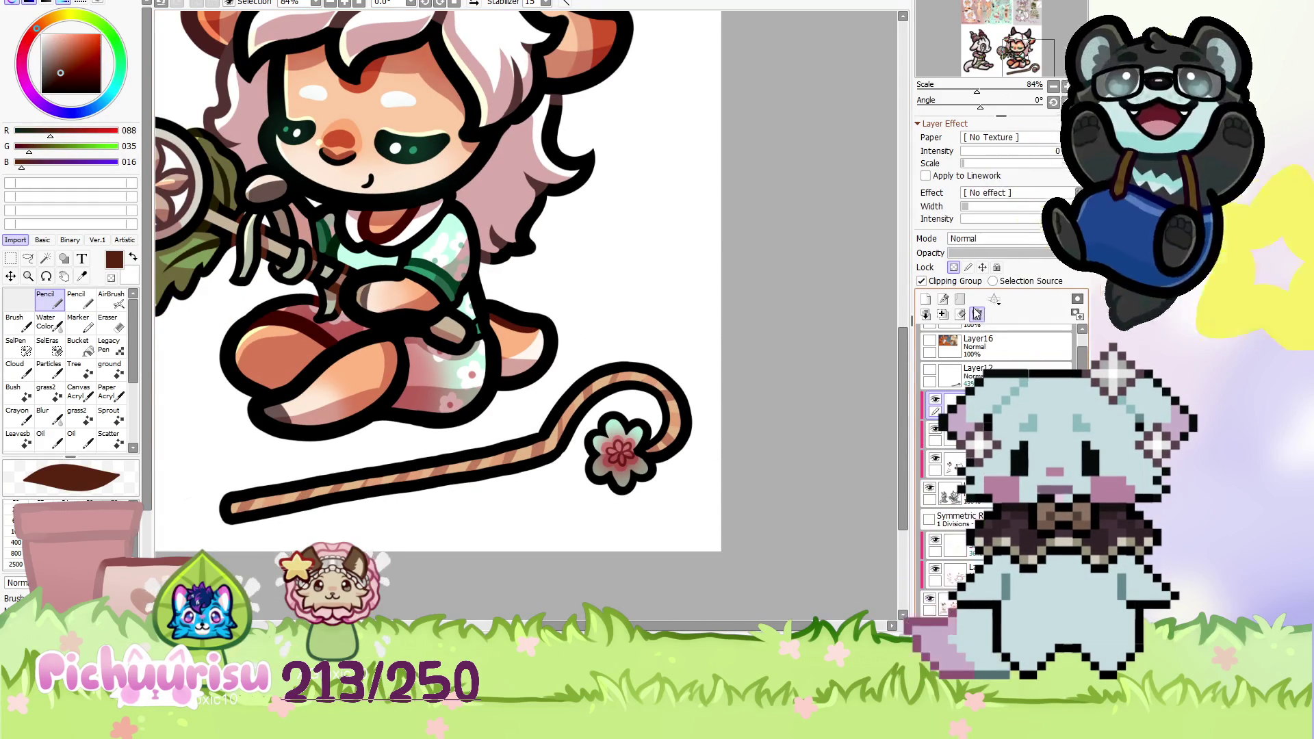
# Turn off Preserve Opacity and paint dark brown shading around the staff's curled top.
pyautogui.click(953, 266)
pyautogui.moveTo(650, 445); pyautogui.dragTo(582, 483)
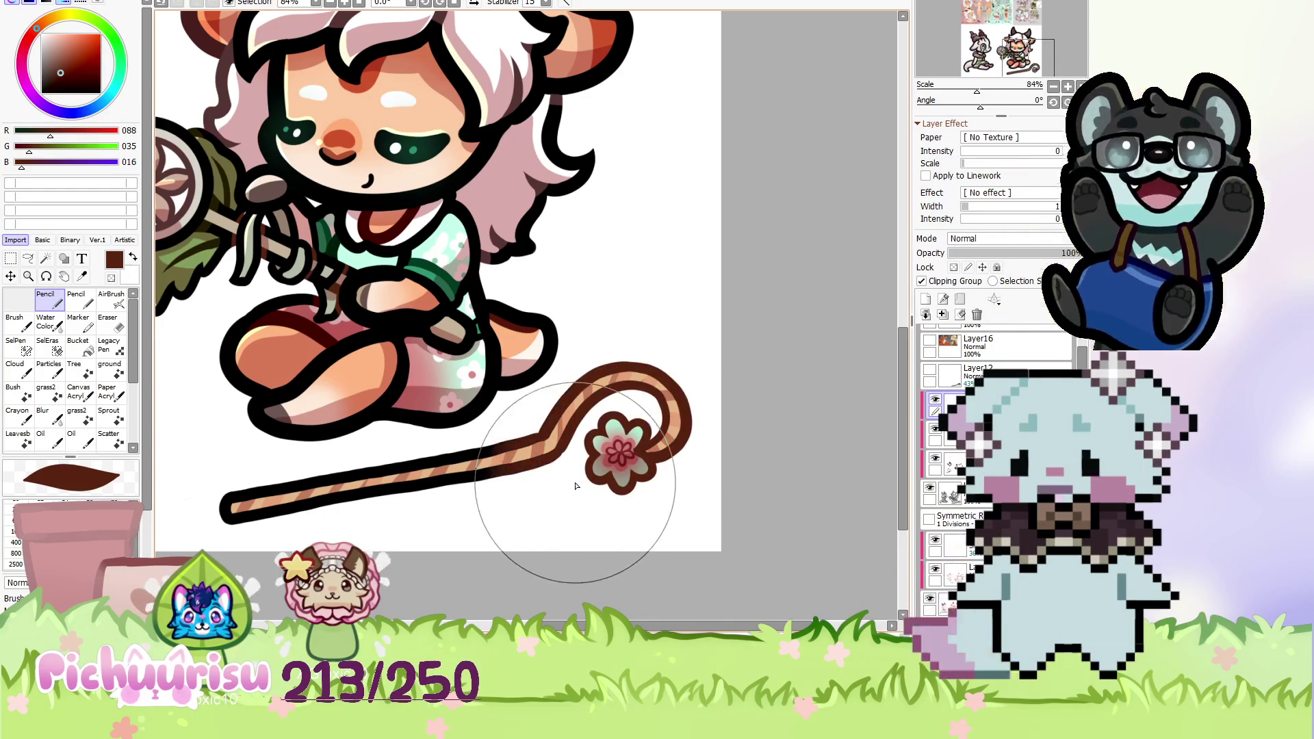
pyautogui.press('[')
pyautogui.press('[')
pyautogui.press('[')
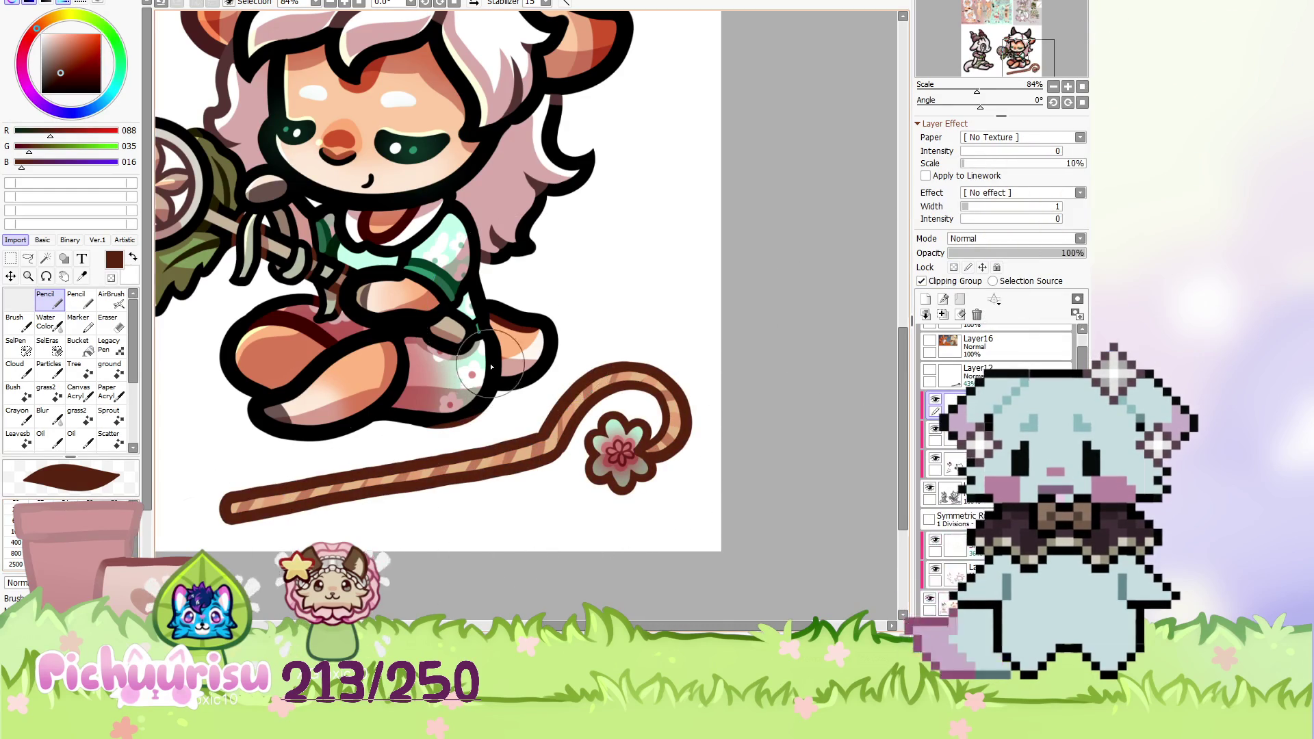
pyautogui.scroll(2, 462, 373)
pyautogui.keyDown('alt'); pyautogui.click(455, 367); pyautogui.keyUp('alt')
pyautogui.scroll(-5, 548, 411)
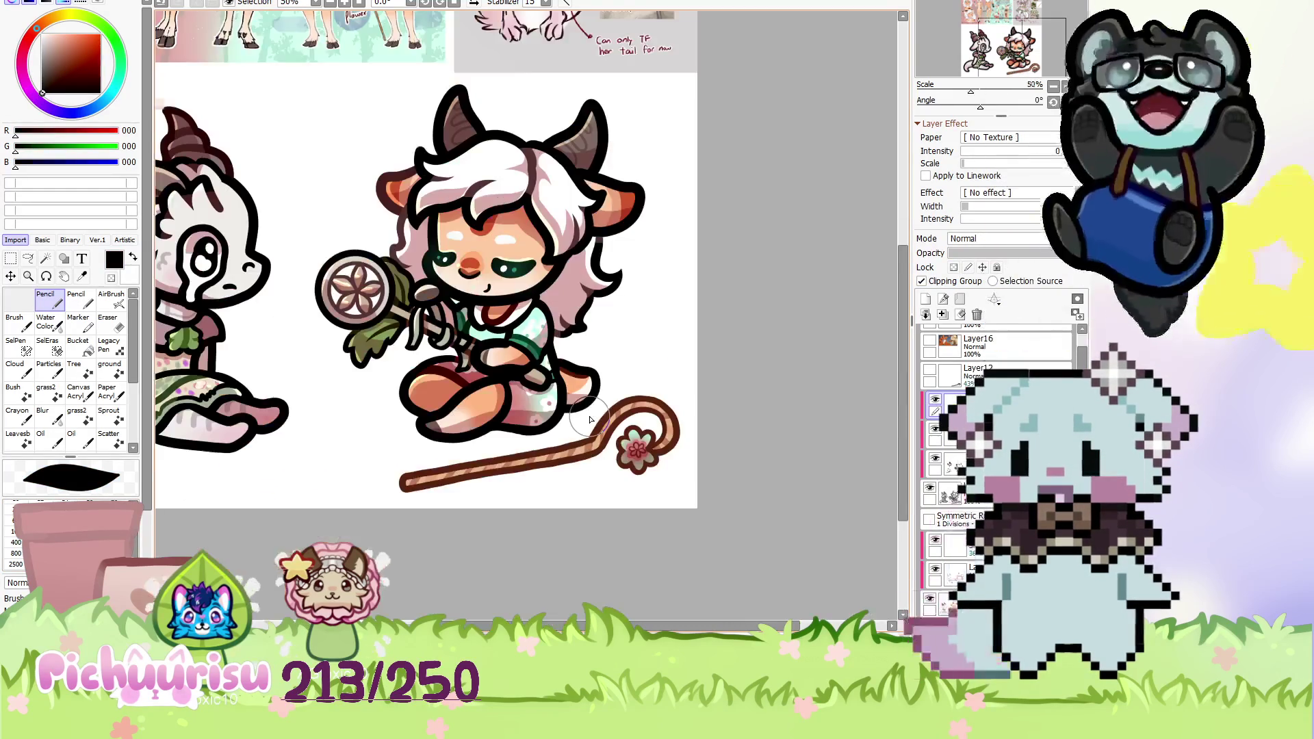
pyautogui.scroll(-2, 590, 419)
pyautogui.scroll(-1, 651, 437)
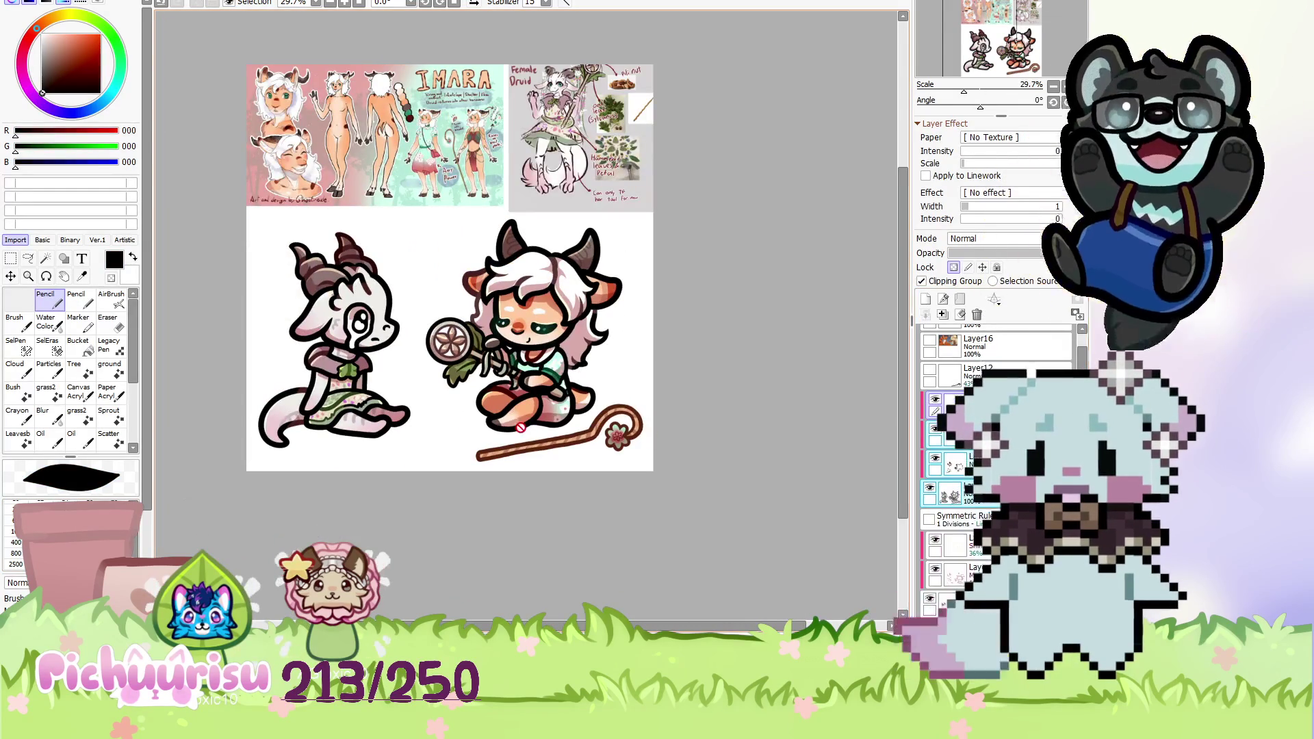
# Move the symmetry ruler layer below Layer15, select Layer21 and hide the Female Druid reference.
pyautogui.scroll(1, 494, 379)
pyautogui.moveTo(493, 380); pyautogui.dragTo(496, 344)
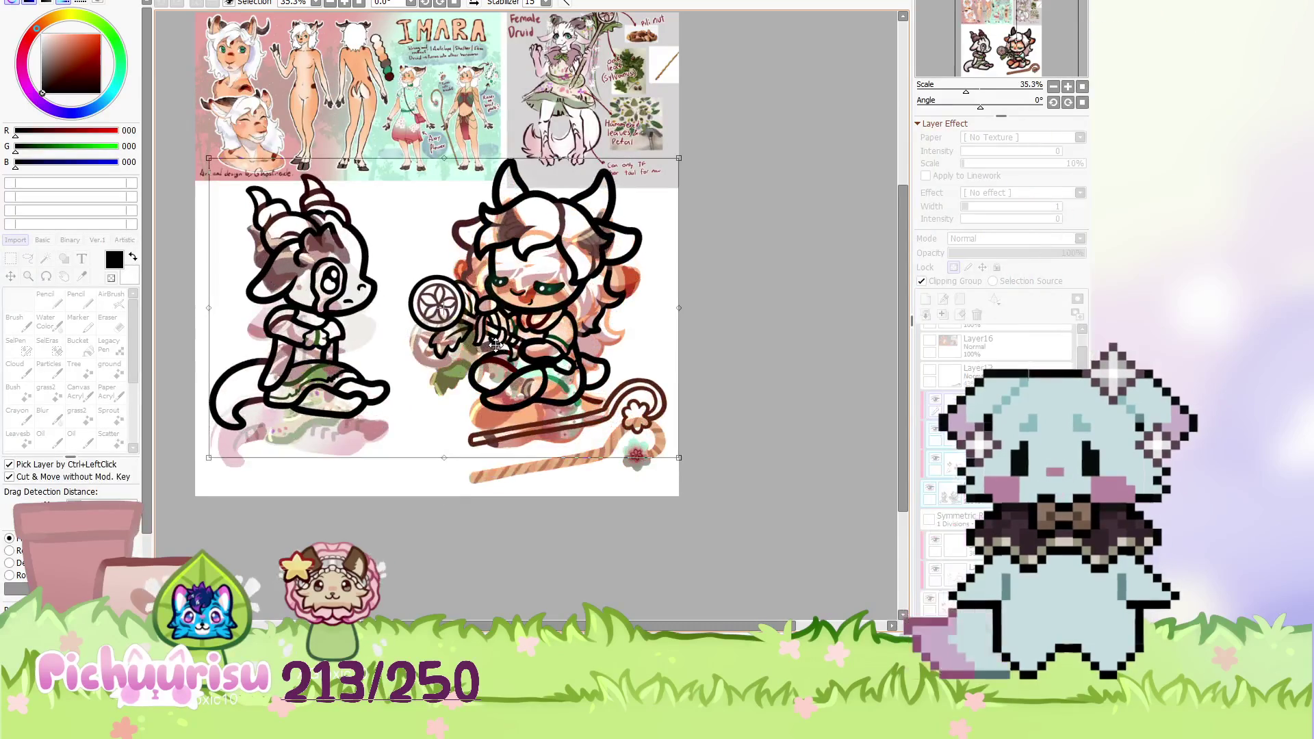
pyautogui.hotkey('ctrl', 'z')
pyautogui.moveTo(954, 460); pyautogui.dragTo(955, 548)
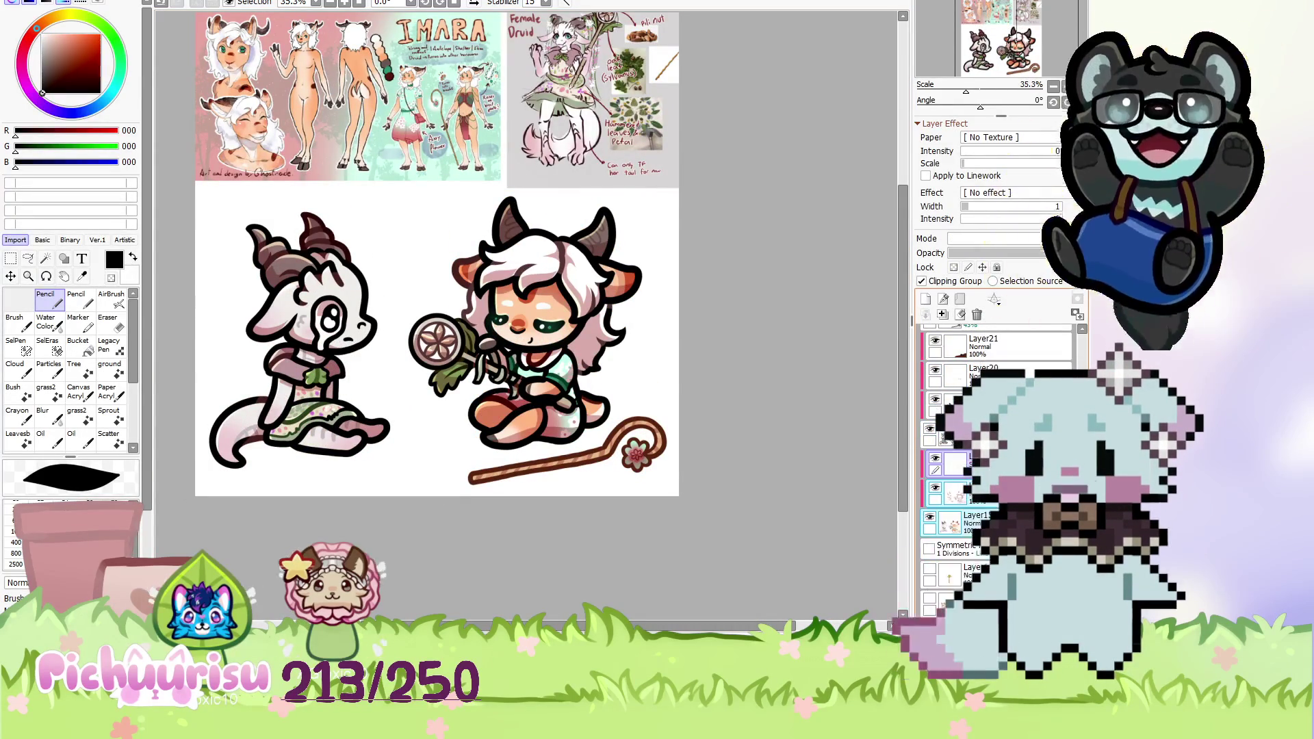
pyautogui.click(1013, 345)
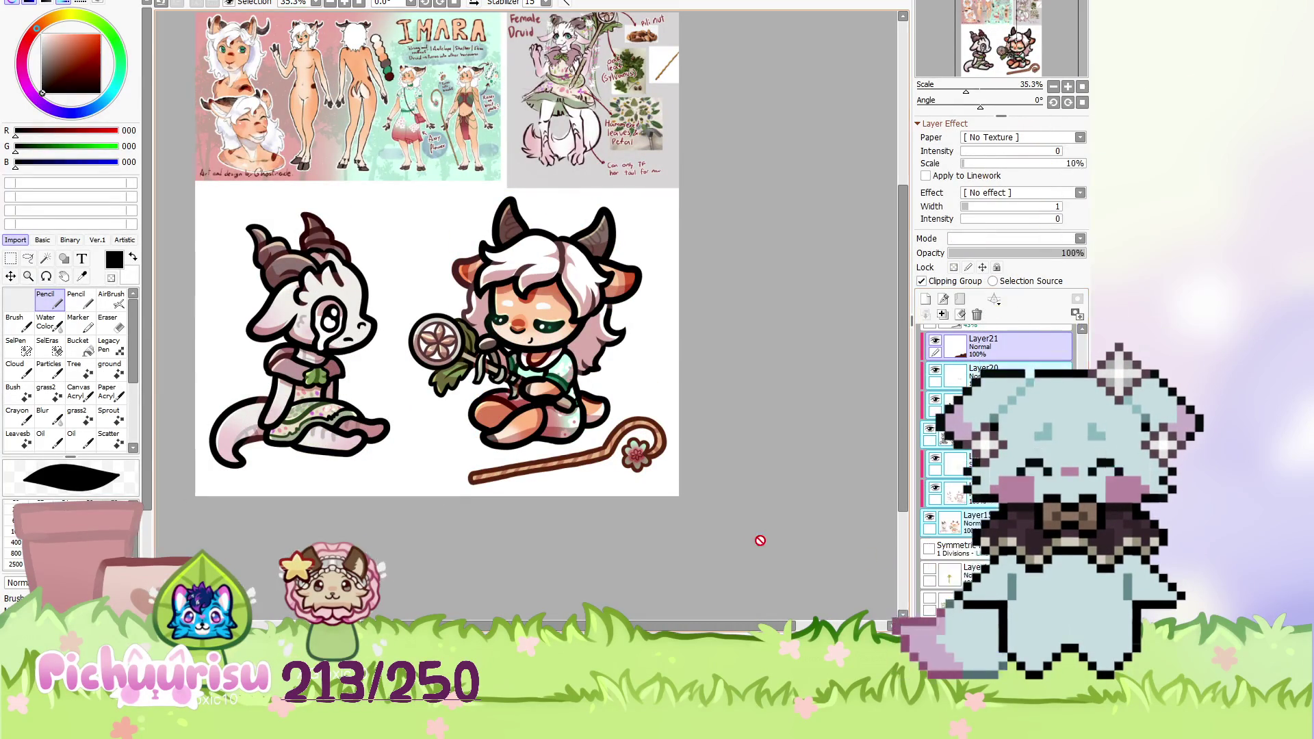
pyautogui.scroll(-1, 792, 548)
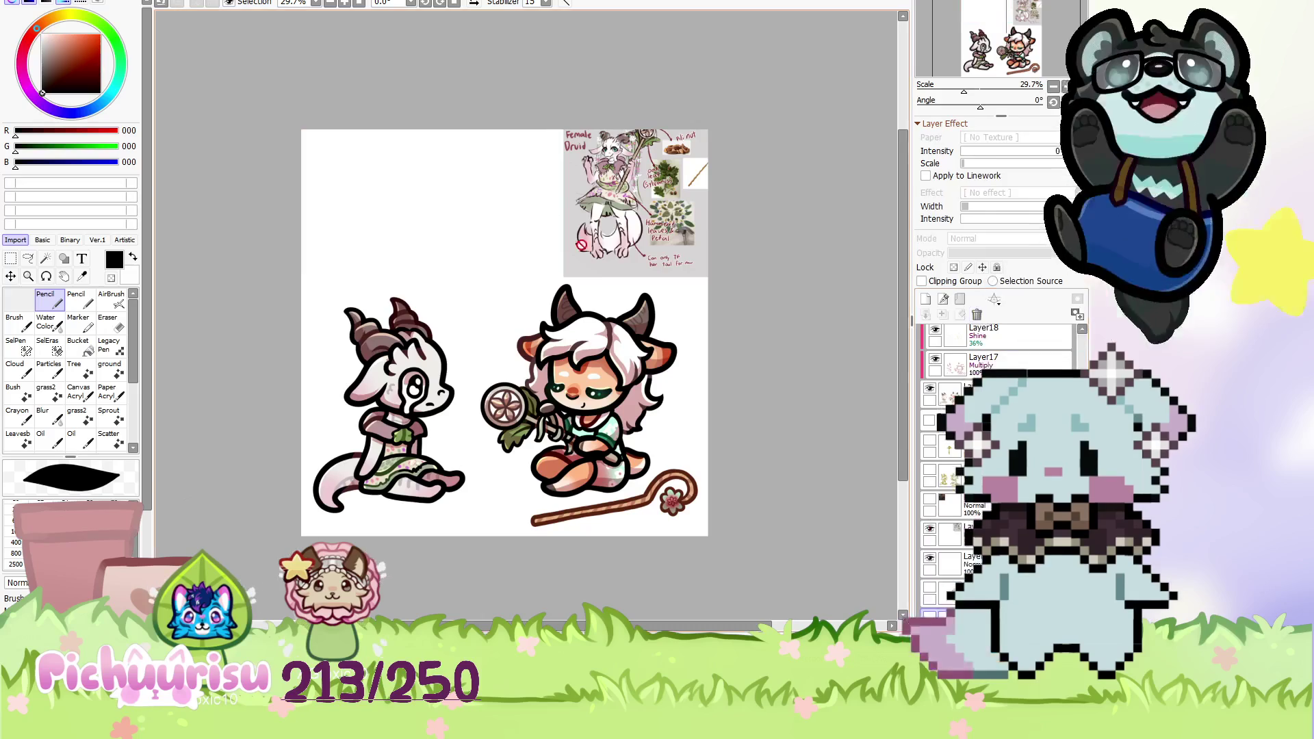
pyautogui.click(977, 314)
pyautogui.hotkey('ctrl', 'z')
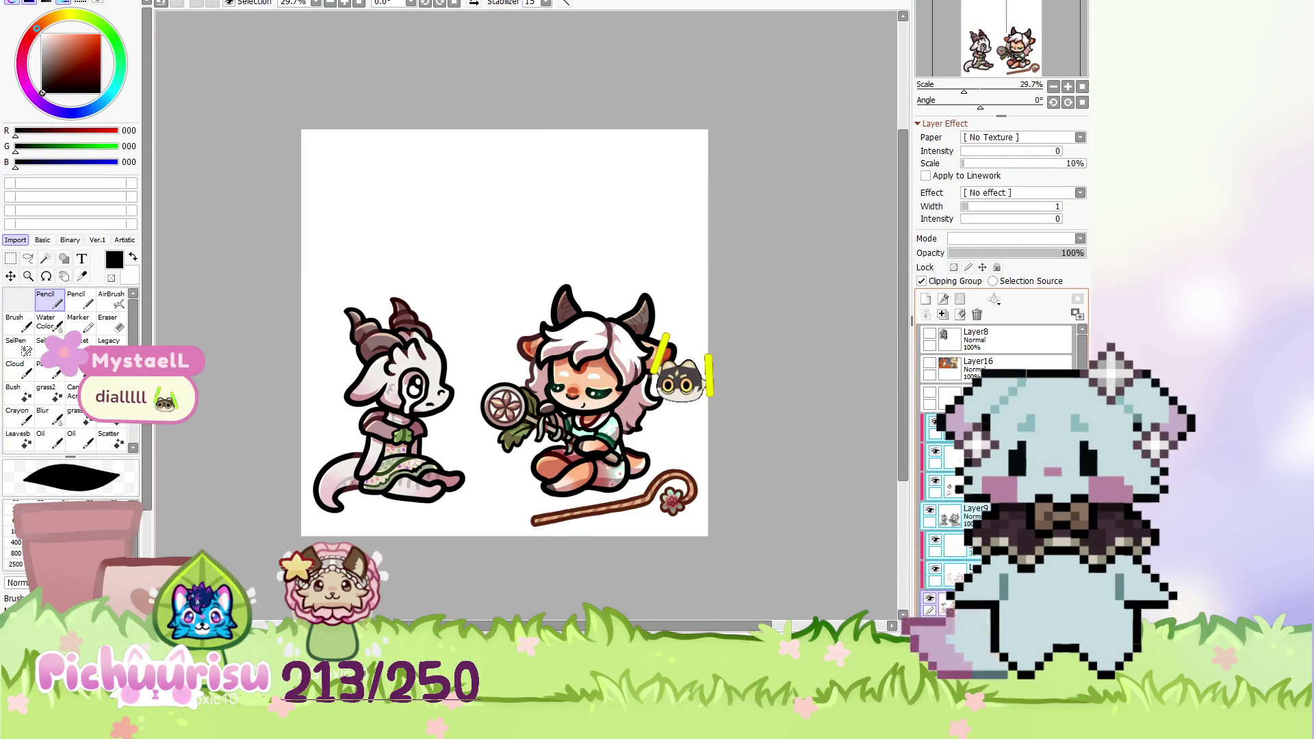
# Transform both characters about 155 px higher on the canvas.
pyautogui.hotkey('ctrl', 't')
pyautogui.moveTo(586, 443); pyautogui.dragTo(582, 335)
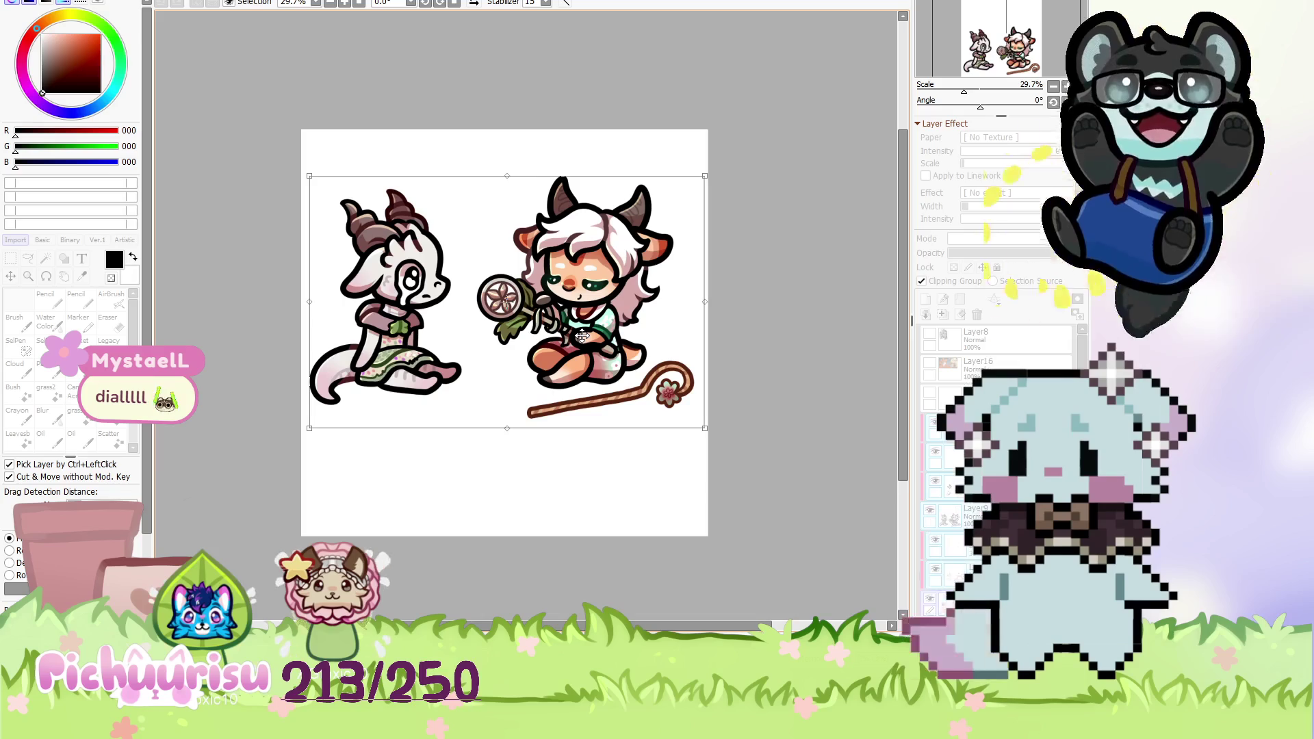
pyautogui.press('Return')
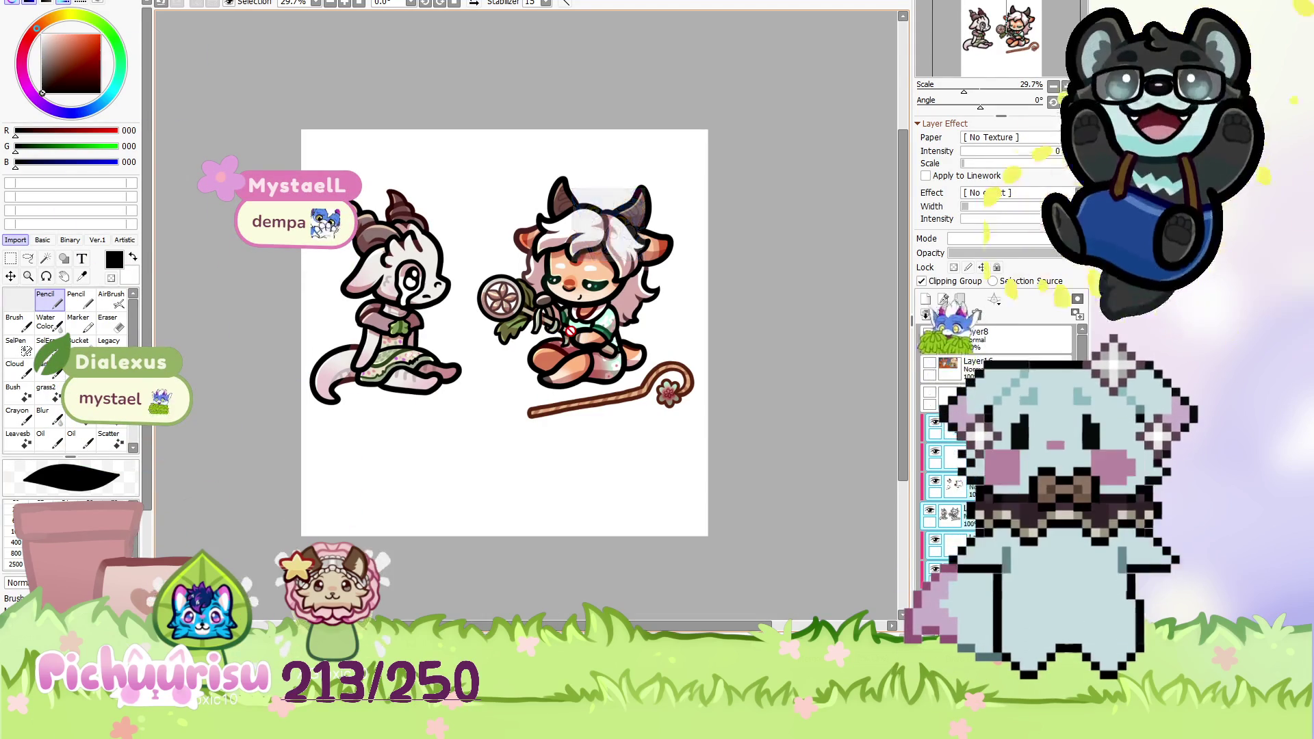
pyautogui.scroll(1, 677, 381)
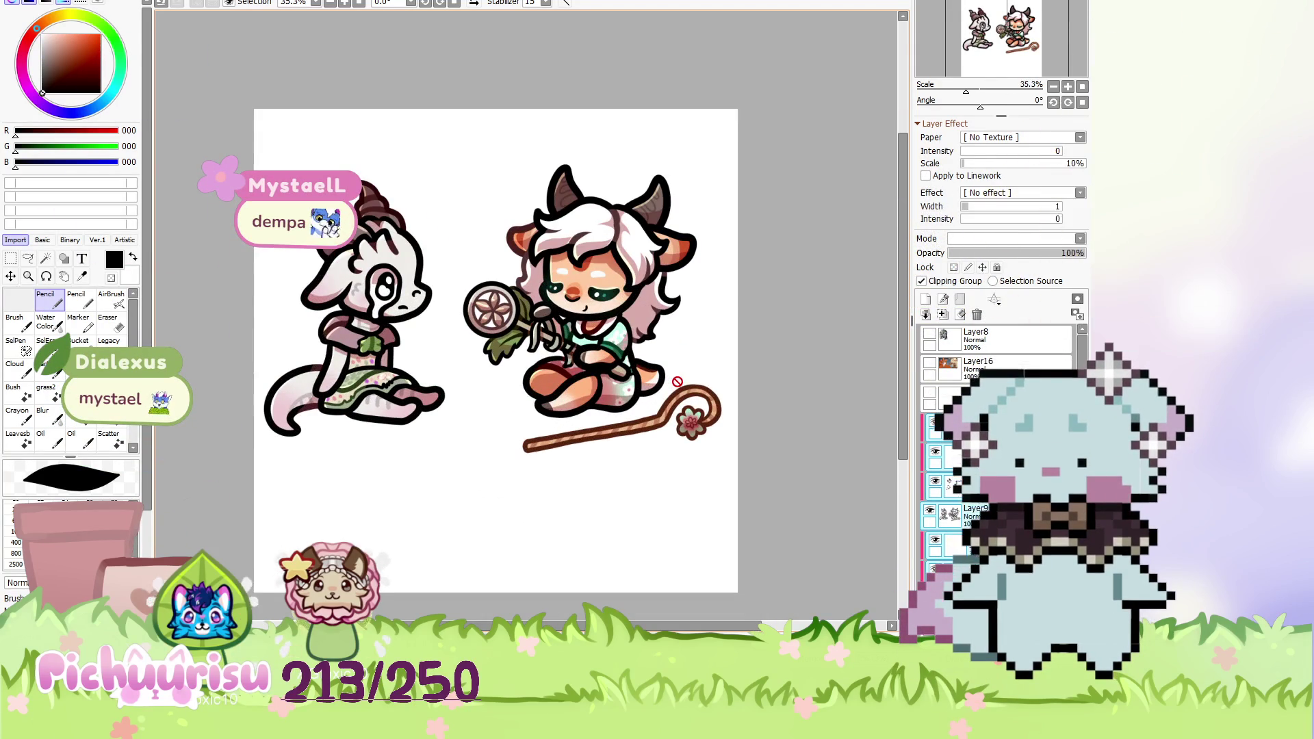
pyautogui.hotkey('ctrl', 't')
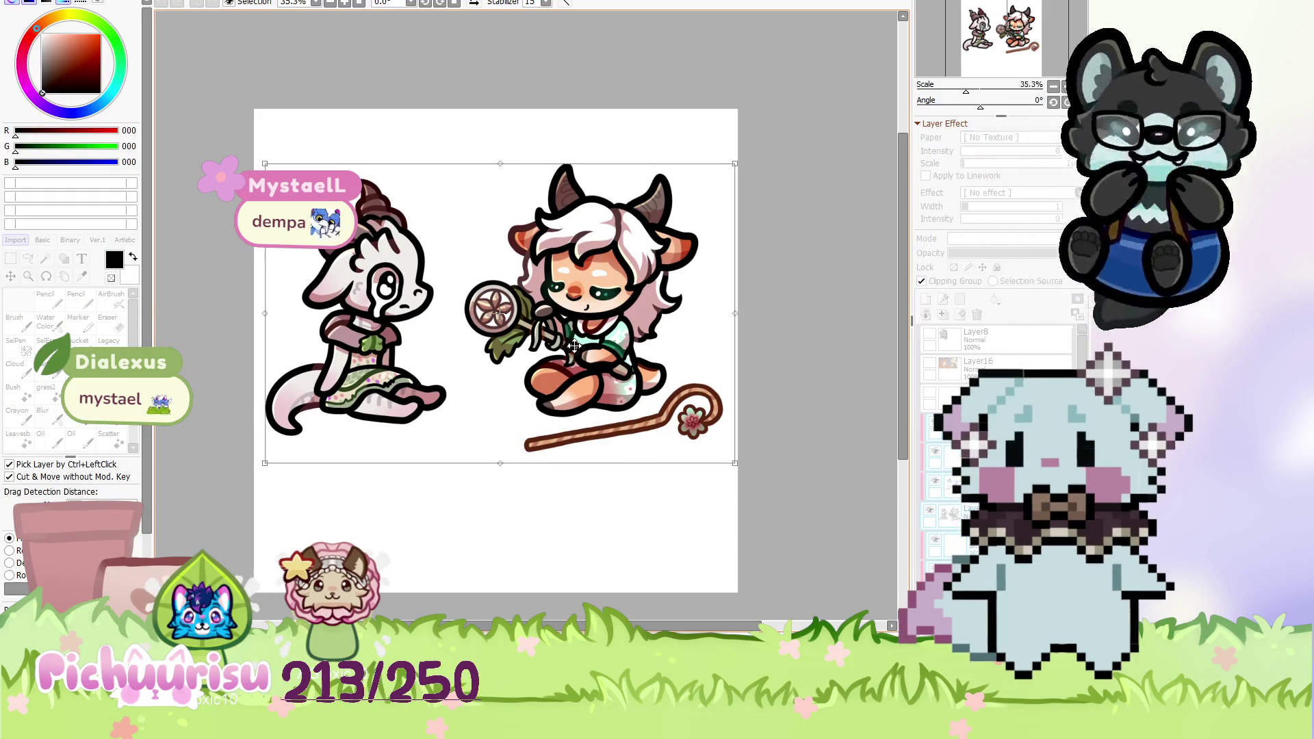
pyautogui.press('Return')
pyautogui.scroll(-1, 637, 359)
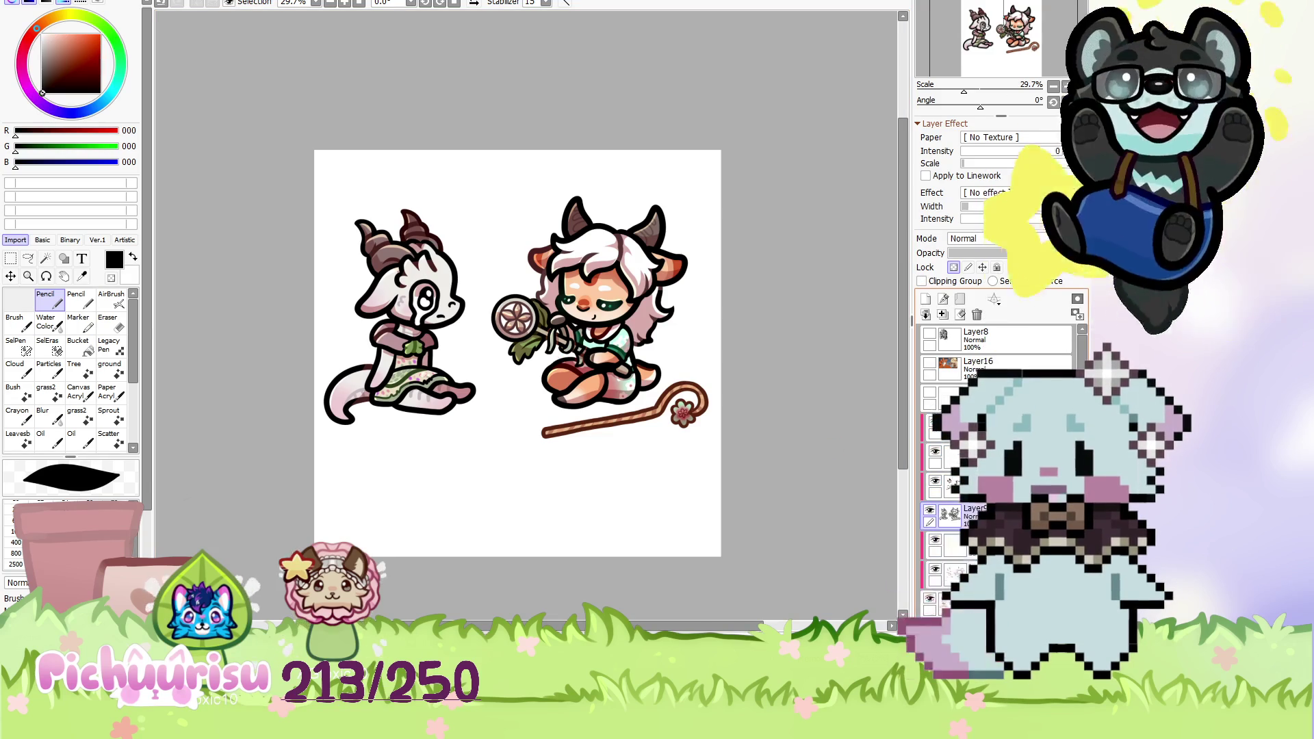
# Lasso the skull-masked creature and nudge it slightly right, closer to the horned girl.
pyautogui.click(27, 258)
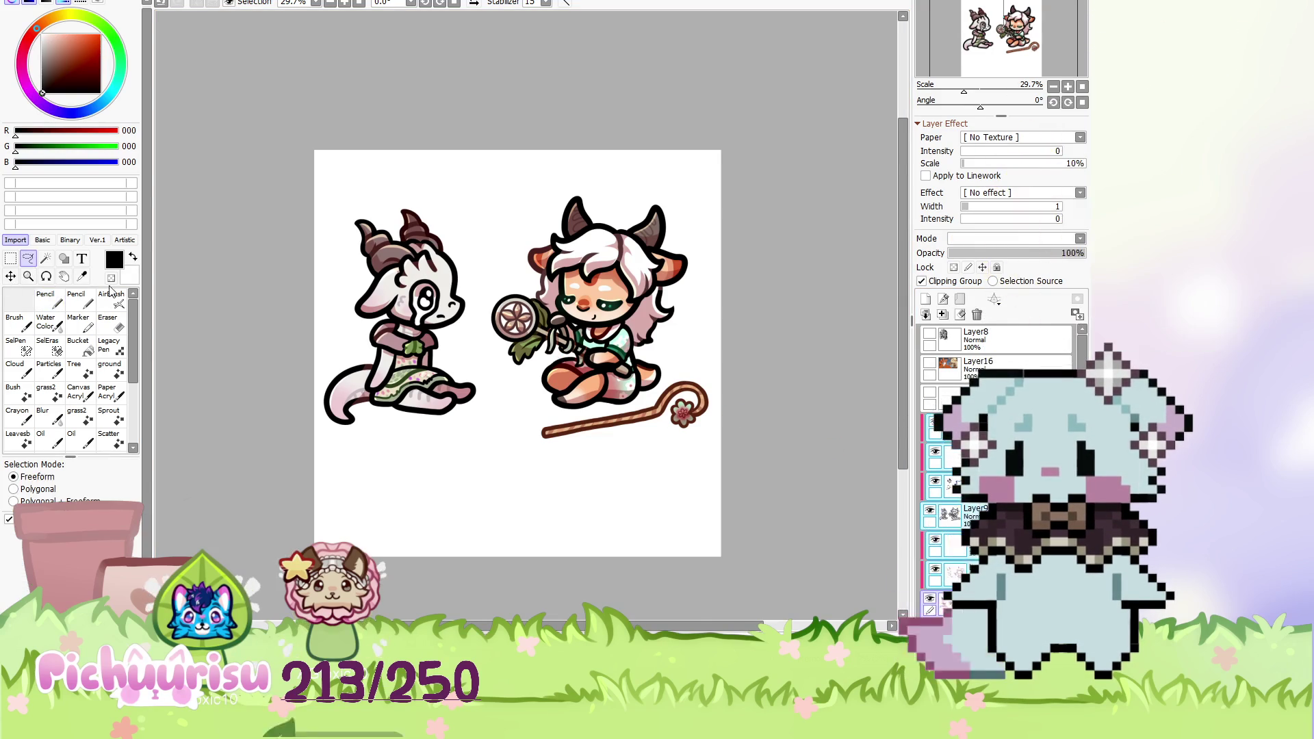
pyautogui.moveTo(474, 349); pyautogui.dragTo(307, 202)
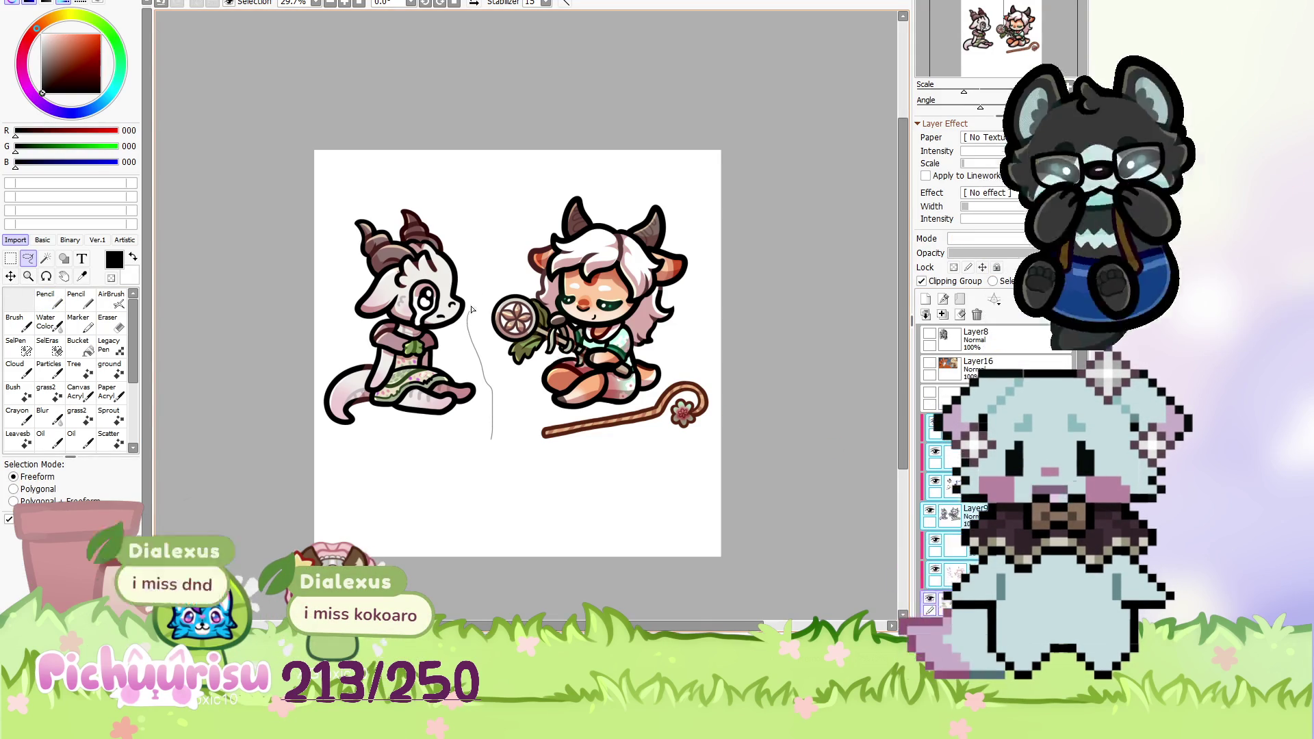
pyautogui.scroll(2, 410, 358)
pyautogui.moveTo(366, 545)
pyautogui.mouseDown()
pyautogui.moveTo(410, 358)
pyautogui.moveTo(443, 381)
pyautogui.mouseUp()
pyautogui.hotkey('ctrl', 't')
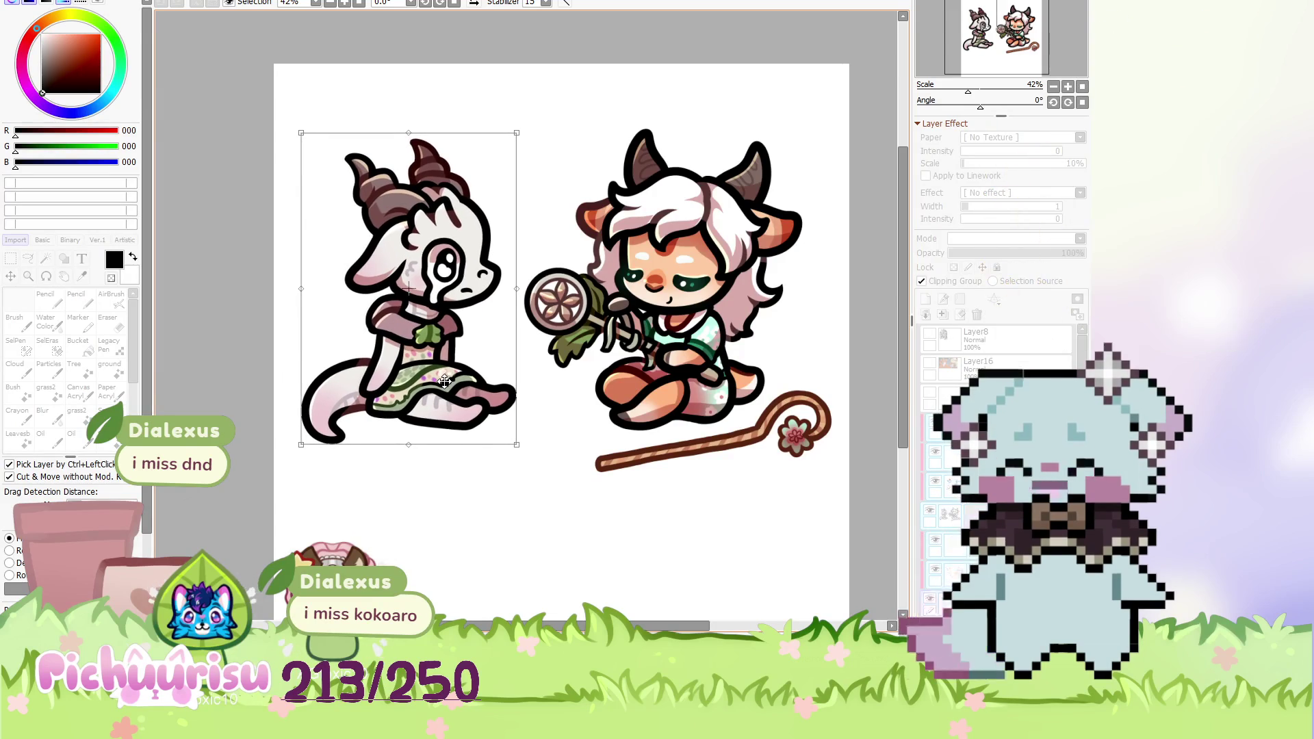
pyautogui.press('Return')
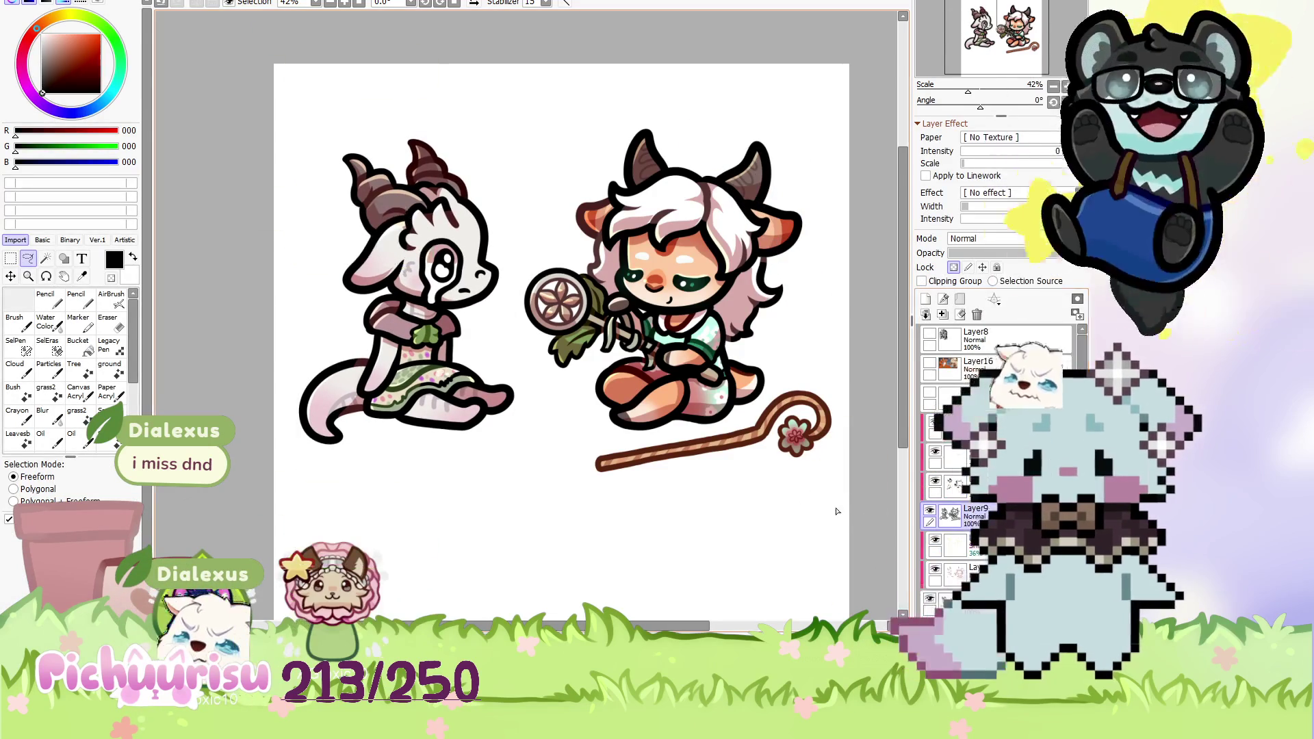
# Darken the right part of the left character's mouth with the Pencil.
pyautogui.scroll(5, 449, 188)
pyautogui.scroll(3, 659, 460)
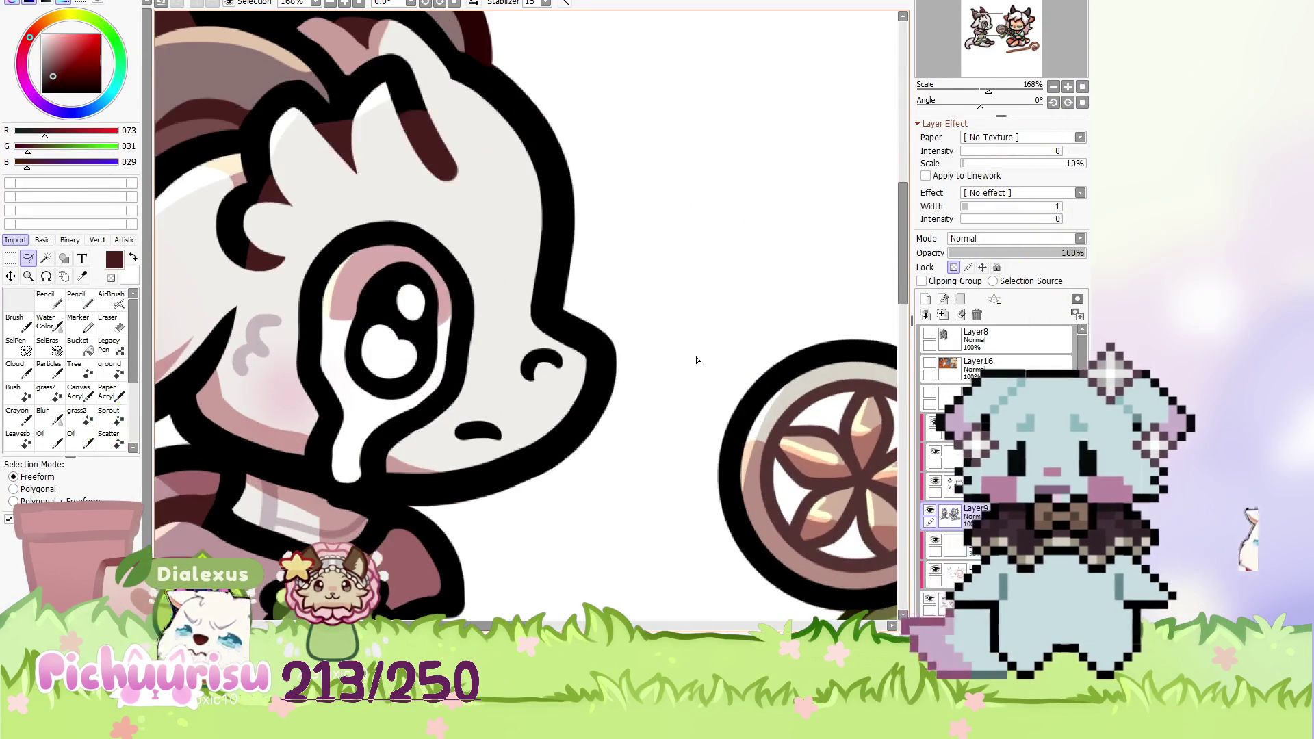
pyautogui.press('n')
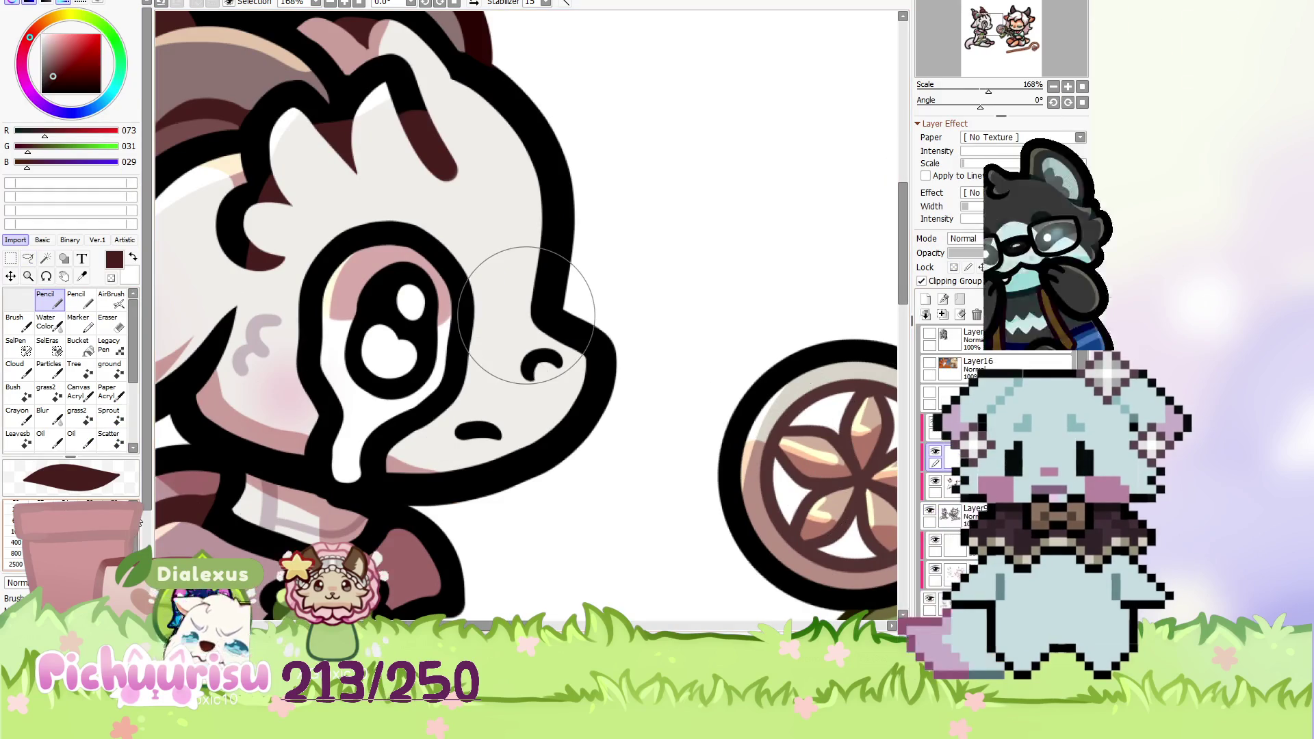
pyautogui.scroll(1, 246, 500)
pyautogui.moveTo(542, 420); pyautogui.dragTo(524, 420)
# Zoom out to about 35% to view both chibis side by side.
pyautogui.scroll(-8, 479, 411)
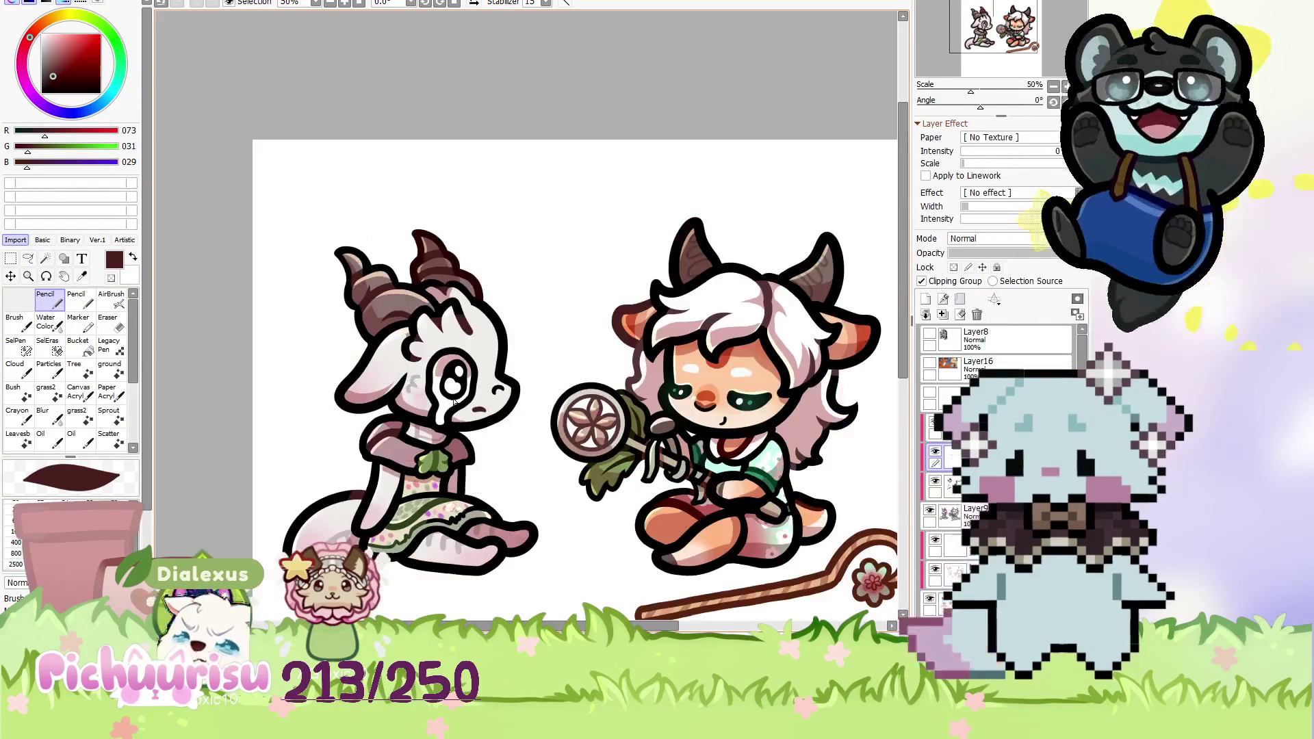
pyautogui.scroll(-1, 463, 381)
pyautogui.scroll(-1, 463, 381)
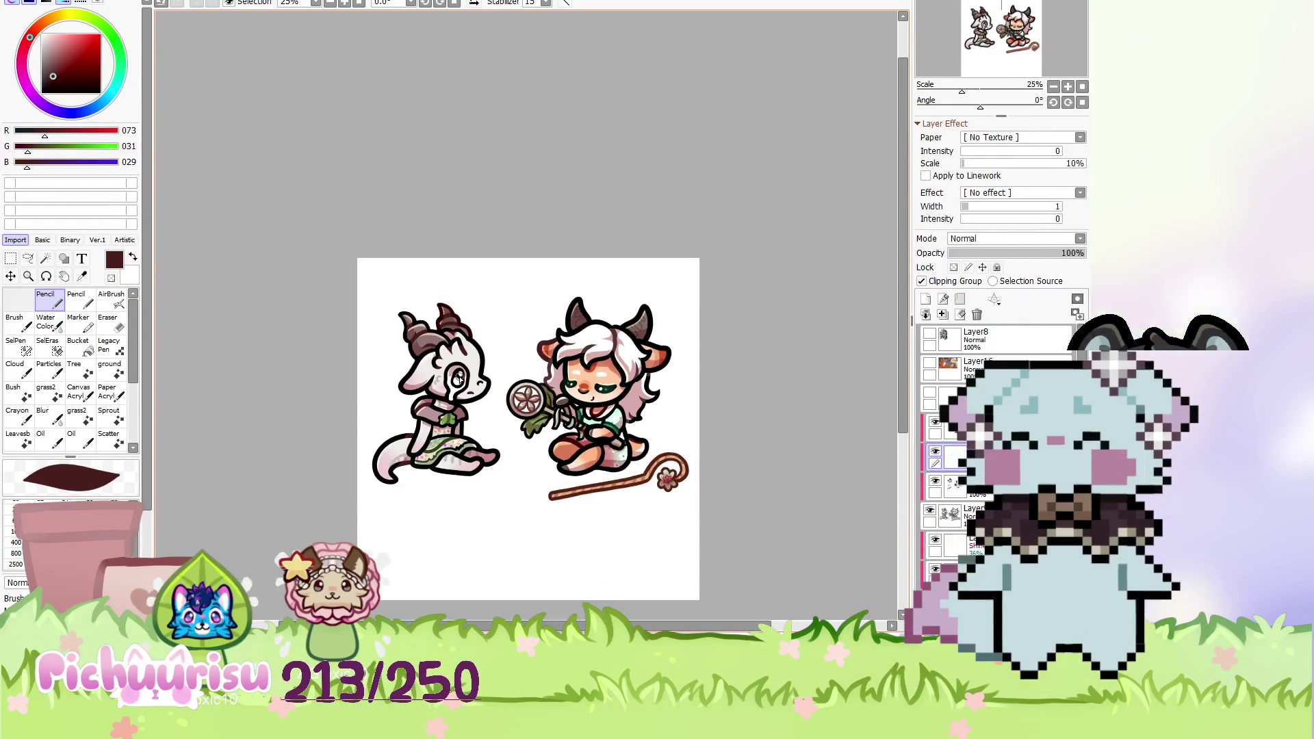
pyautogui.scroll(1, 616, 397)
pyautogui.scroll(2, 629, 403)
pyautogui.scroll(1, 628, 404)
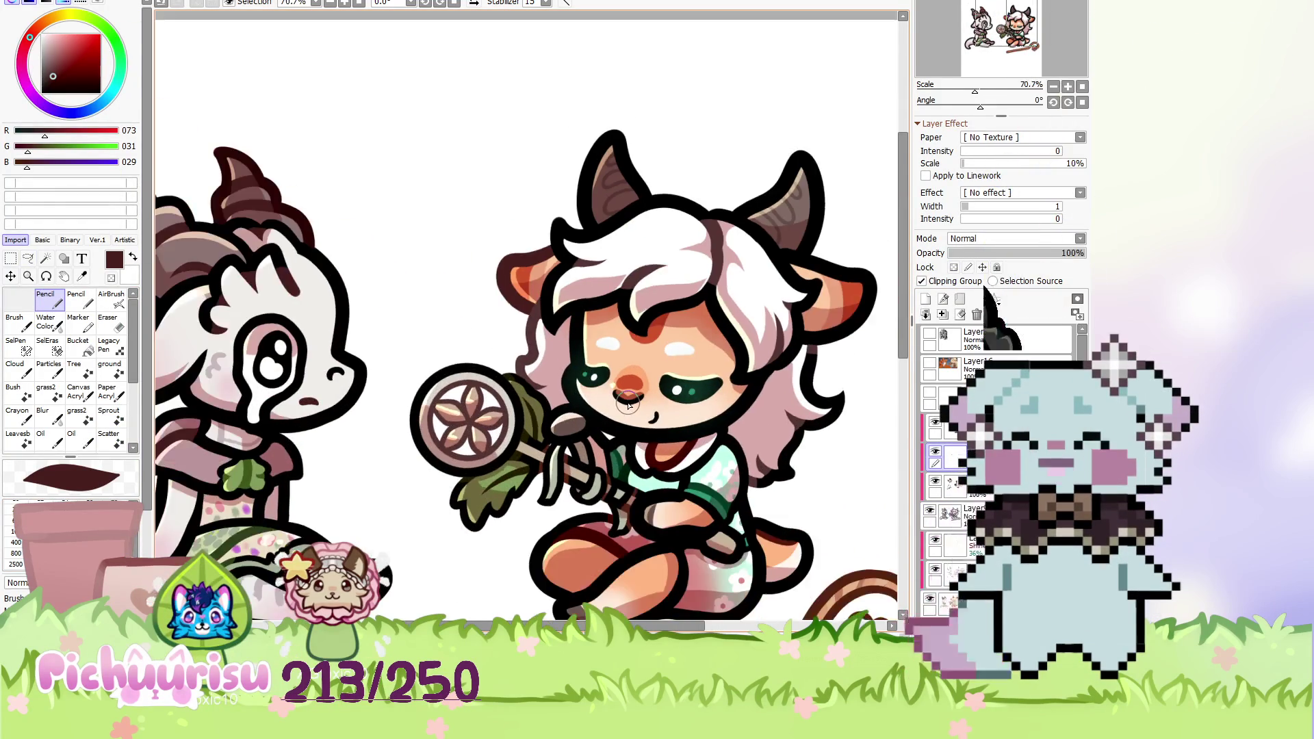
pyautogui.scroll(-6, 628, 404)
pyautogui.scroll(1, 769, 510)
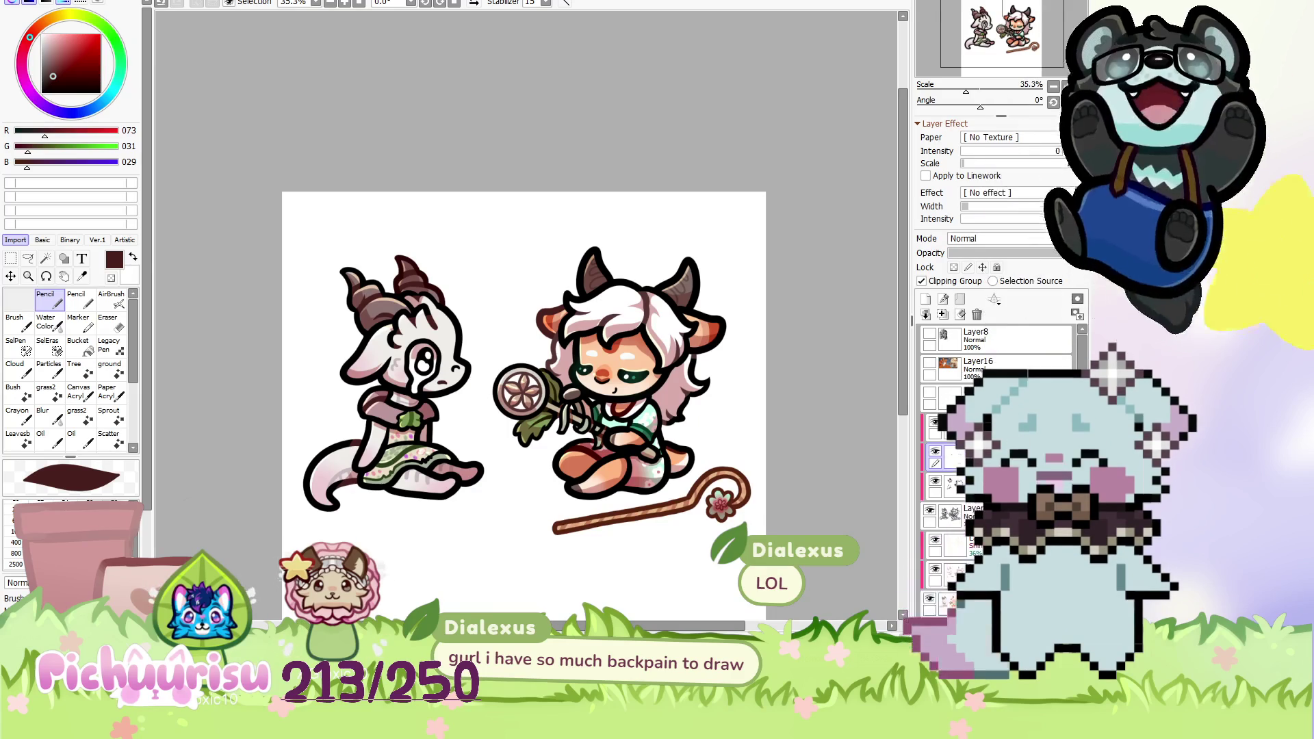
pyautogui.hotkey('alt', 'Tab')
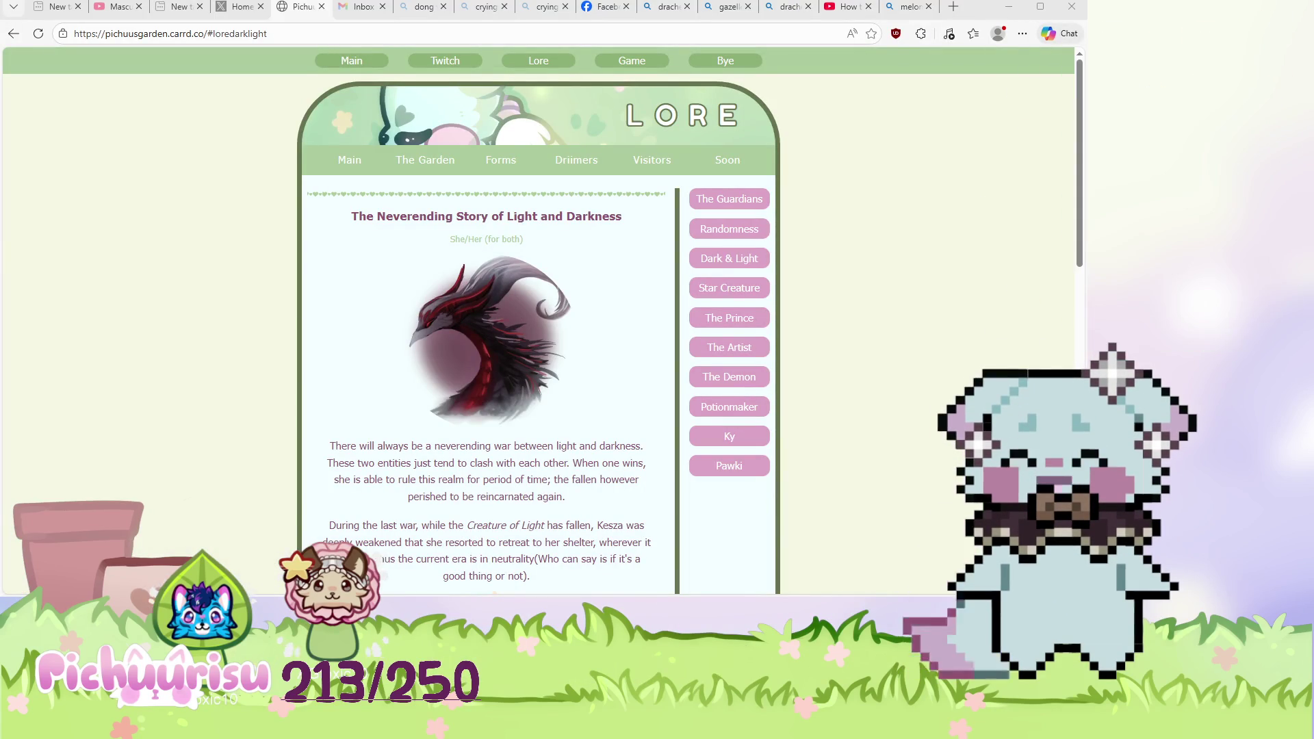
# Copy the Lore page address pichuusgarden.carrd.co/#loredarklight to share it, then open Ky's entry.
pyautogui.scroll(-2, 486, 321)
pyautogui.scroll(1, 487, 322)
pyautogui.scroll(-3, 487, 321)
pyautogui.scroll(-6, 486, 322)
pyautogui.scroll(-2, 486, 321)
pyautogui.scroll(5, 486, 322)
pyautogui.scroll(8, 487, 322)
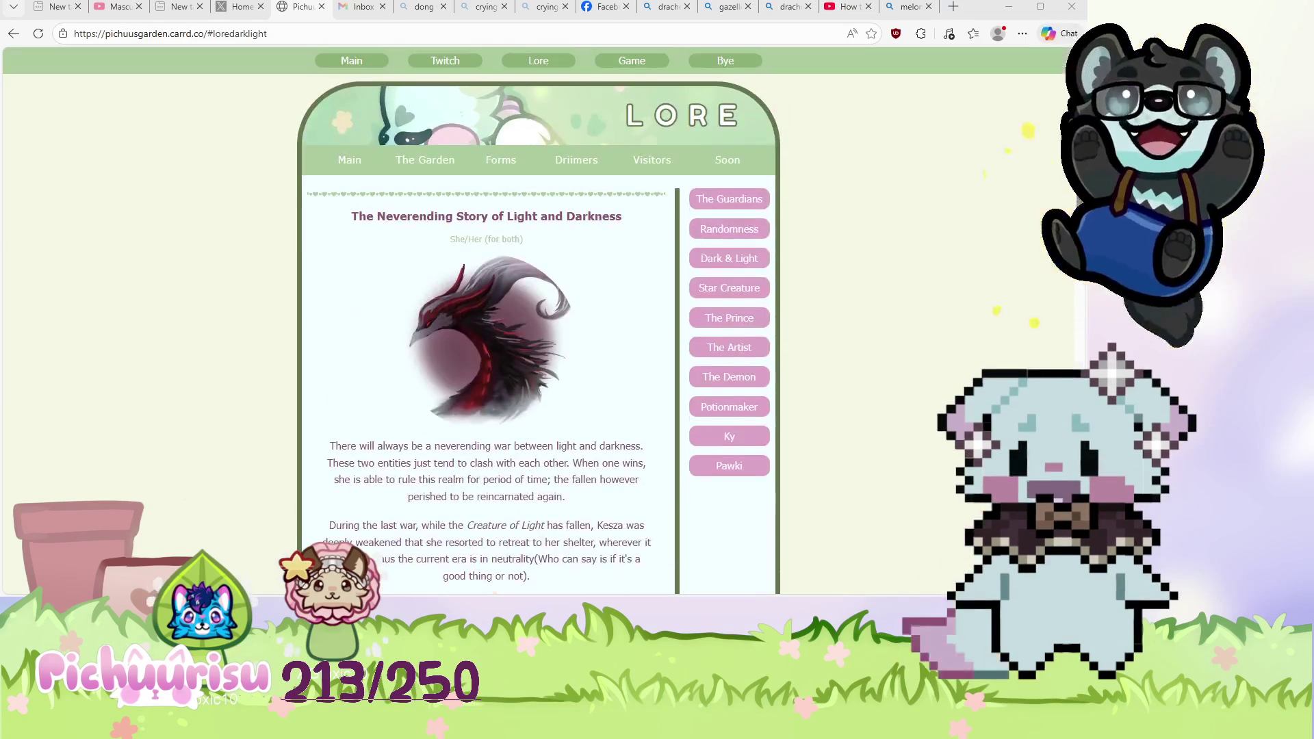
pyautogui.hotkey('ctrl', 'l')
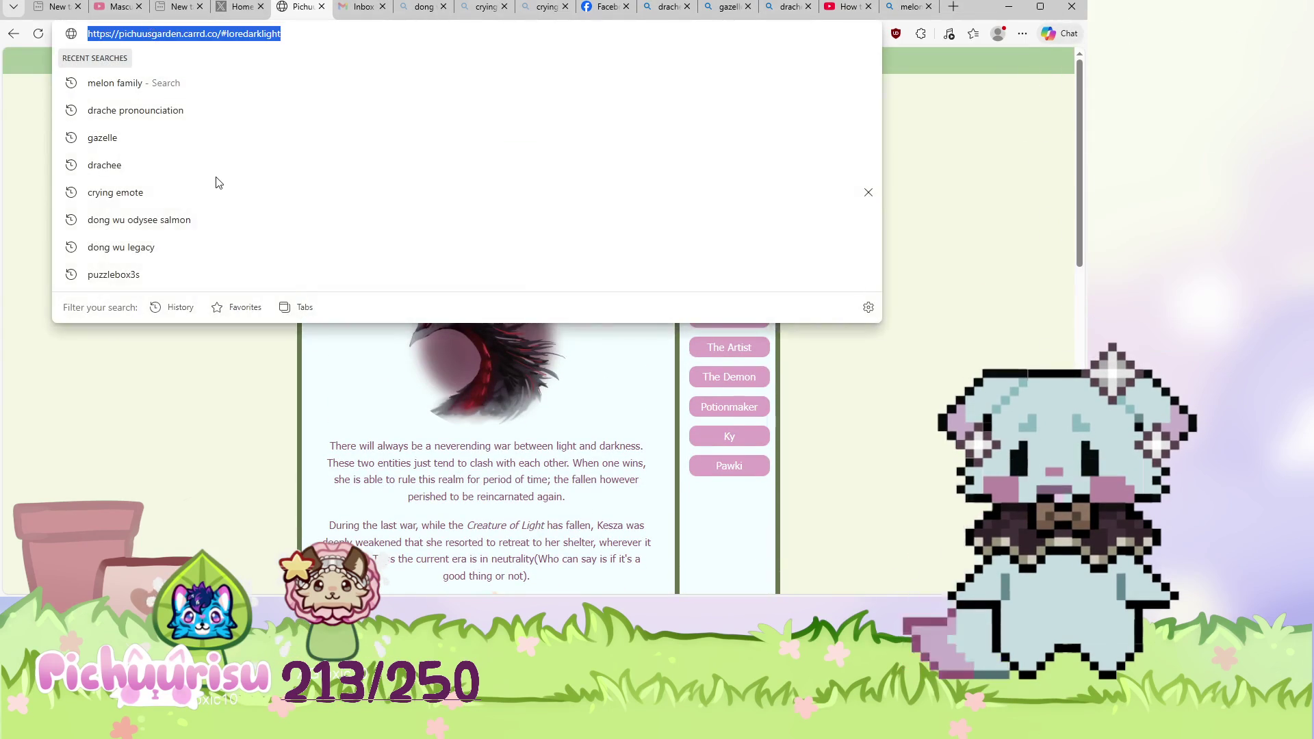
pyautogui.click(416, 368)
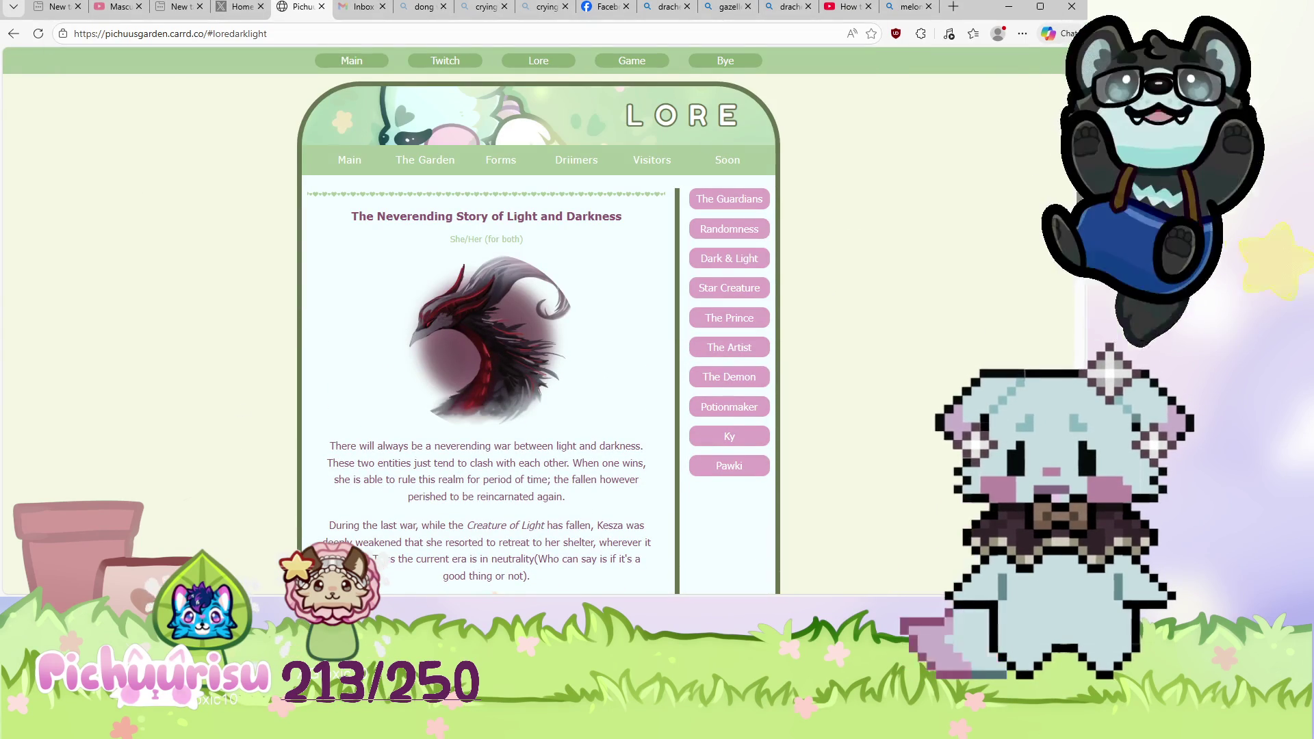
pyautogui.hotkey('alt', 'Tab')
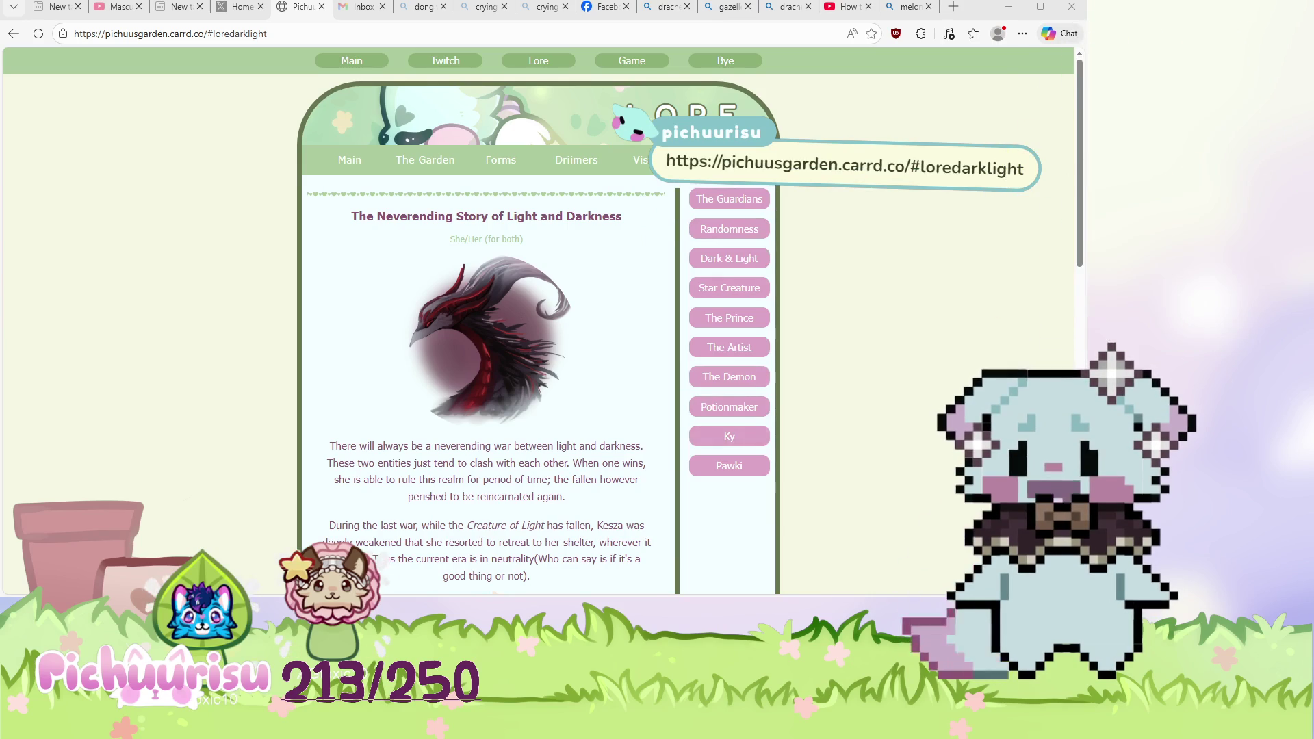
pyautogui.click(729, 436)
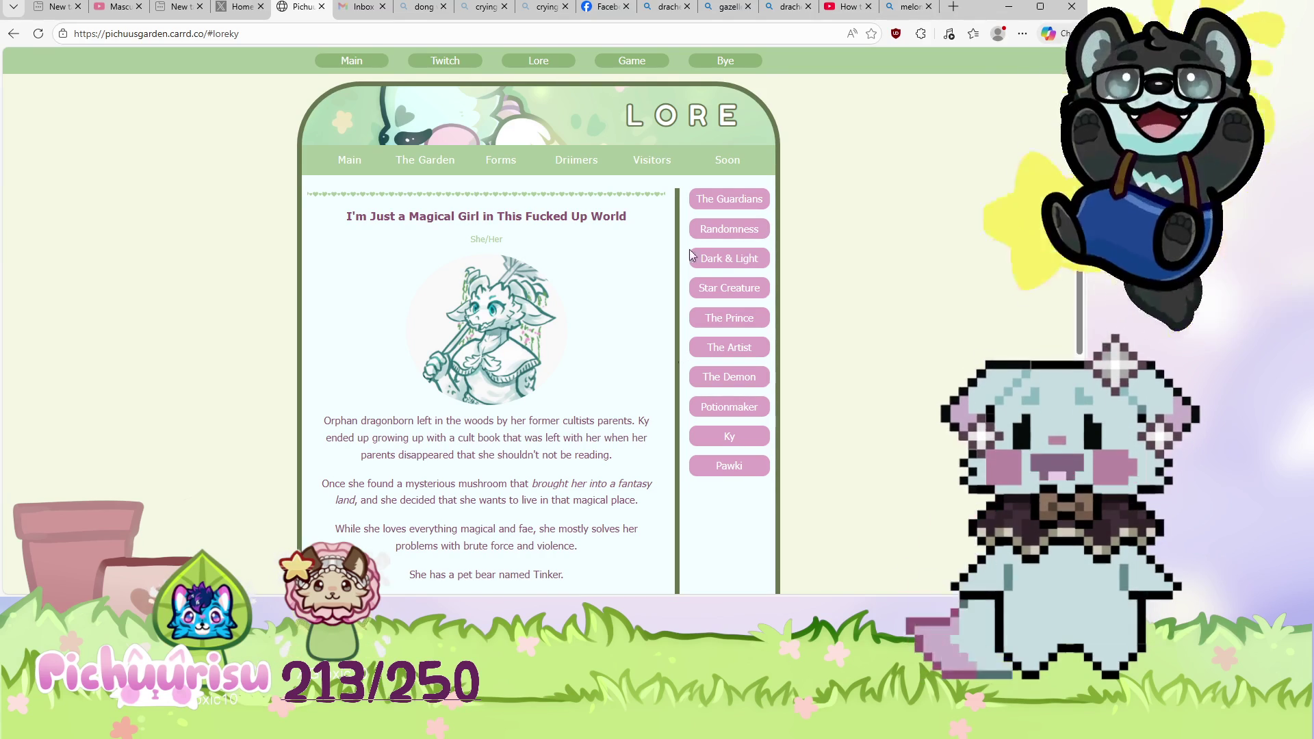
pyautogui.scroll(-6, 1020, 279)
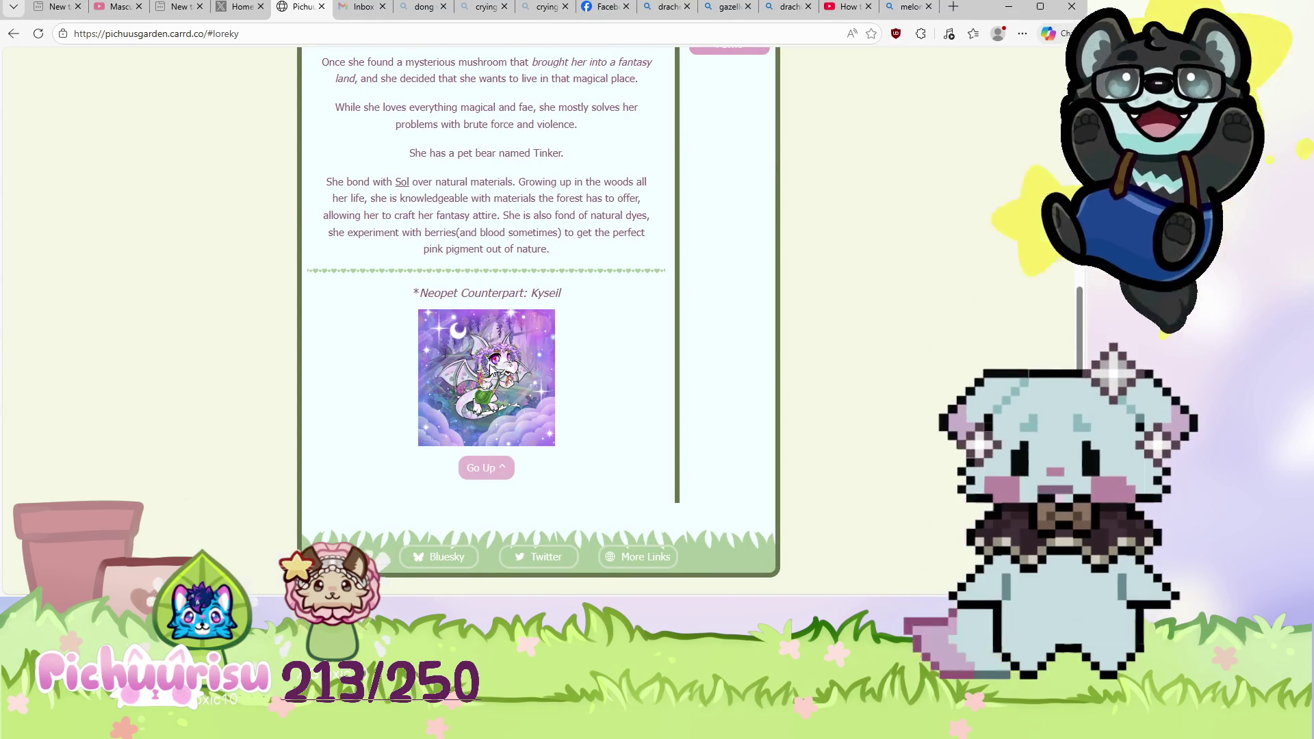
pyautogui.scroll(1, 490, 364)
pyautogui.scroll(2, 490, 364)
pyautogui.scroll(-2, 490, 364)
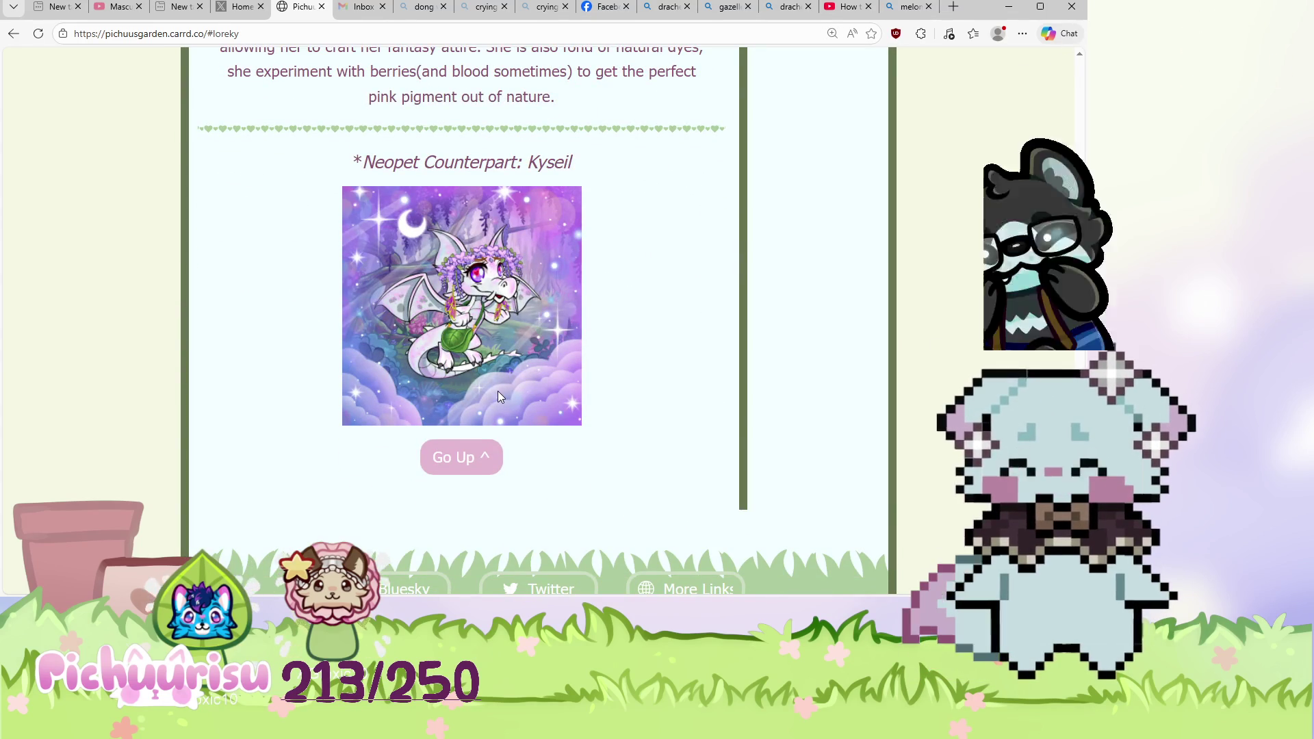
pyautogui.scroll(-3, 498, 391)
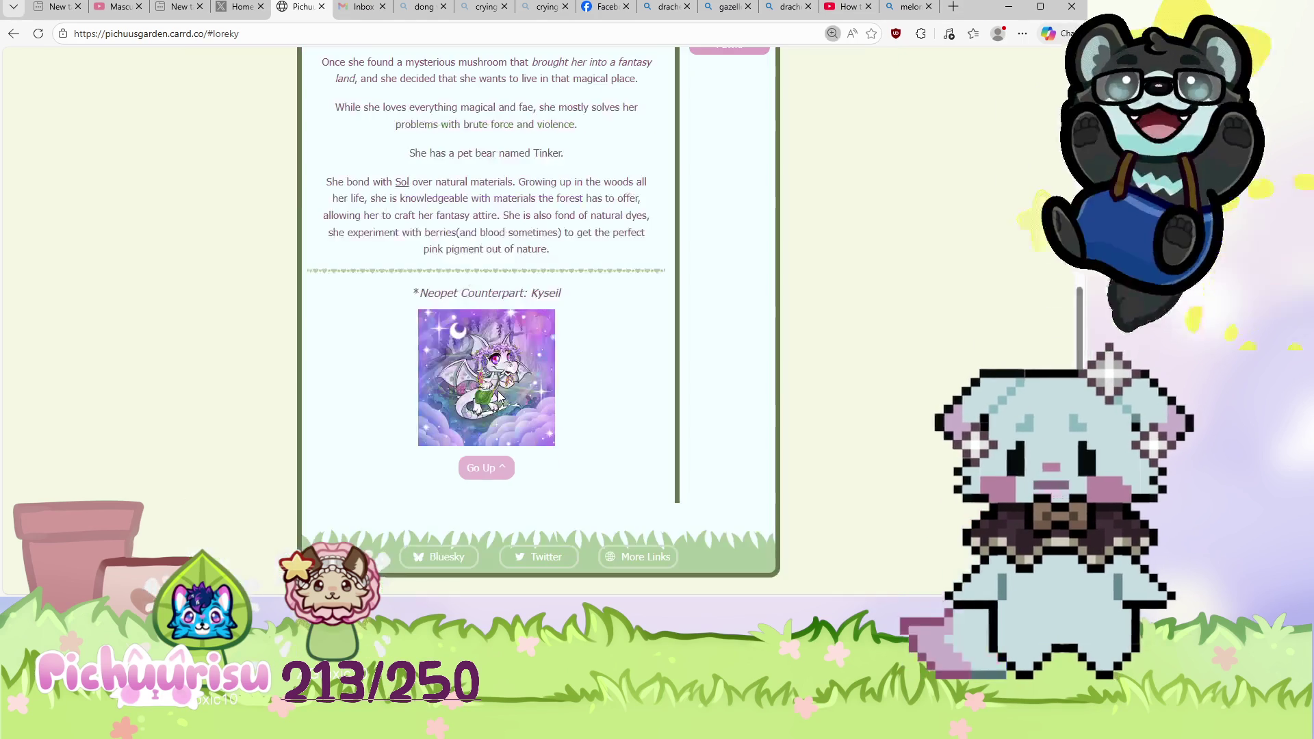
pyautogui.scroll(3, 571, 349)
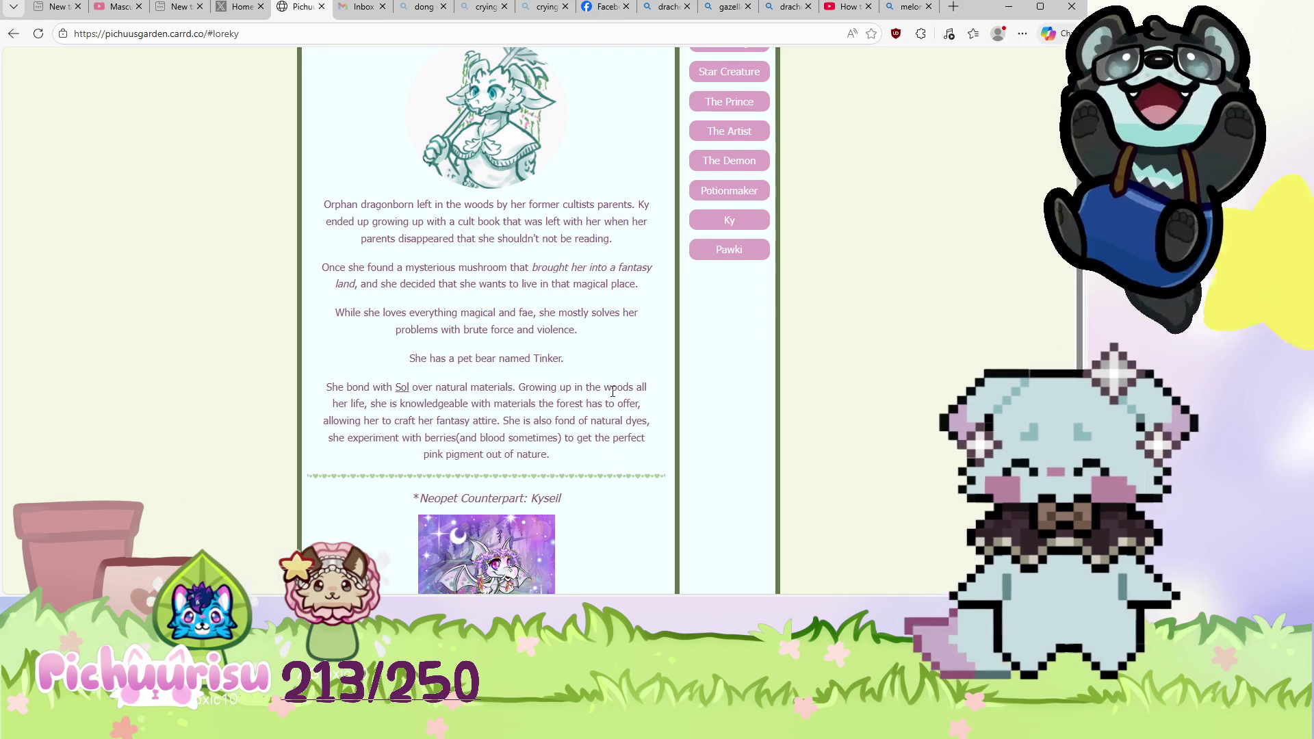
pyautogui.scroll(-2, 613, 411)
pyautogui.scroll(5, 611, 393)
pyautogui.scroll(1, 611, 395)
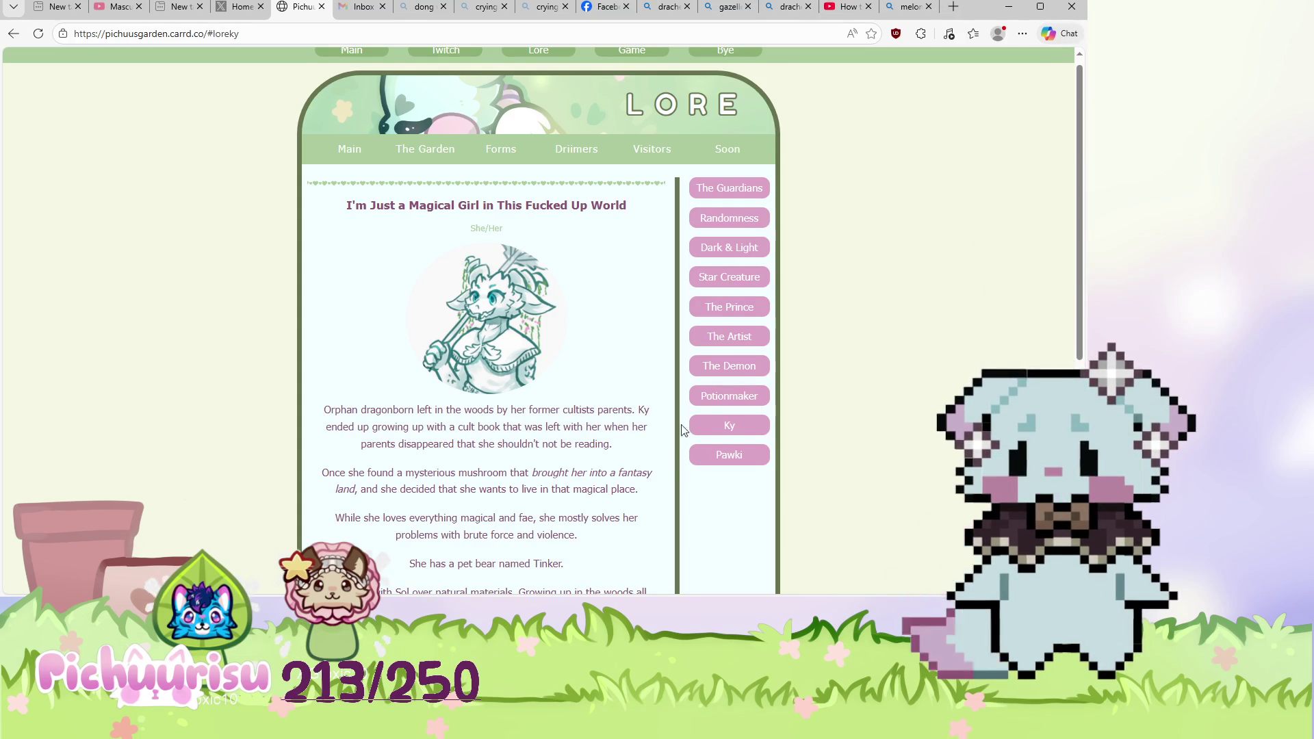
# Read The Demon, The Guardians and Randomness lore entries on the Lore page.
pyautogui.click(732, 366)
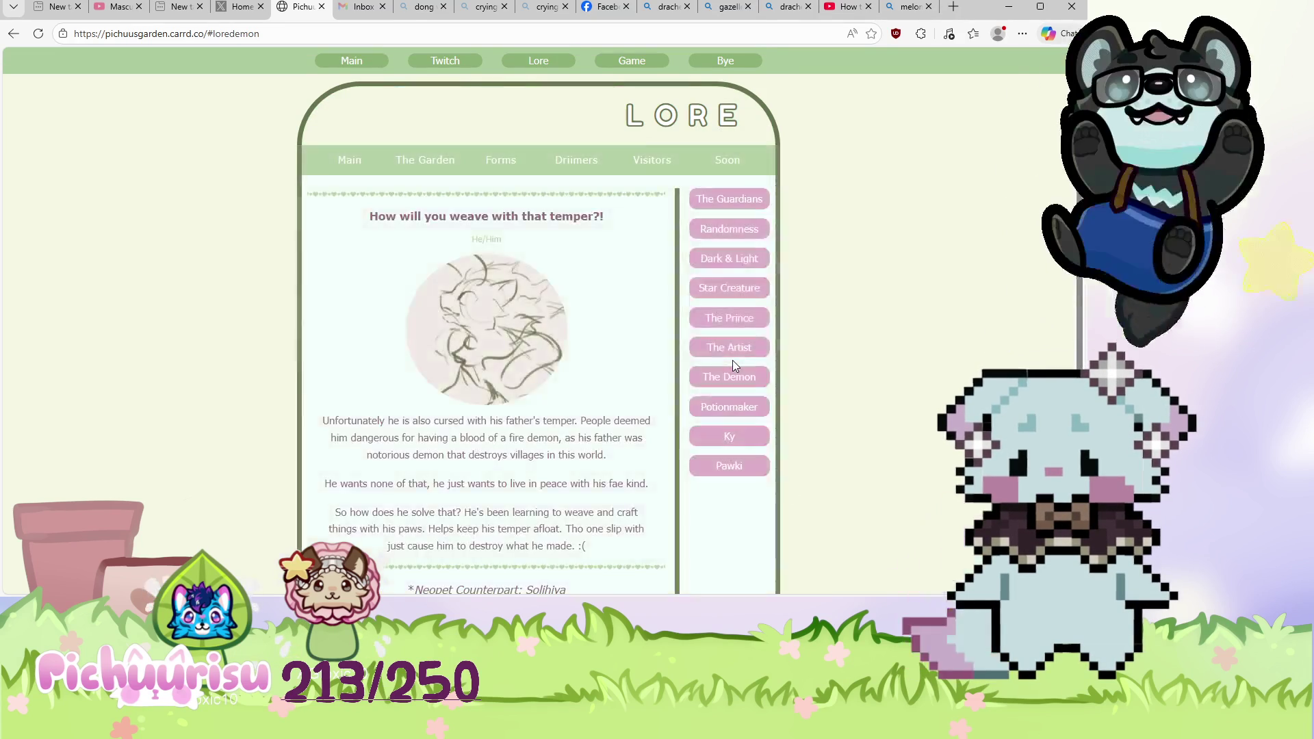
pyautogui.scroll(-3, 732, 361)
pyautogui.scroll(2, 733, 361)
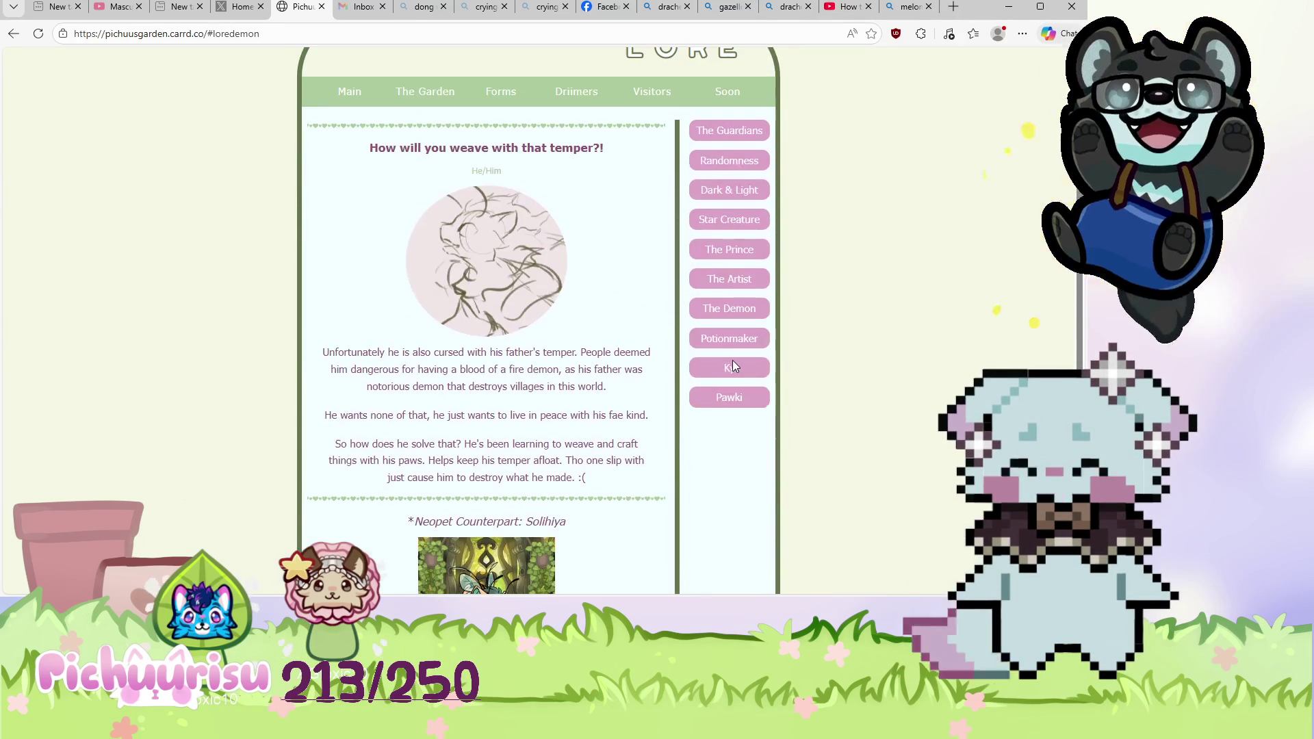
pyautogui.scroll(1, 736, 305)
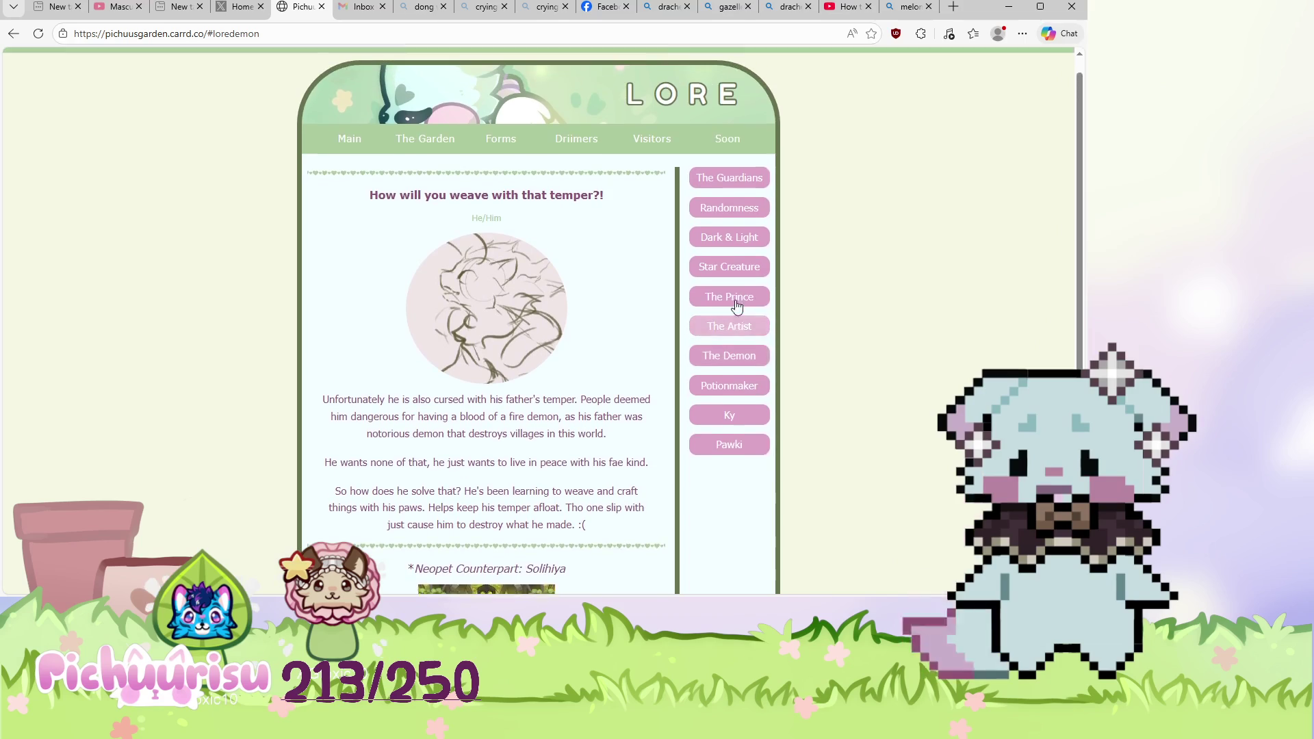
pyautogui.click(735, 199)
pyautogui.scroll(-3, 604, 370)
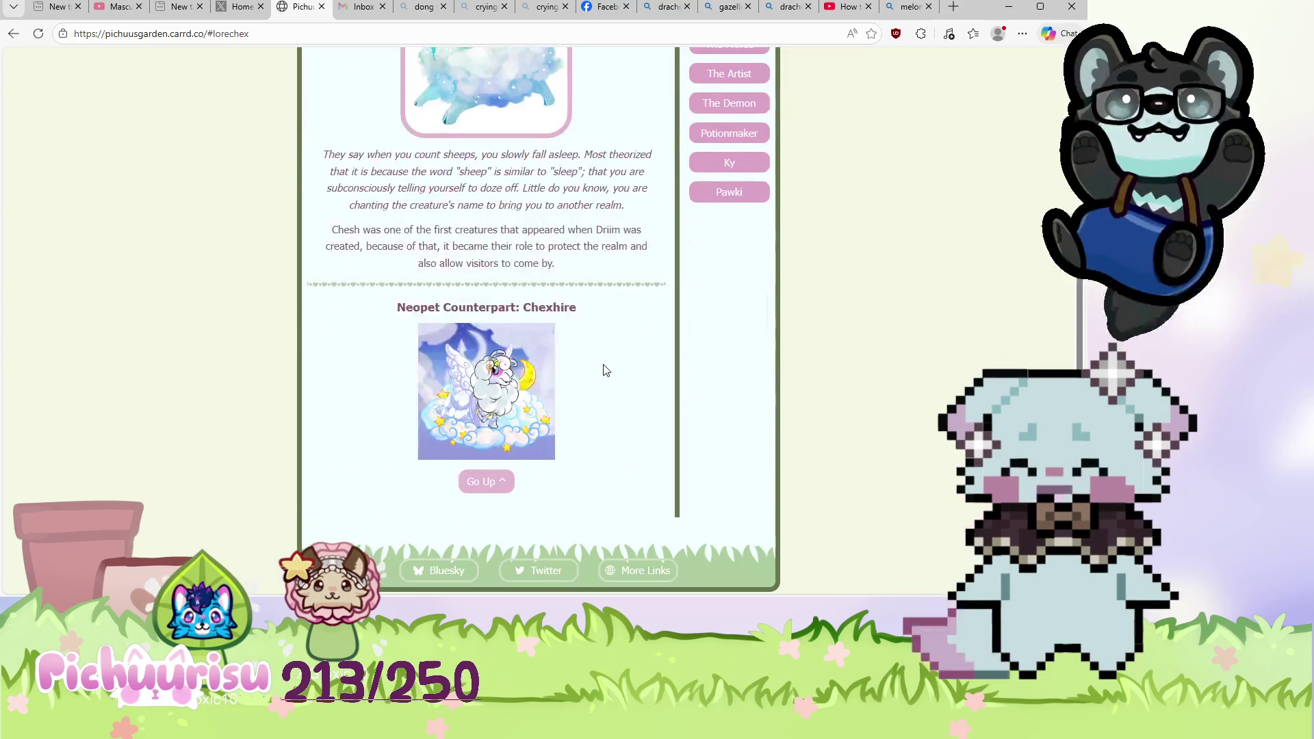
pyautogui.scroll(2, 605, 370)
pyautogui.click(737, 161)
pyautogui.scroll(-4, 738, 163)
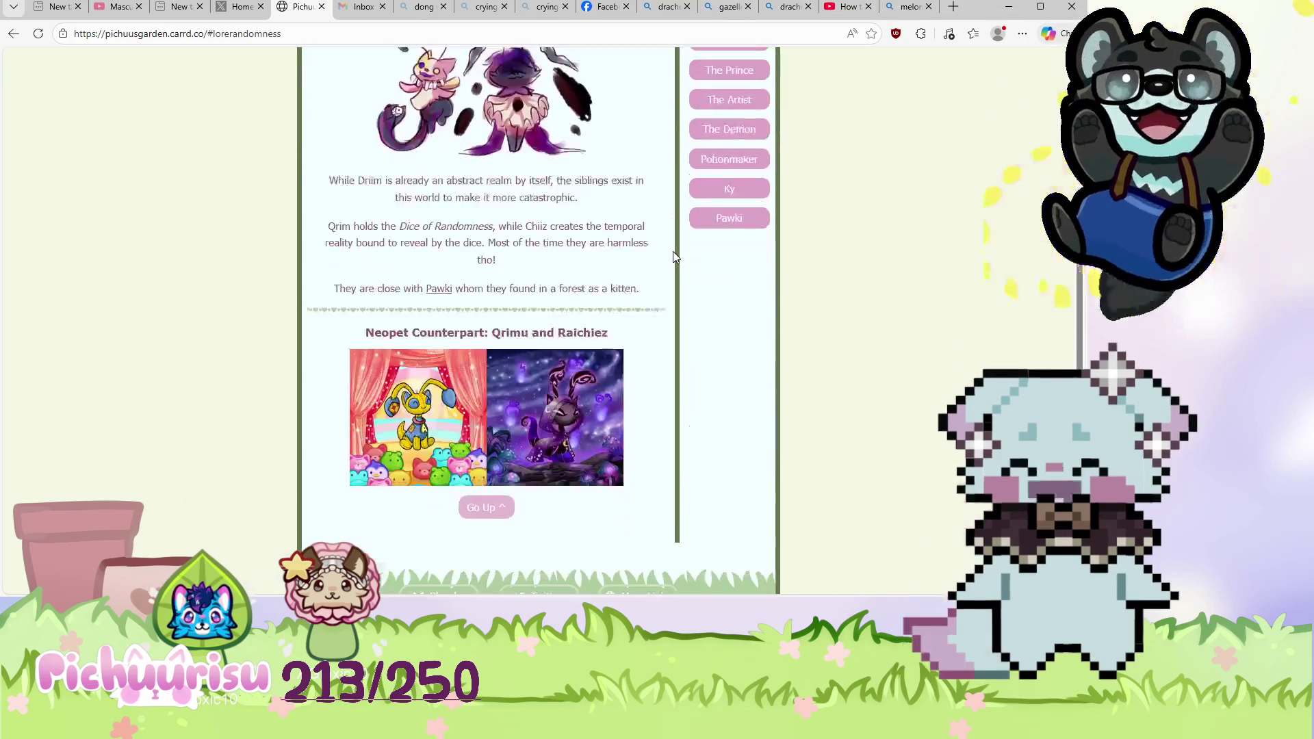
pyautogui.scroll(3, 738, 162)
# Look through the Dark & Light and The Prince entries, then go to The Garden section.
pyautogui.click(739, 175)
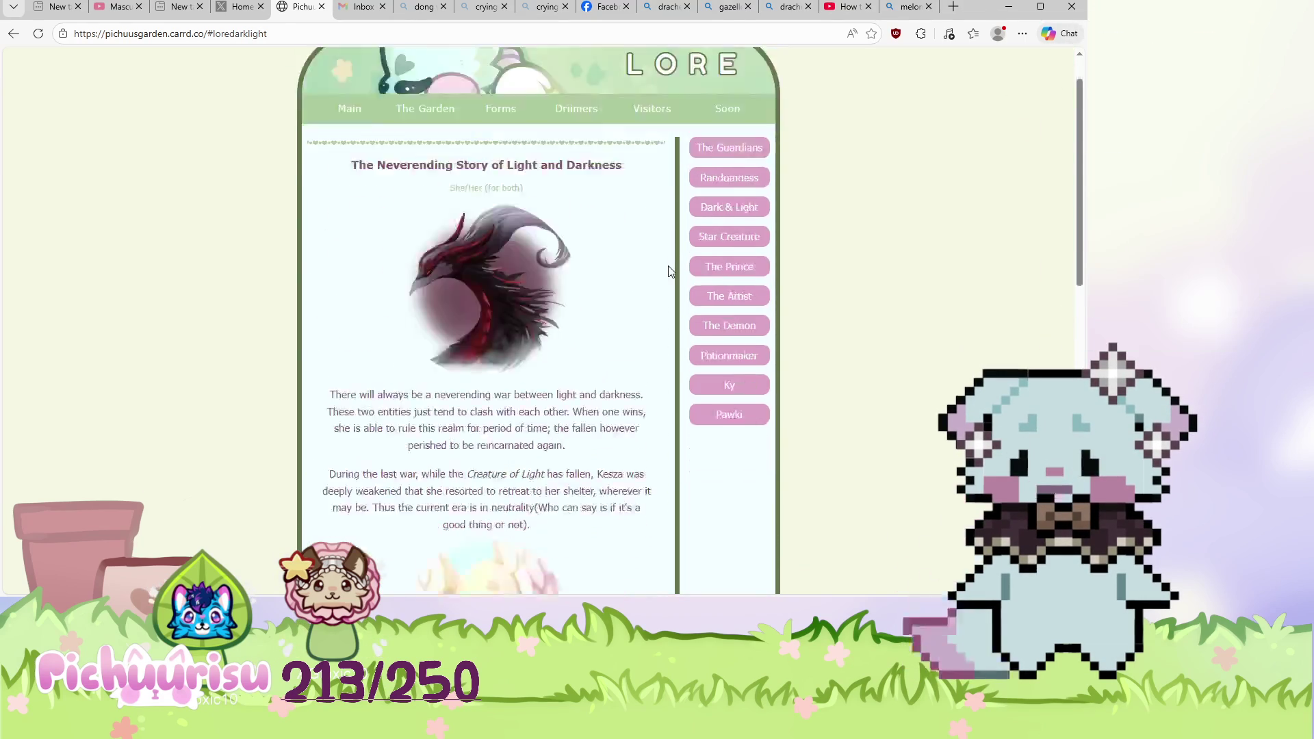
pyautogui.click(731, 252)
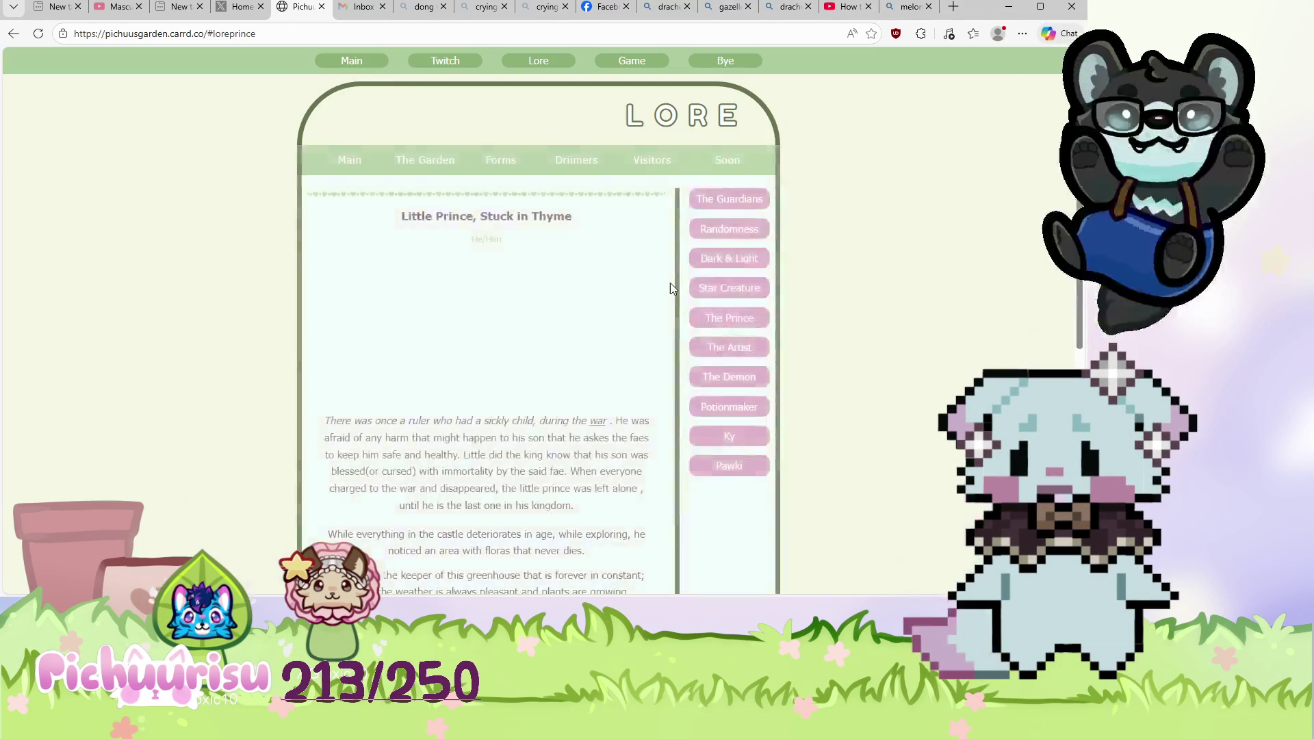
pyautogui.scroll(-3, 671, 284)
pyautogui.scroll(3, 691, 277)
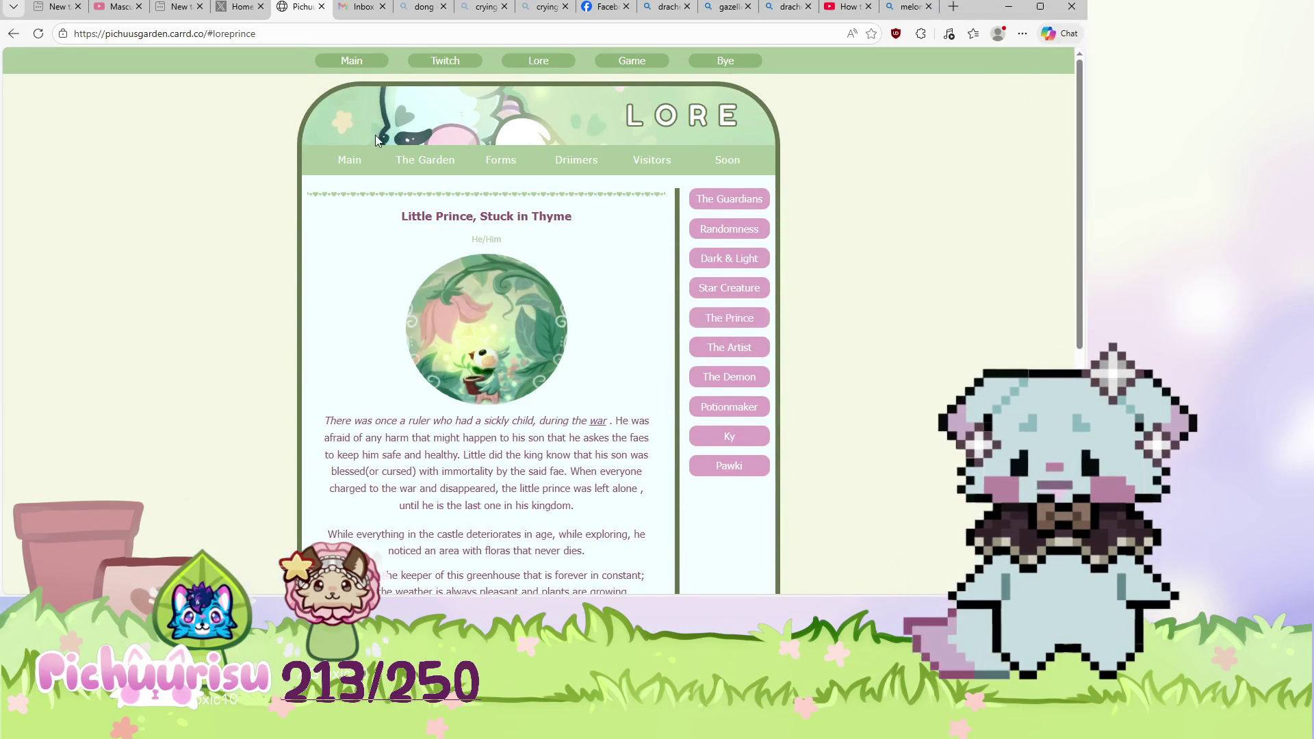
pyautogui.click(445, 168)
pyautogui.scroll(-3, 605, 384)
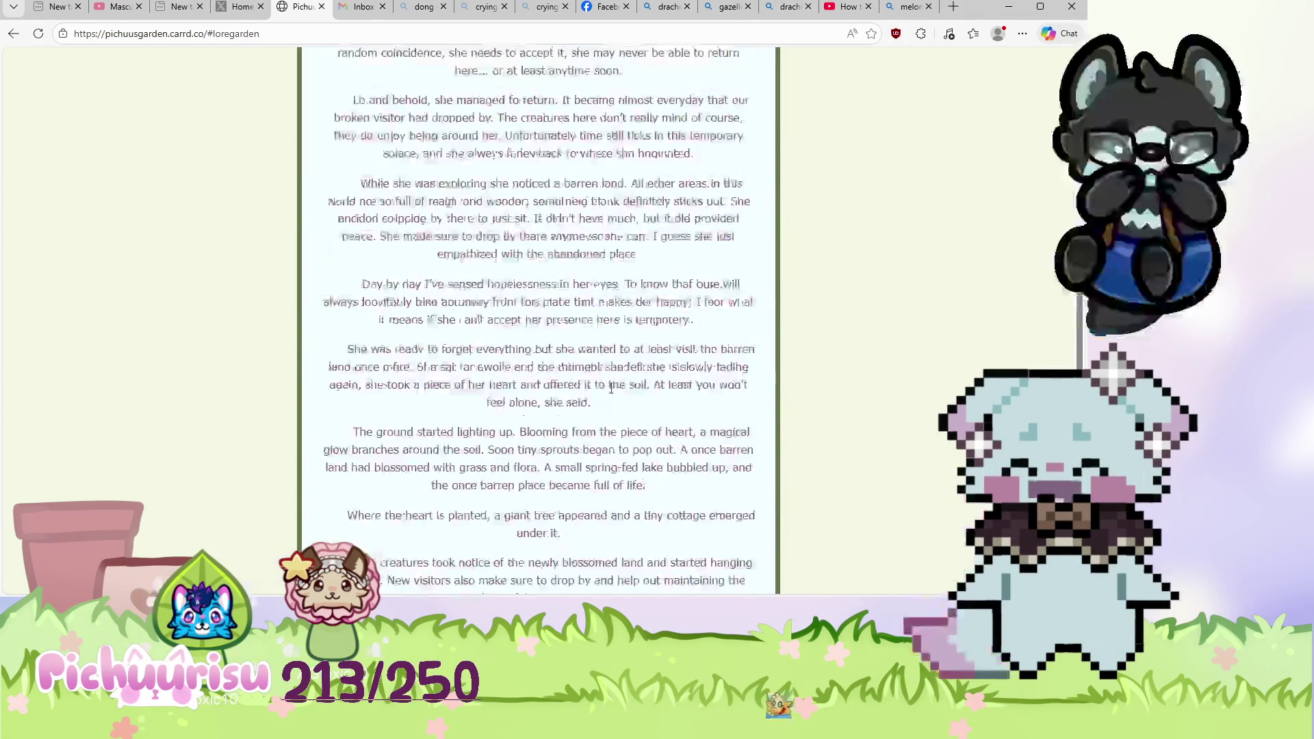
pyautogui.scroll(3, 611, 387)
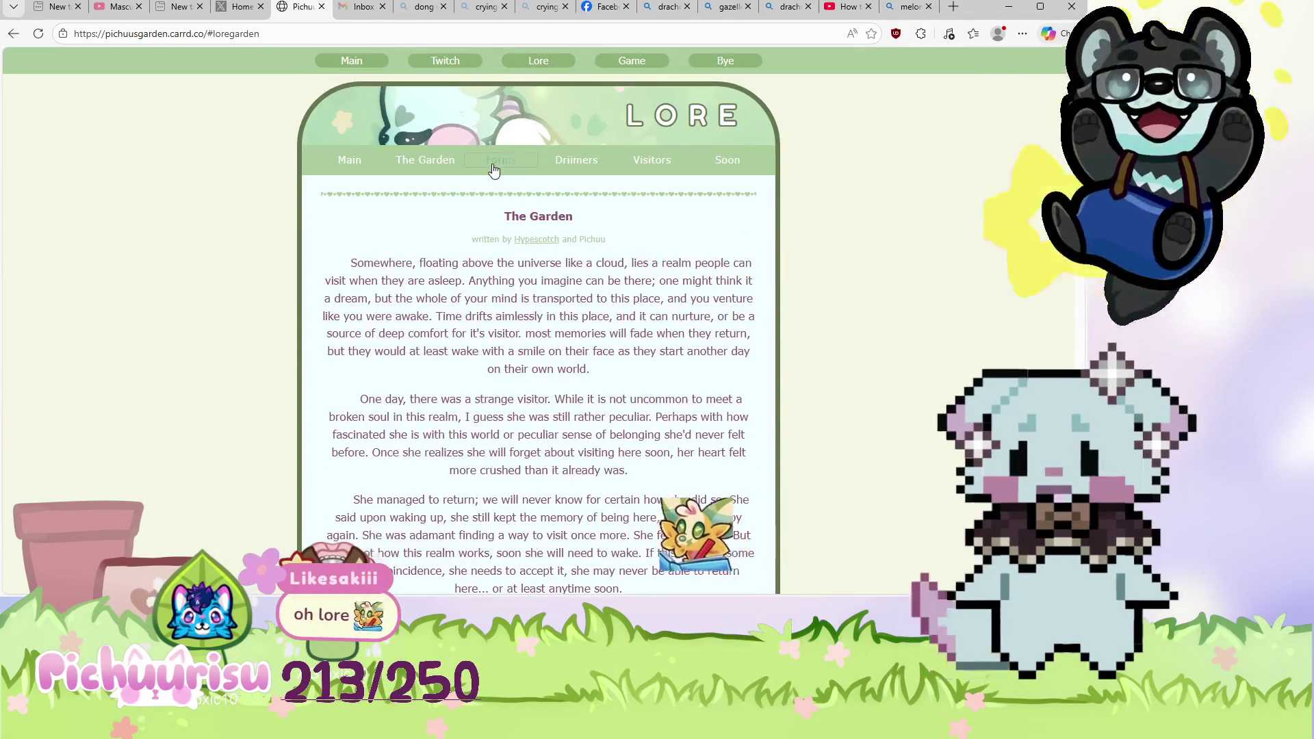
# Switch between the Forms, Driimers and Garden lore sections, landing on Forms.
pyautogui.click(494, 163)
pyautogui.click(579, 161)
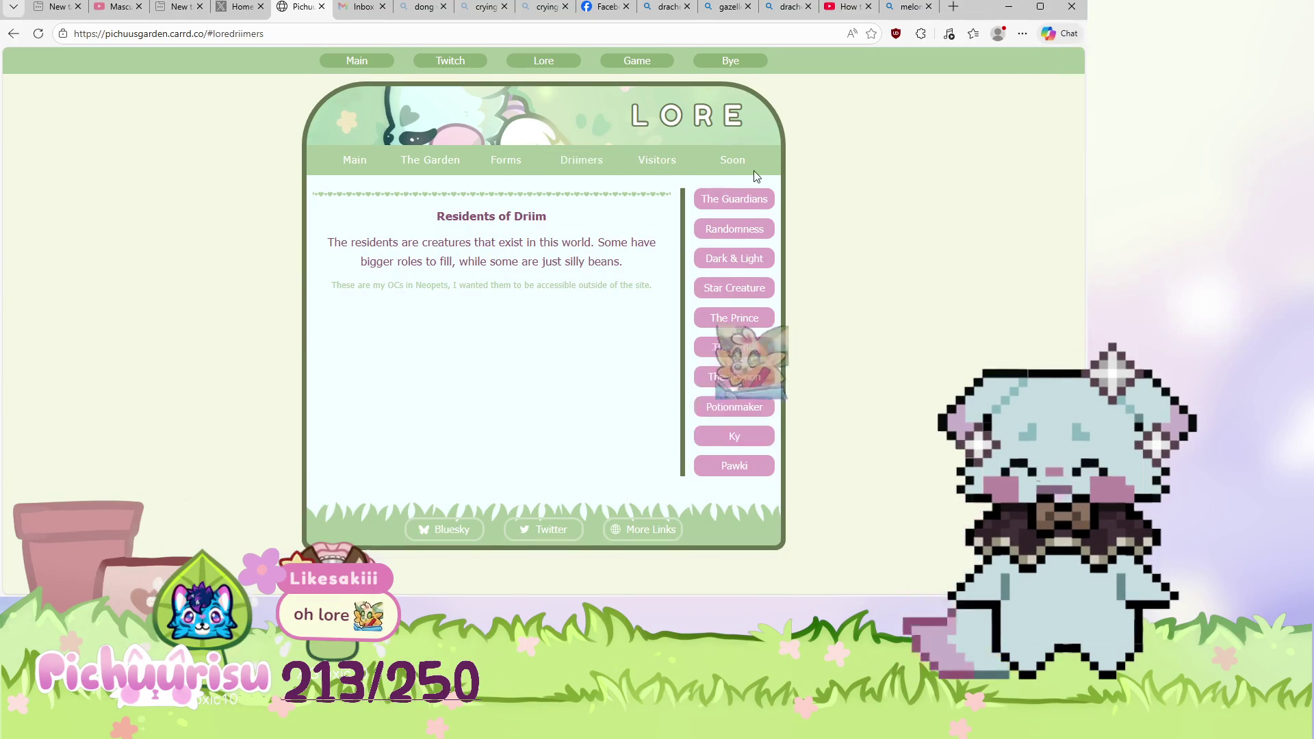
pyautogui.click(432, 163)
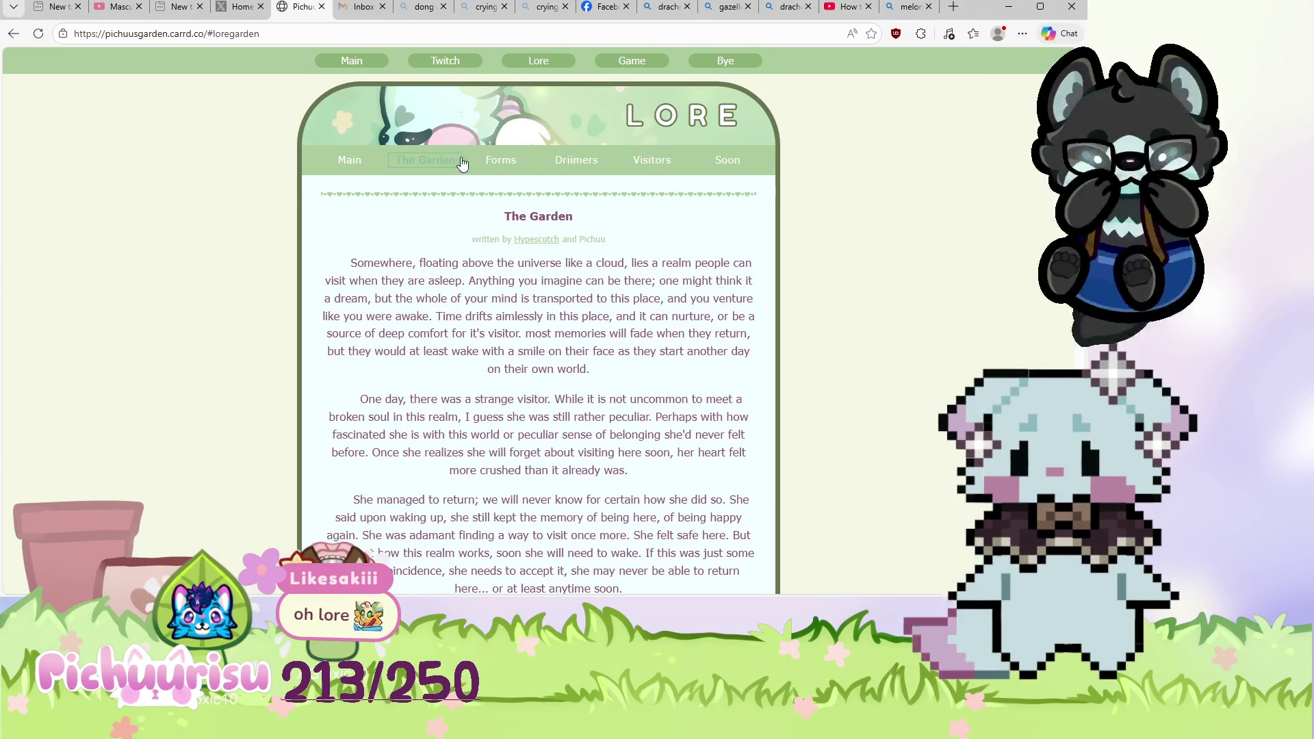
pyautogui.click(508, 166)
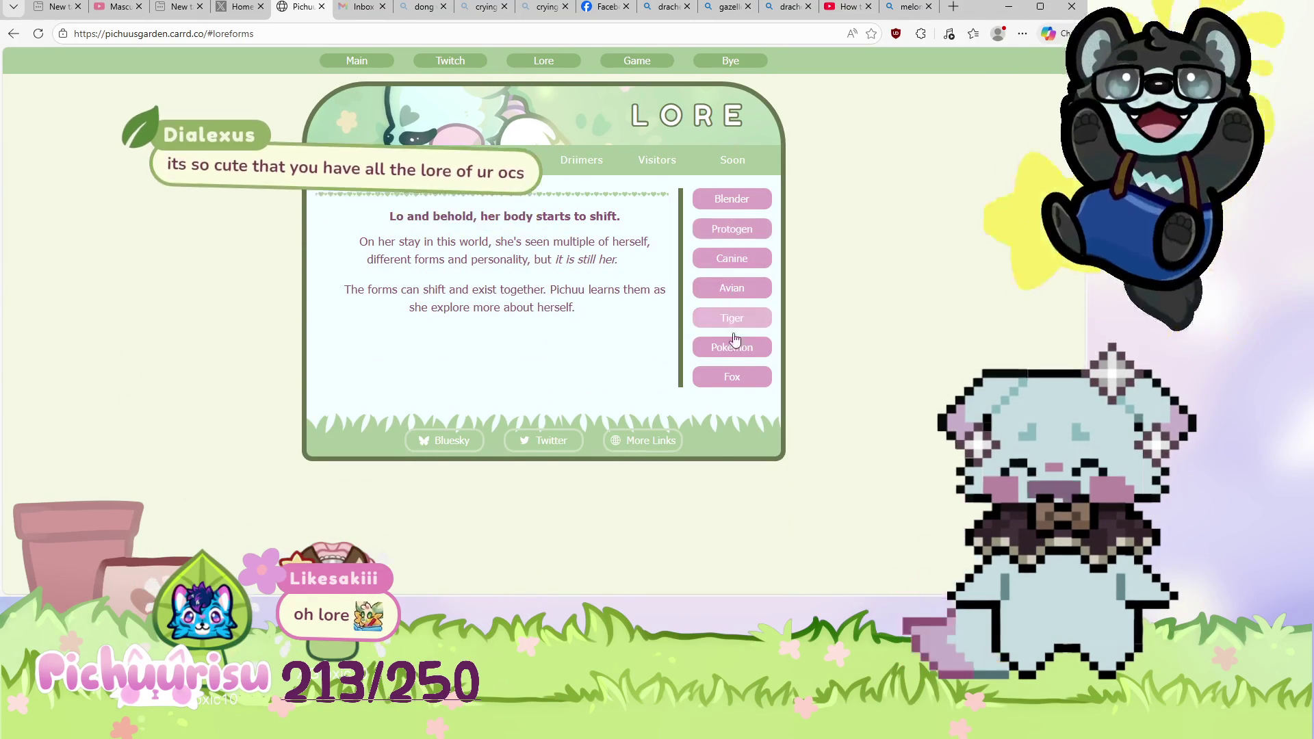
# Read the Tiger and Canine form chapters, then move to the Driimers residents section.
pyautogui.click(733, 320)
pyautogui.scroll(-4, 616, 429)
pyautogui.scroll(4, 657, 356)
pyautogui.click(720, 267)
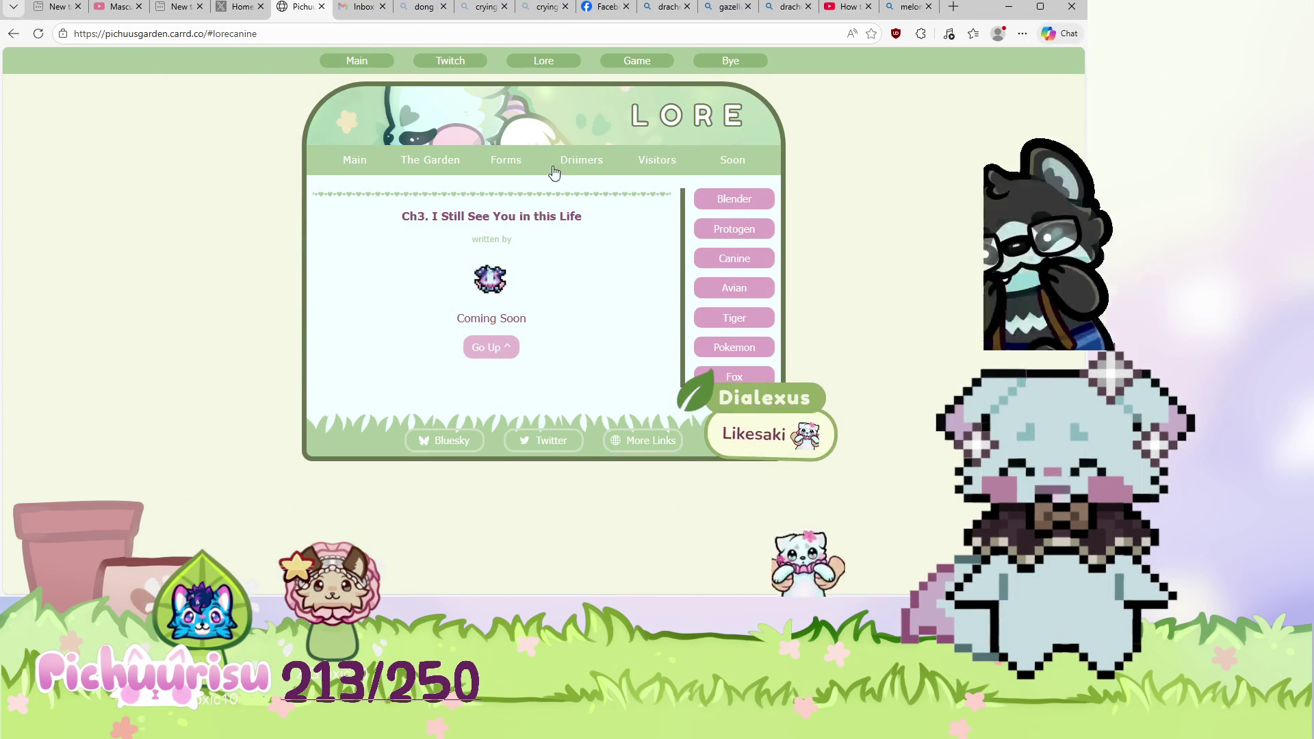
pyautogui.click(503, 161)
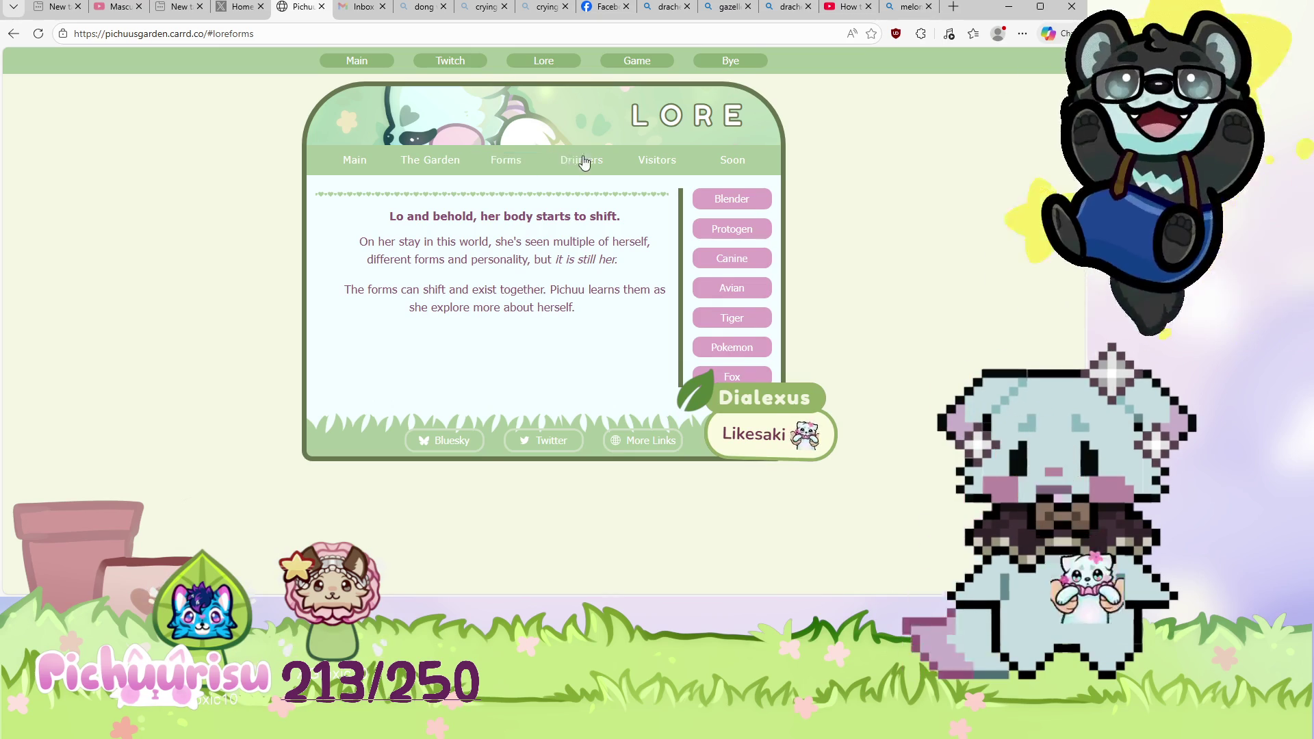
pyautogui.click(597, 169)
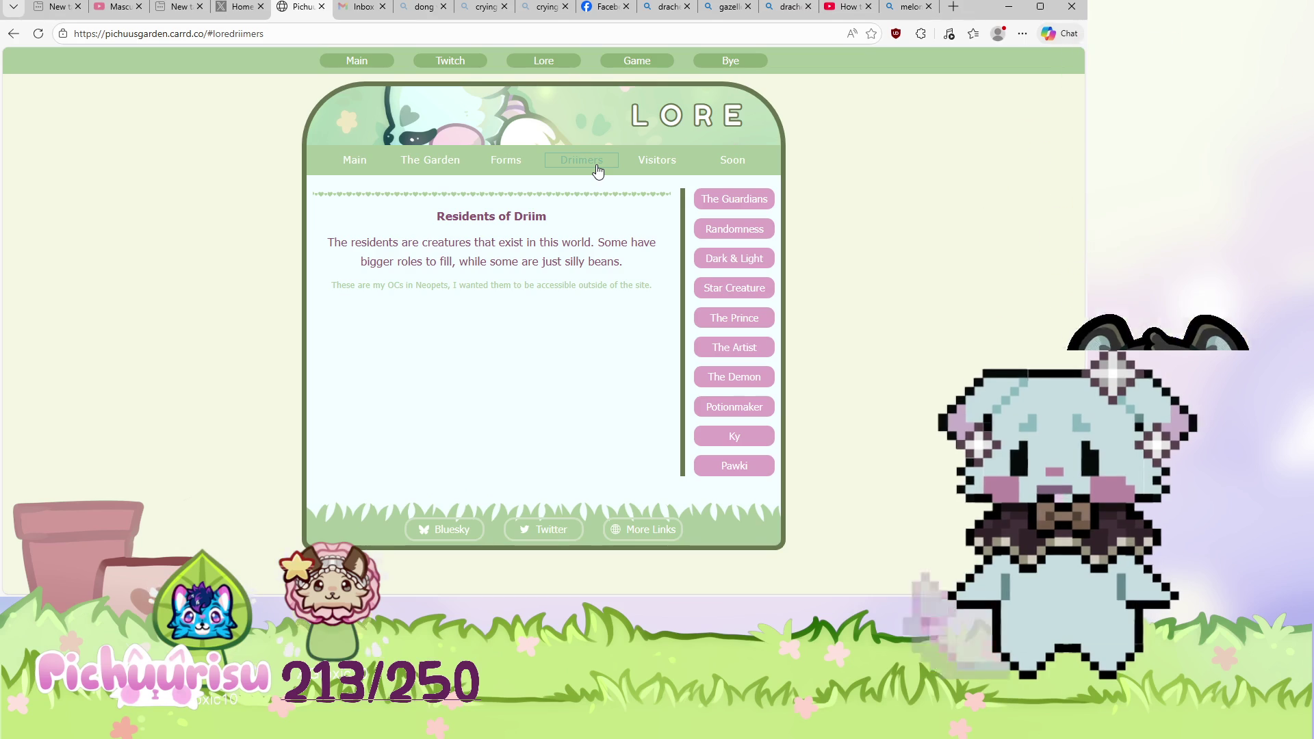
# Read the Guardians of Driim: Chesh and Random Luck OR Chaos entries.
pyautogui.click(748, 203)
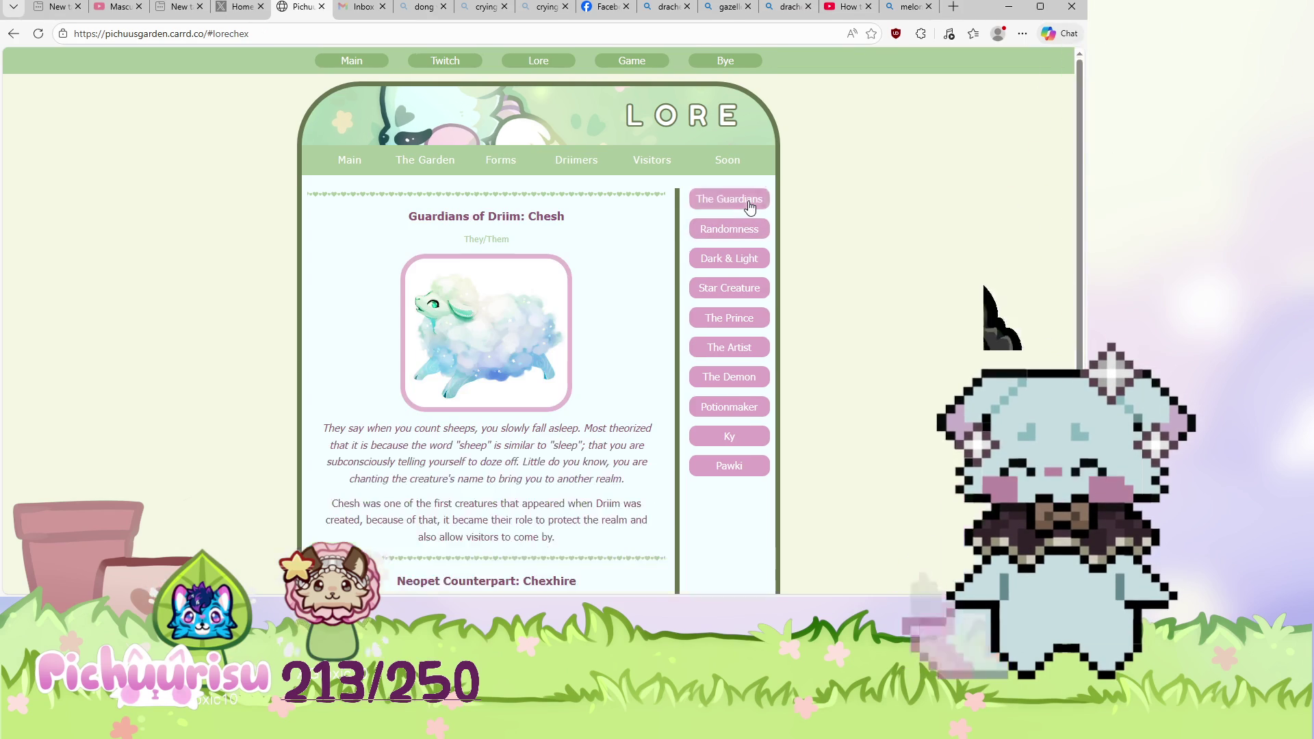
pyautogui.scroll(-4, 736, 274)
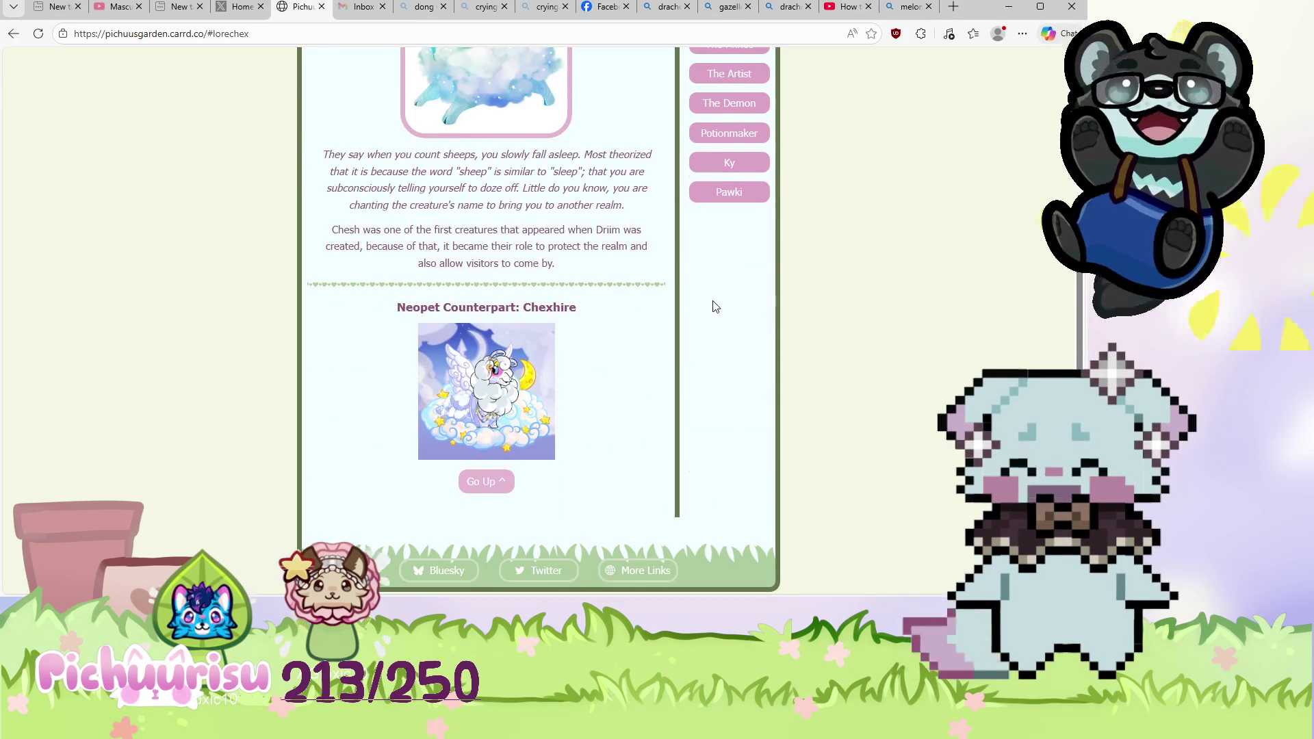
pyautogui.scroll(2, 712, 301)
pyautogui.scroll(2, 713, 306)
pyautogui.click(722, 229)
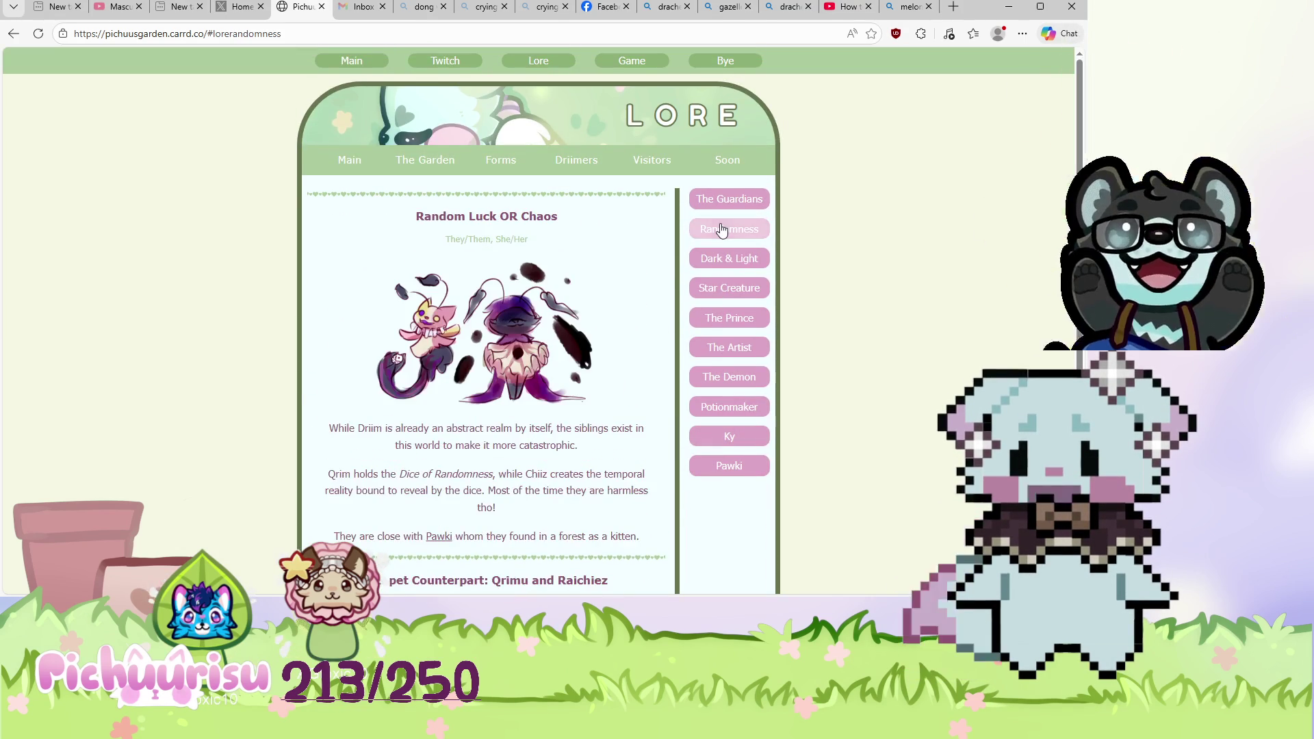
pyautogui.scroll(-4, 691, 250)
pyautogui.scroll(3, 684, 255)
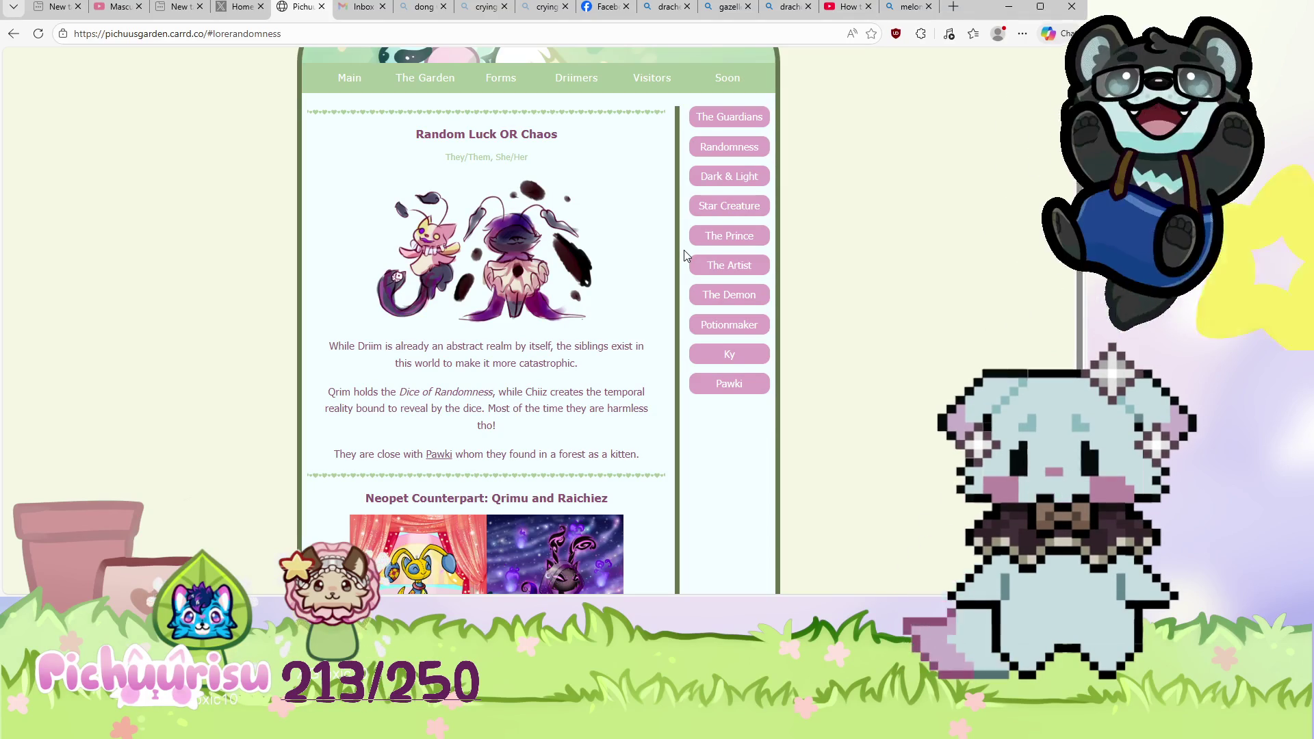
pyautogui.scroll(1, 670, 294)
pyautogui.scroll(-2, 669, 292)
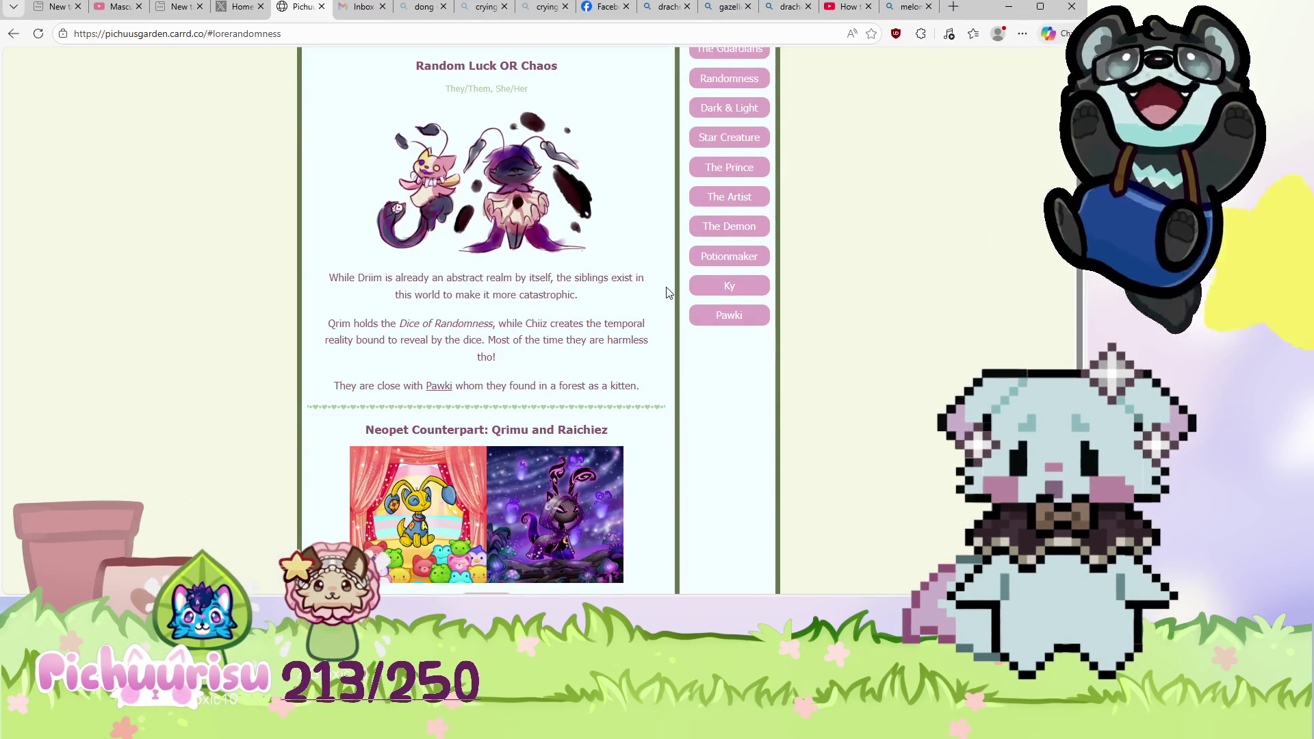
pyautogui.scroll(1, 669, 293)
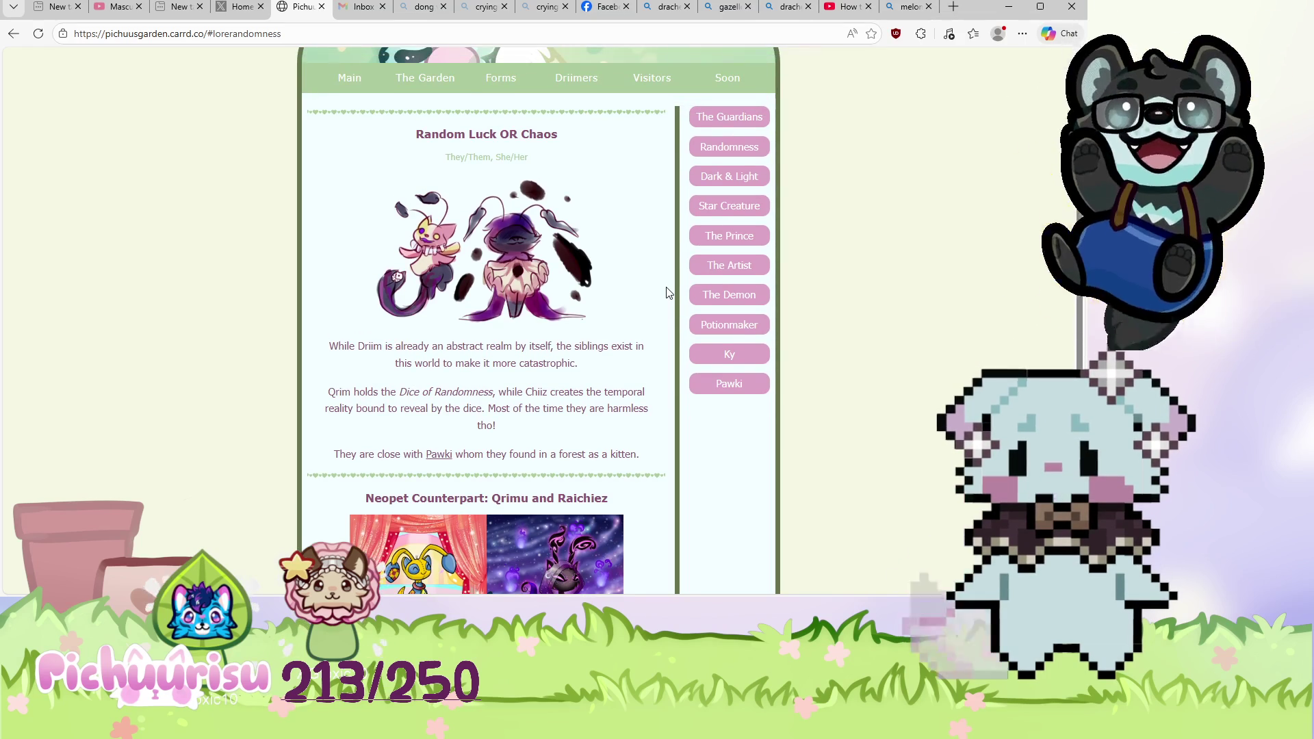
# Read the How PrePAWSterous! artist entry and Pawki's Normal Cat entry.
pyautogui.click(722, 264)
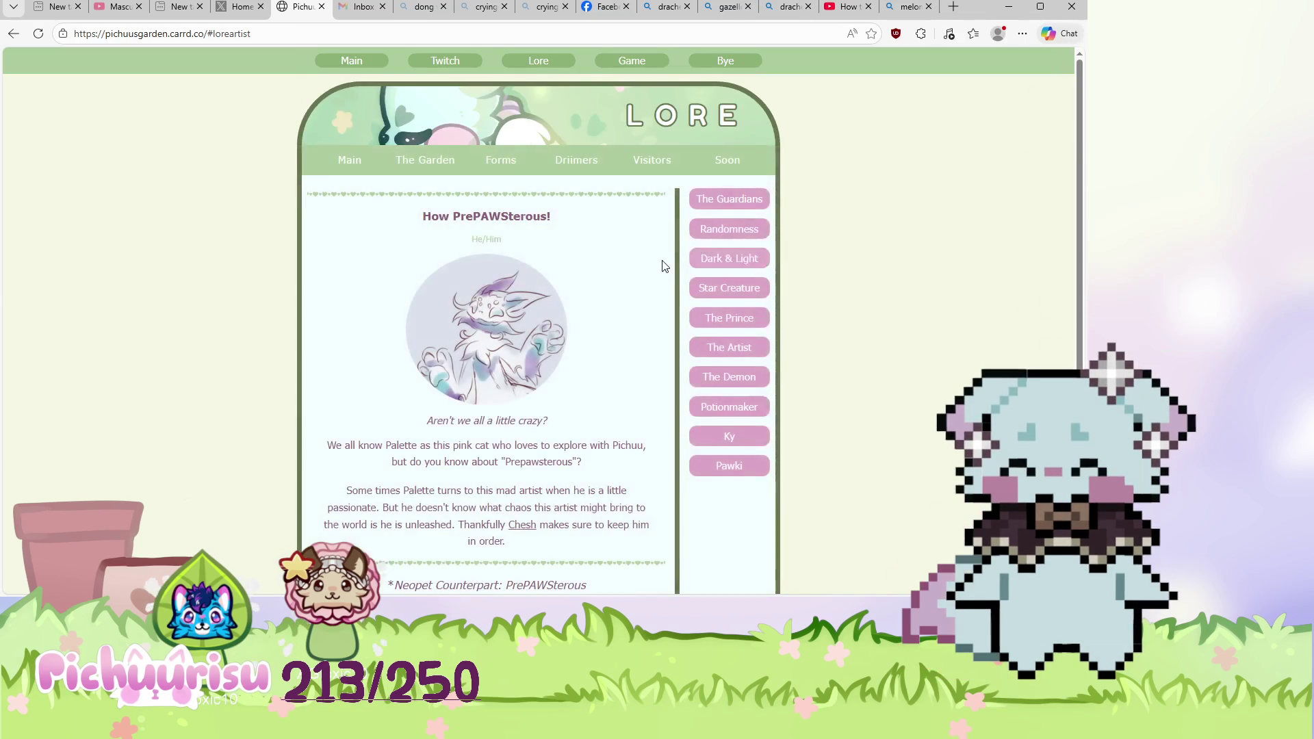
pyautogui.scroll(-3, 663, 265)
pyautogui.scroll(3, 696, 303)
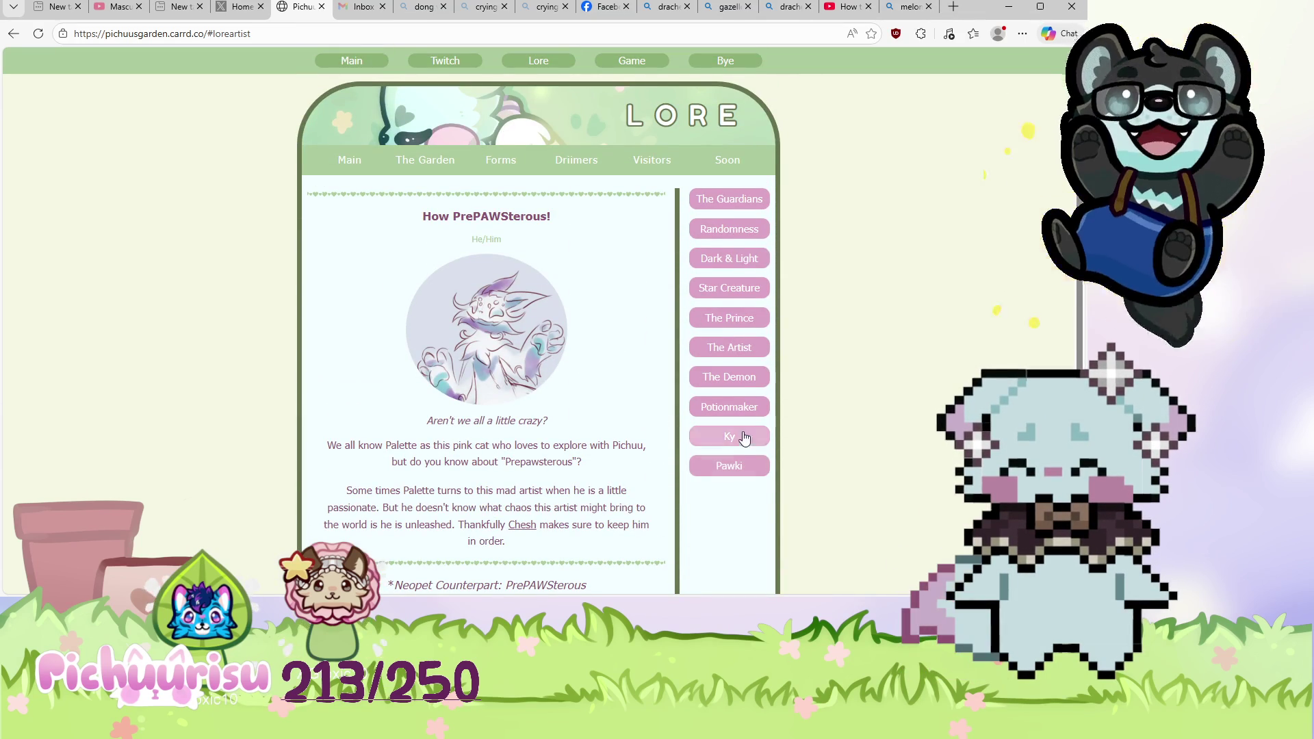
pyautogui.click(733, 468)
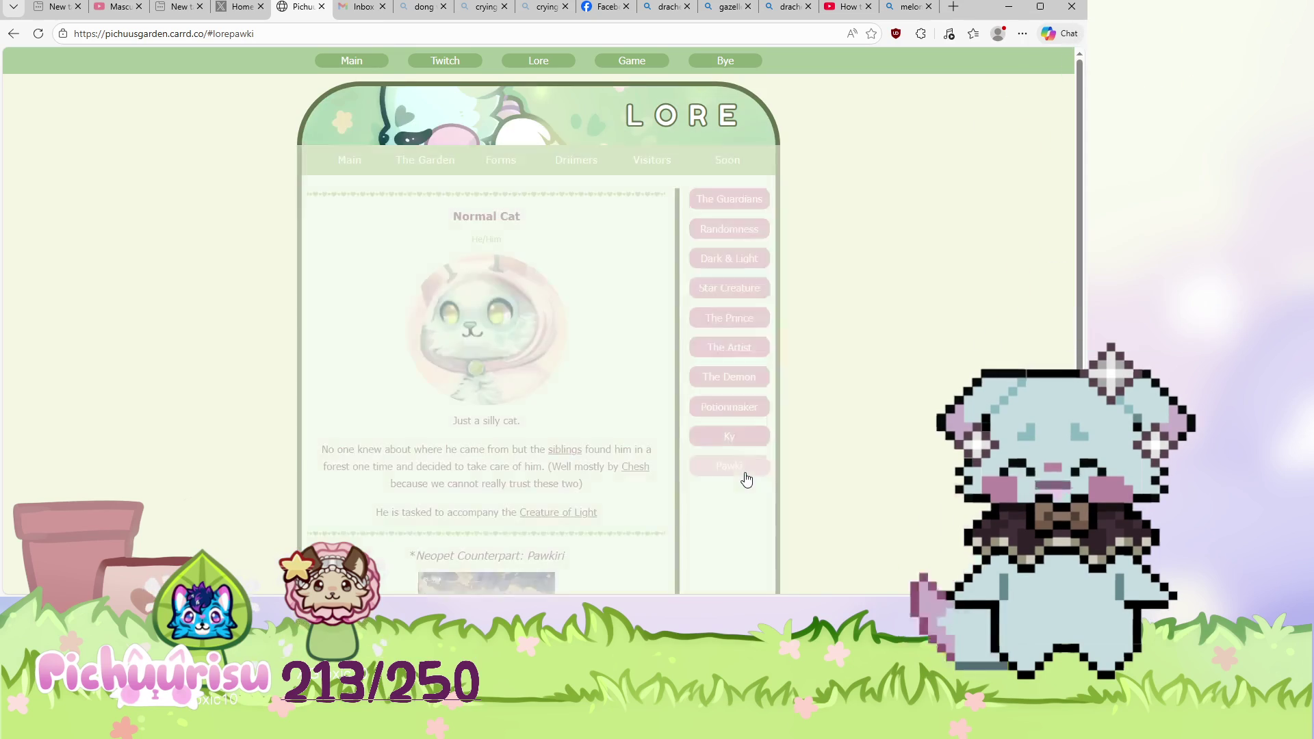
pyautogui.scroll(-3, 684, 430)
pyautogui.scroll(2, 652, 344)
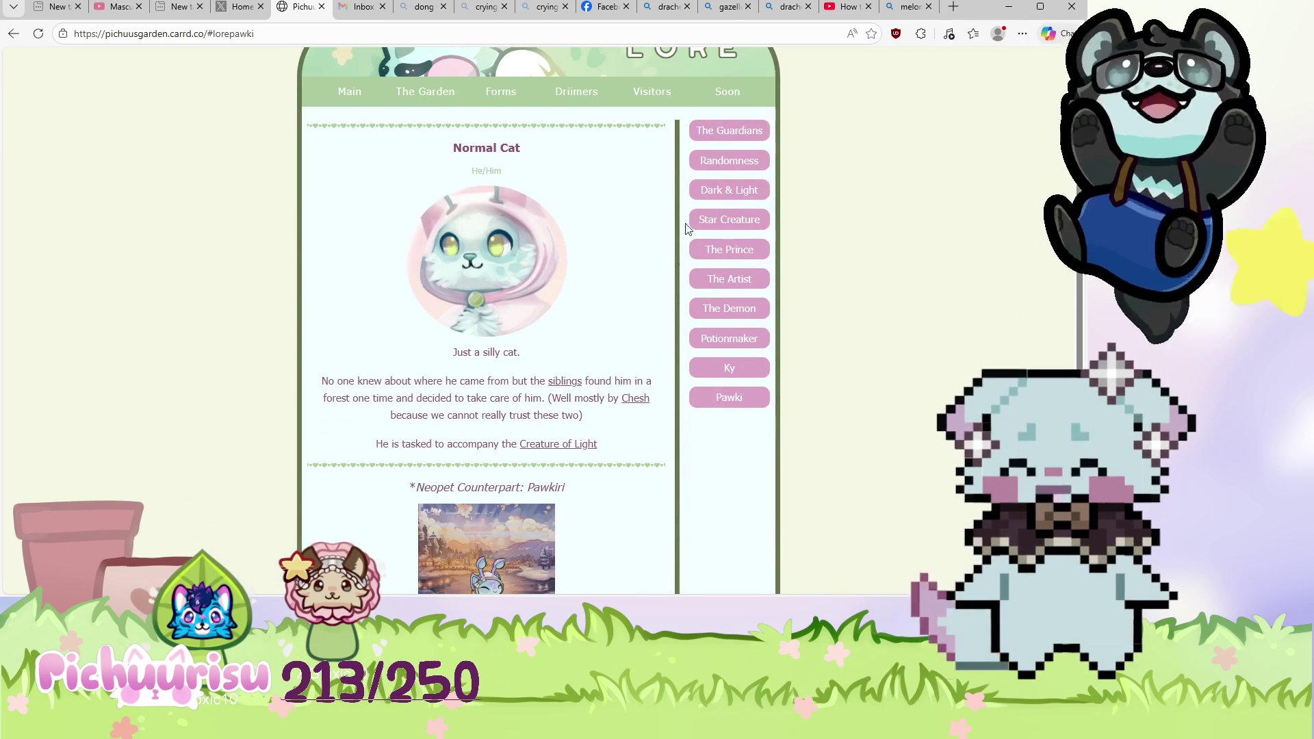
# Revisit the Chesh and Light and Darkness entries, ending on Random Luck OR Chaos.
pyautogui.click(731, 131)
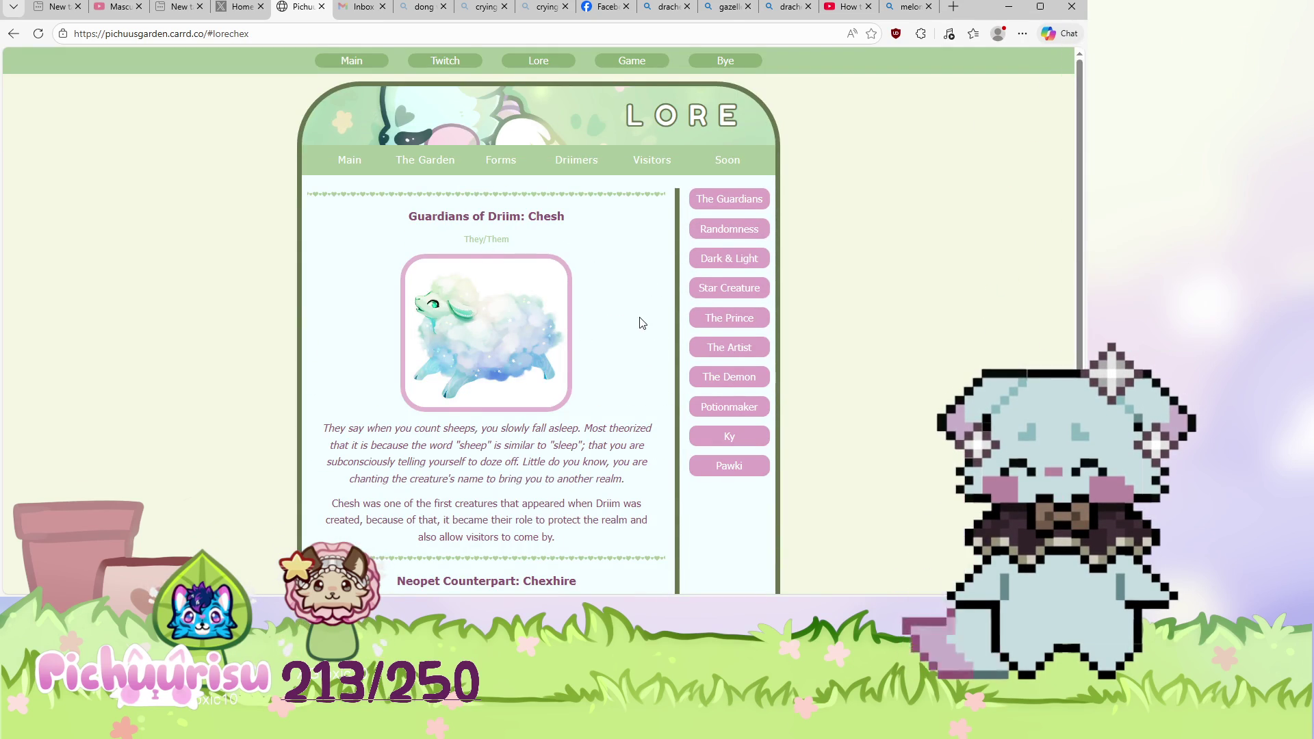
pyautogui.scroll(-1, 644, 323)
pyautogui.scroll(1, 641, 328)
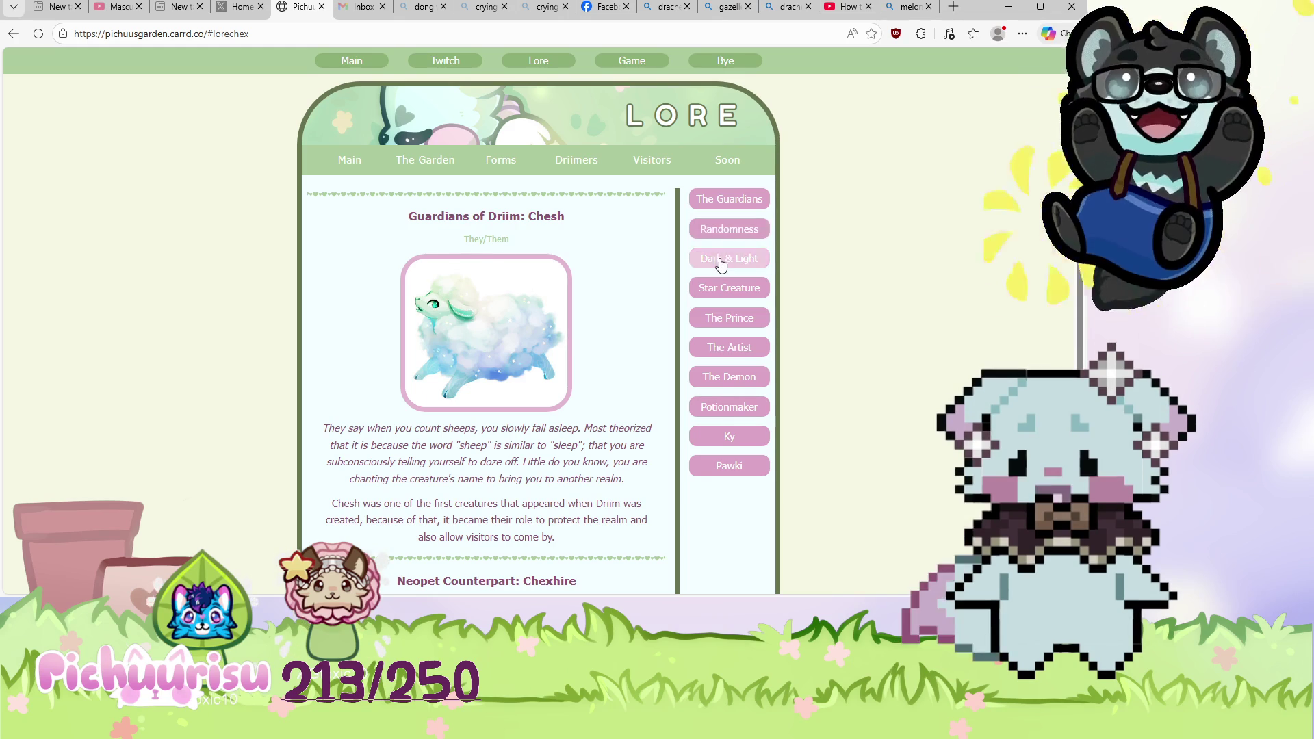
pyautogui.scroll(-3, 516, 438)
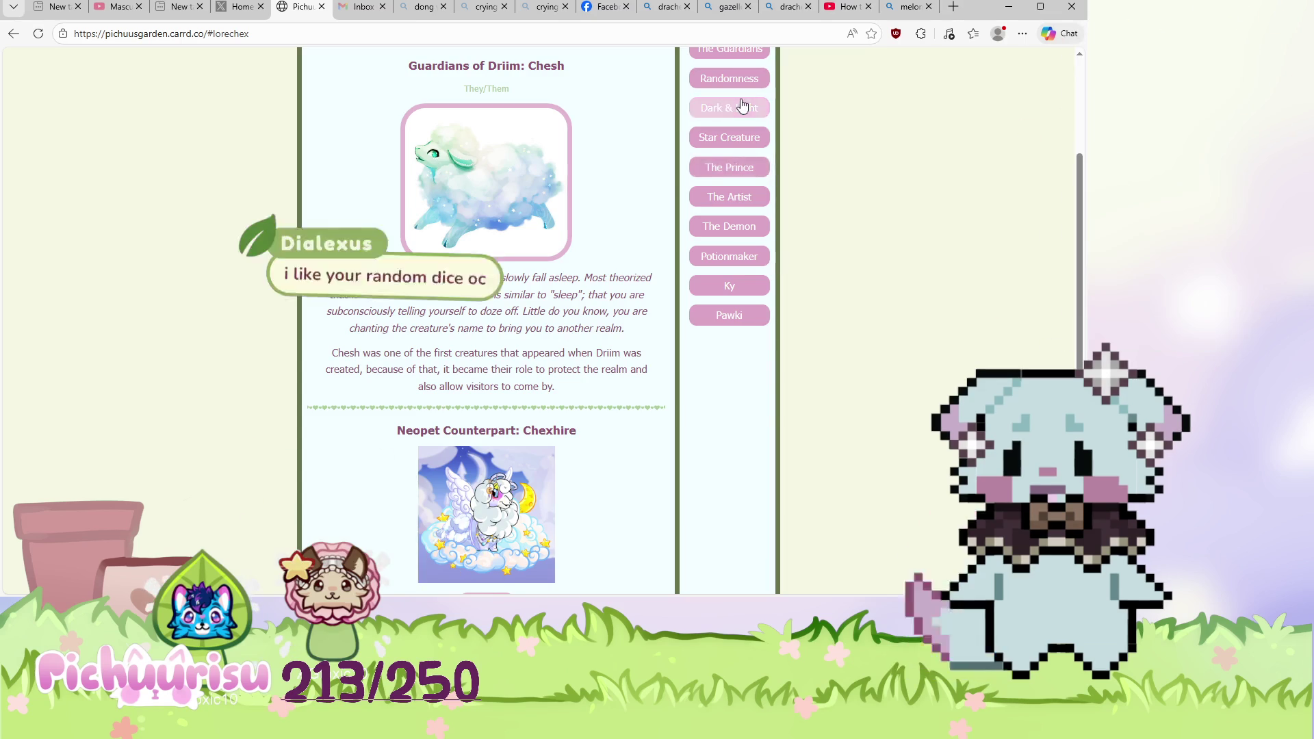
pyautogui.click(729, 108)
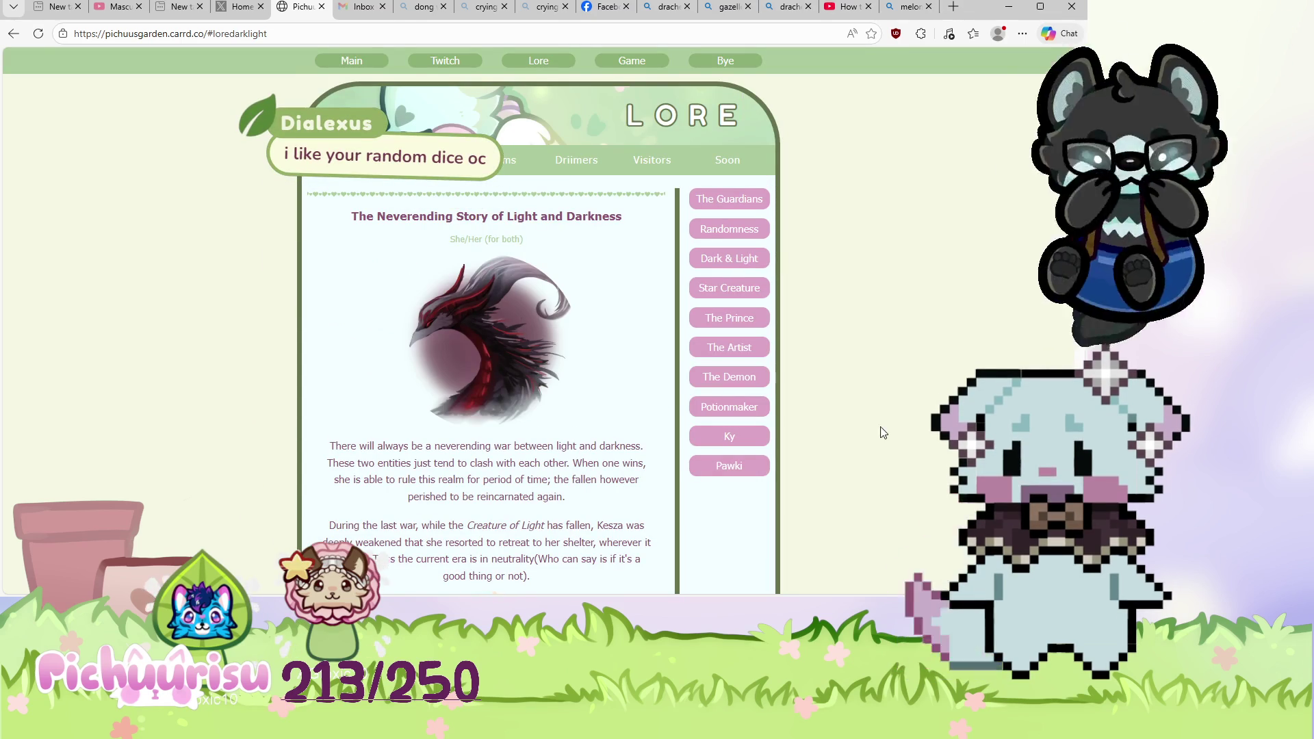
pyautogui.click(735, 230)
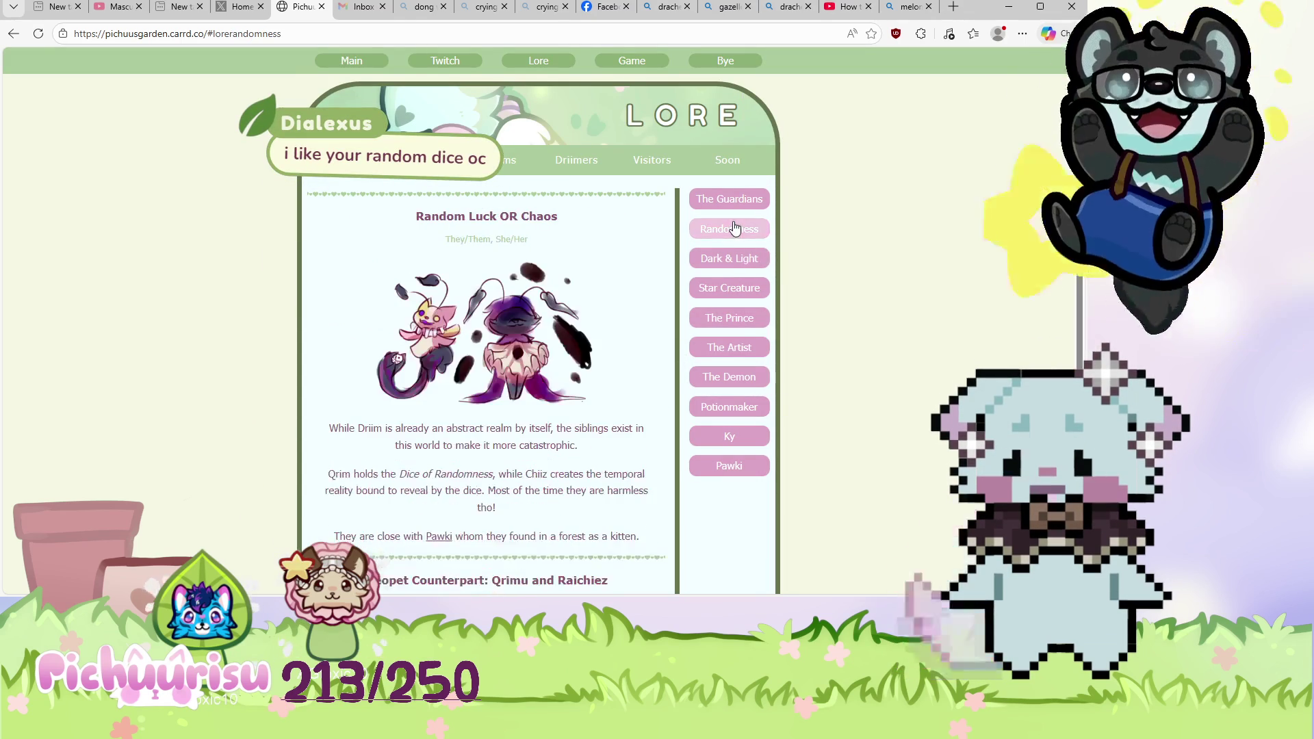
# Scroll Random Luck OR Chaos, then read The Neverending Story of Light and Darkness.
pyautogui.scroll(-2, 659, 267)
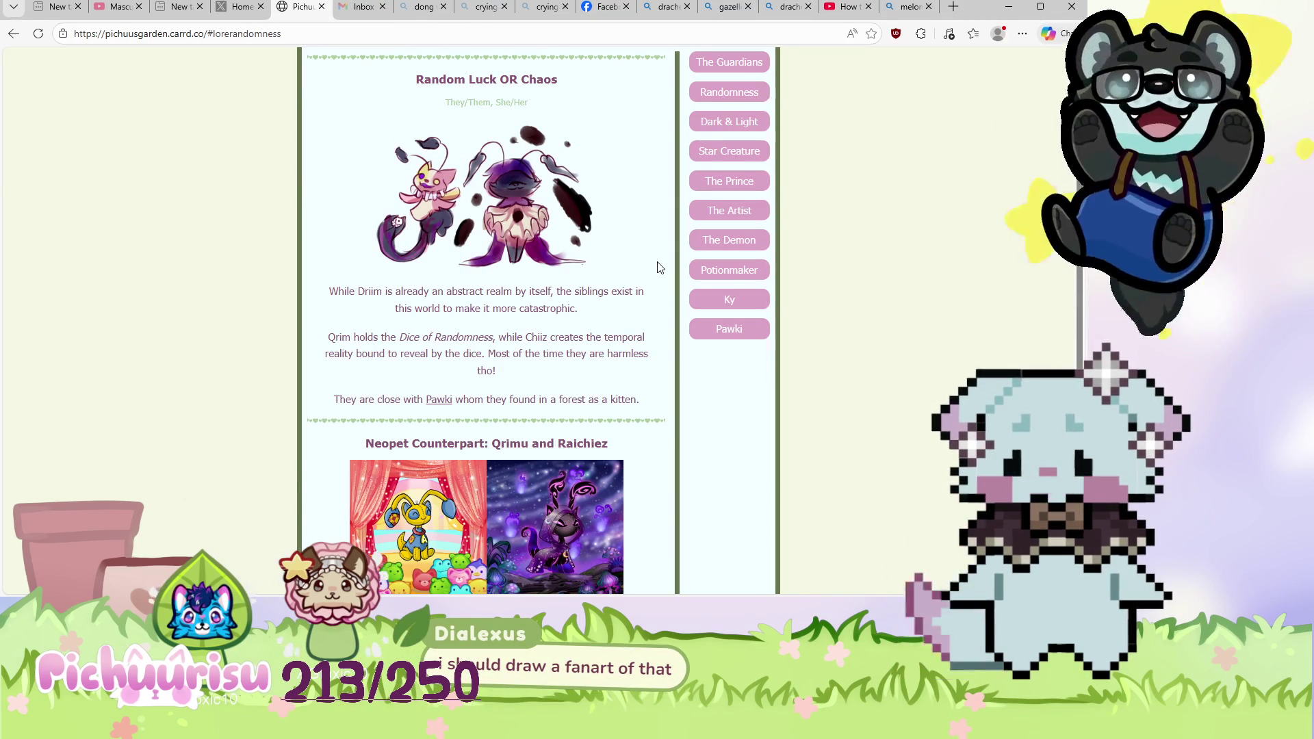
pyautogui.scroll(-1, 659, 267)
pyautogui.scroll(1, 659, 267)
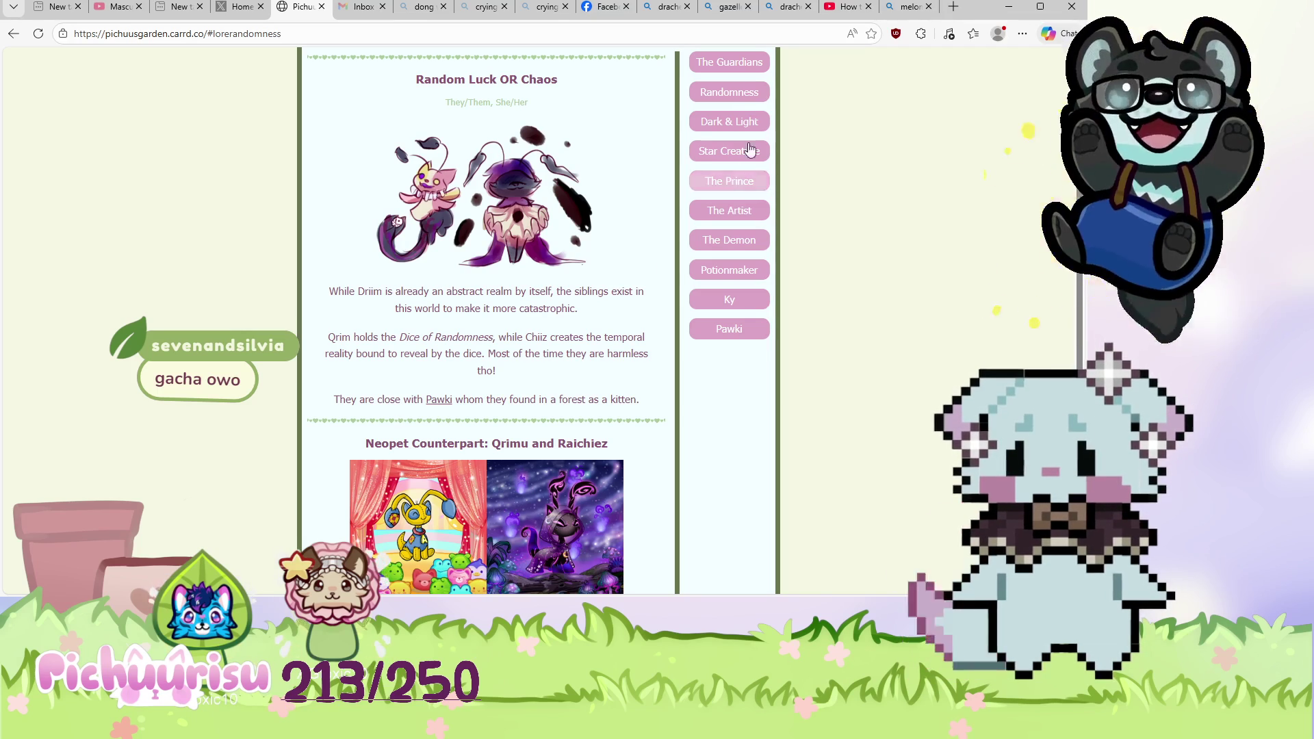
pyautogui.click(729, 122)
pyautogui.scroll(-5, 585, 312)
pyautogui.scroll(-4, 585, 312)
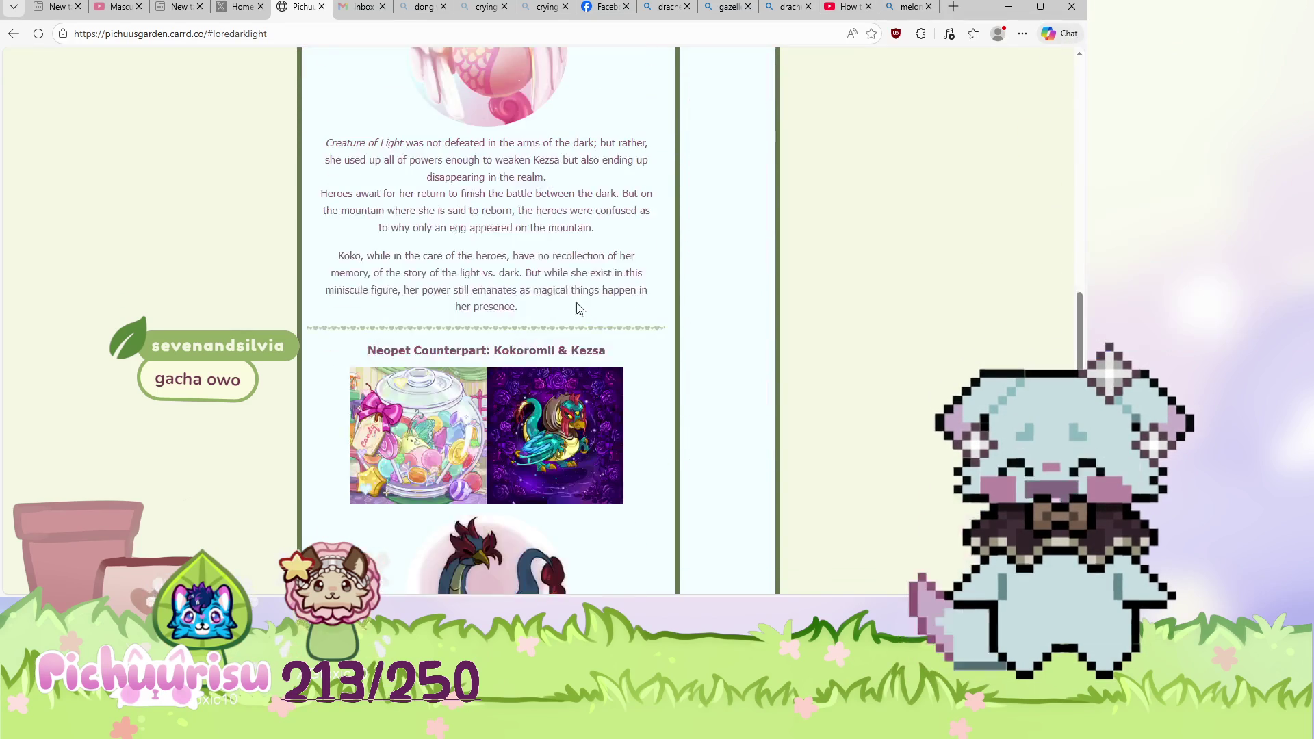
pyautogui.scroll(-3, 490, 376)
pyautogui.scroll(3, 490, 376)
pyautogui.scroll(3, 490, 378)
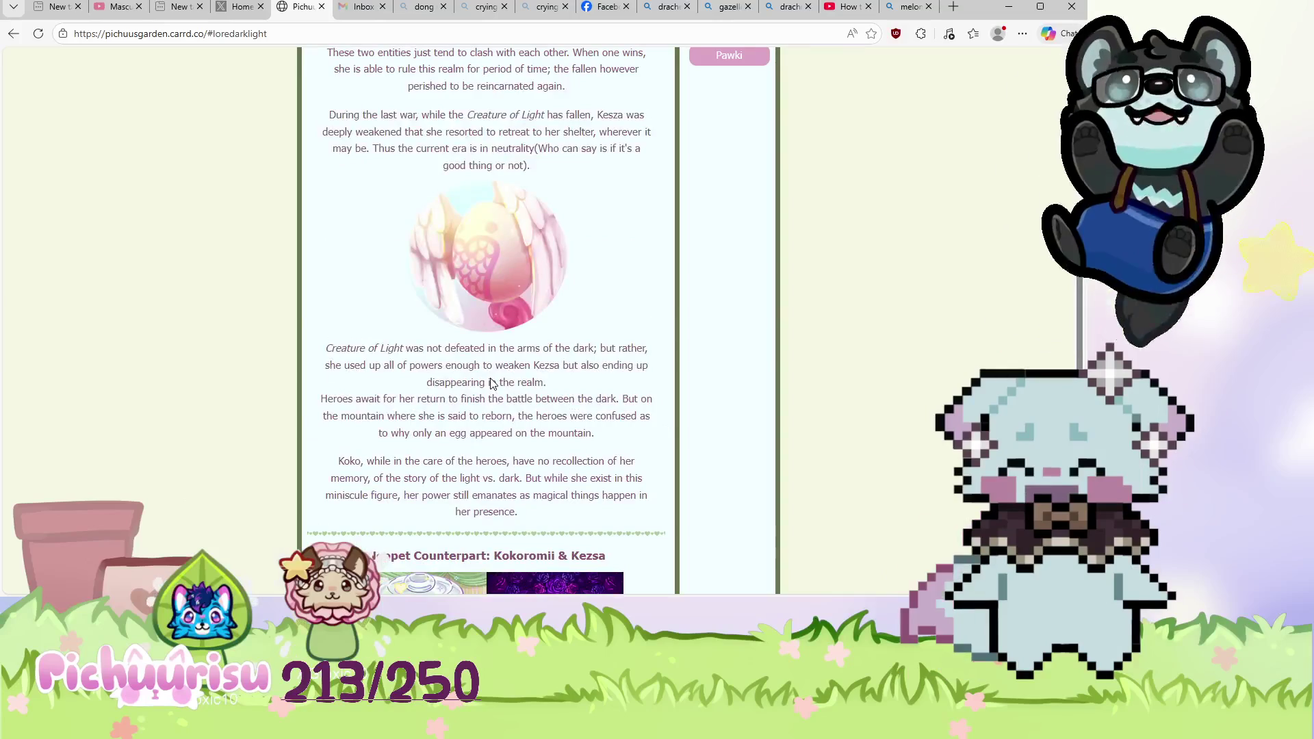
pyautogui.scroll(3, 663, 403)
pyautogui.scroll(2, 587, 378)
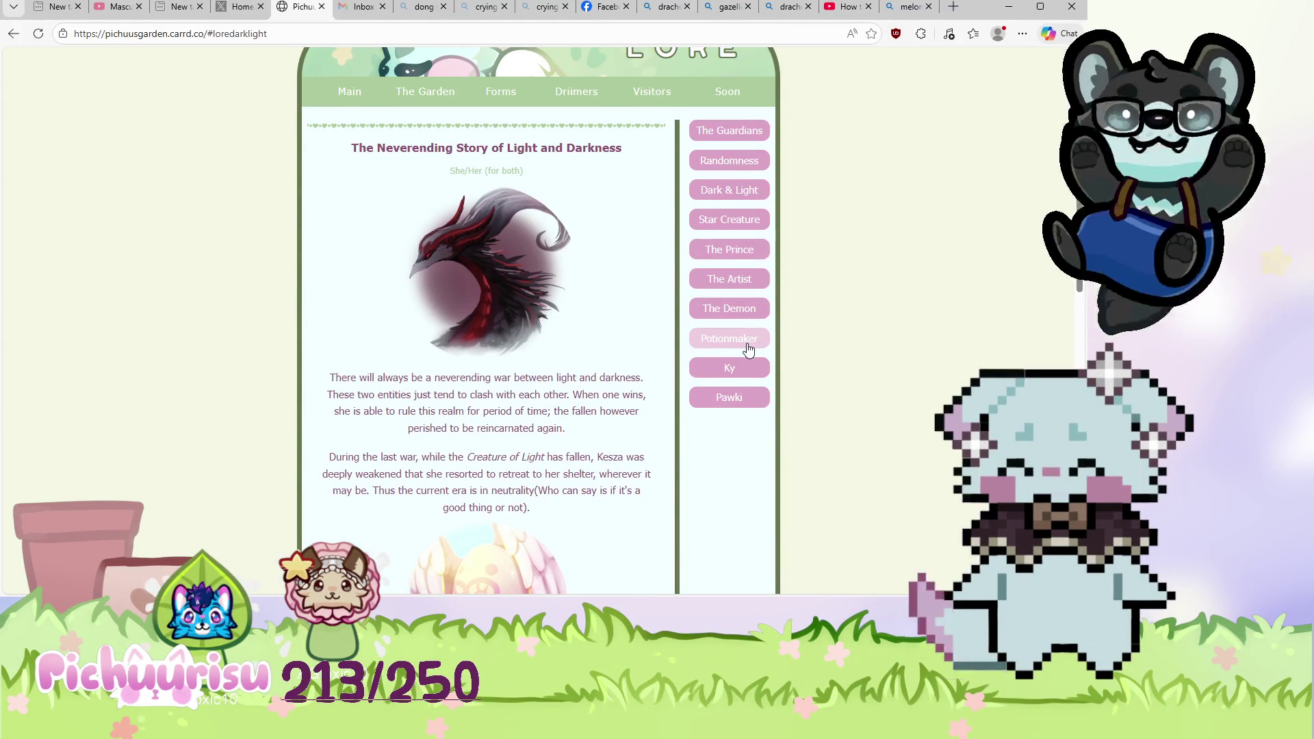
# Read through the potionmaker's and Ky's lore entries.
pyautogui.click(748, 349)
pyautogui.scroll(-3, 751, 351)
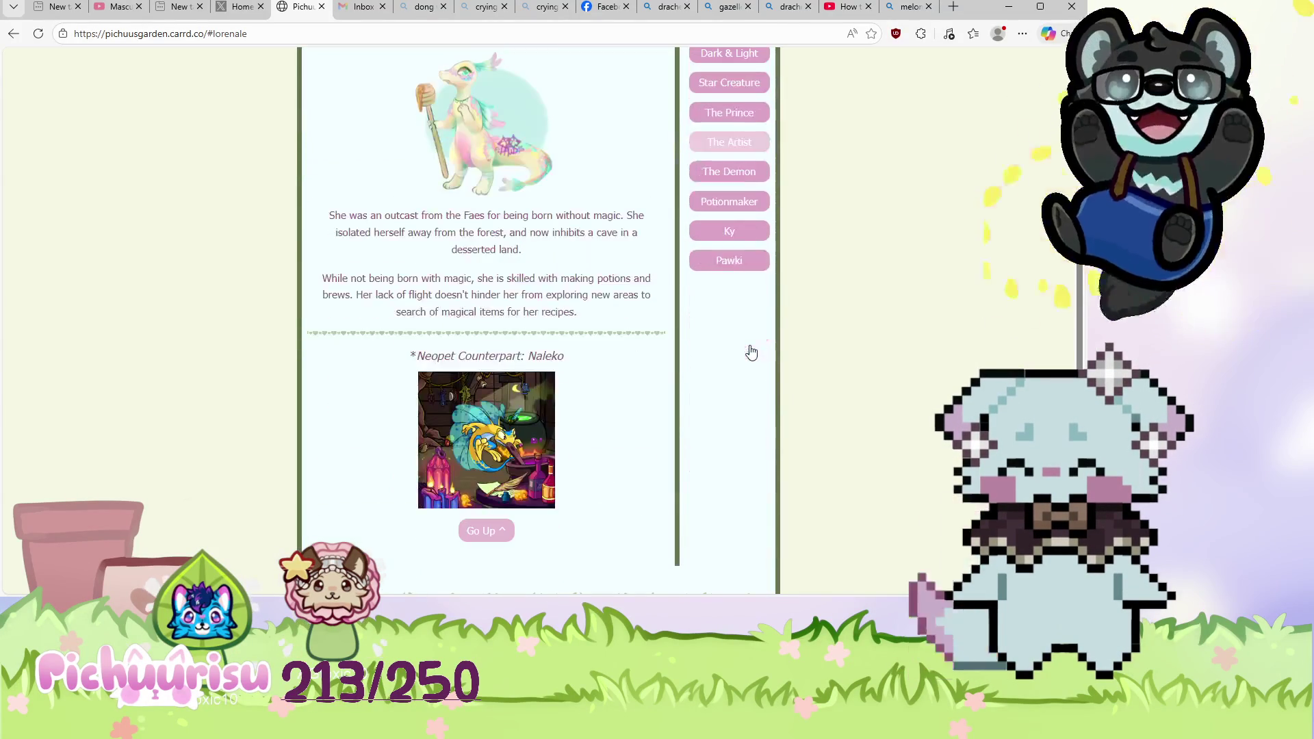
pyautogui.scroll(3, 751, 352)
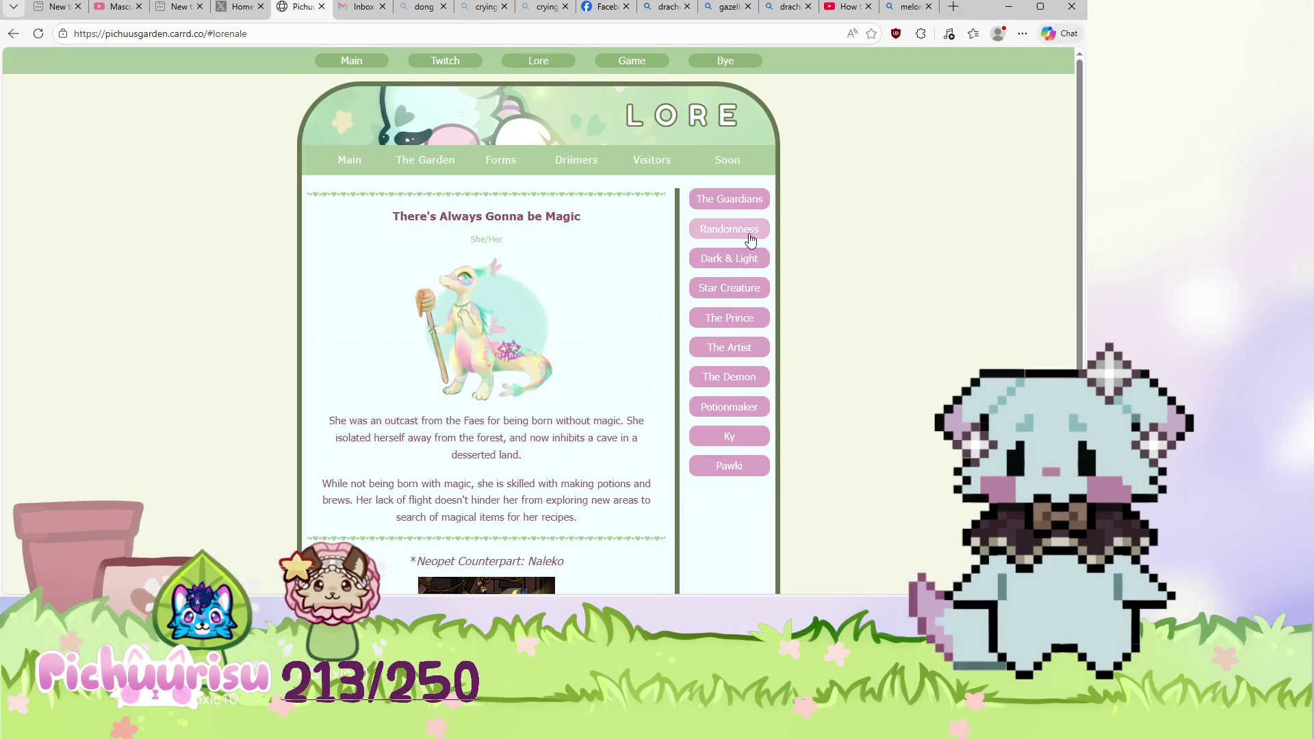
pyautogui.click(722, 440)
pyautogui.scroll(-4, 568, 329)
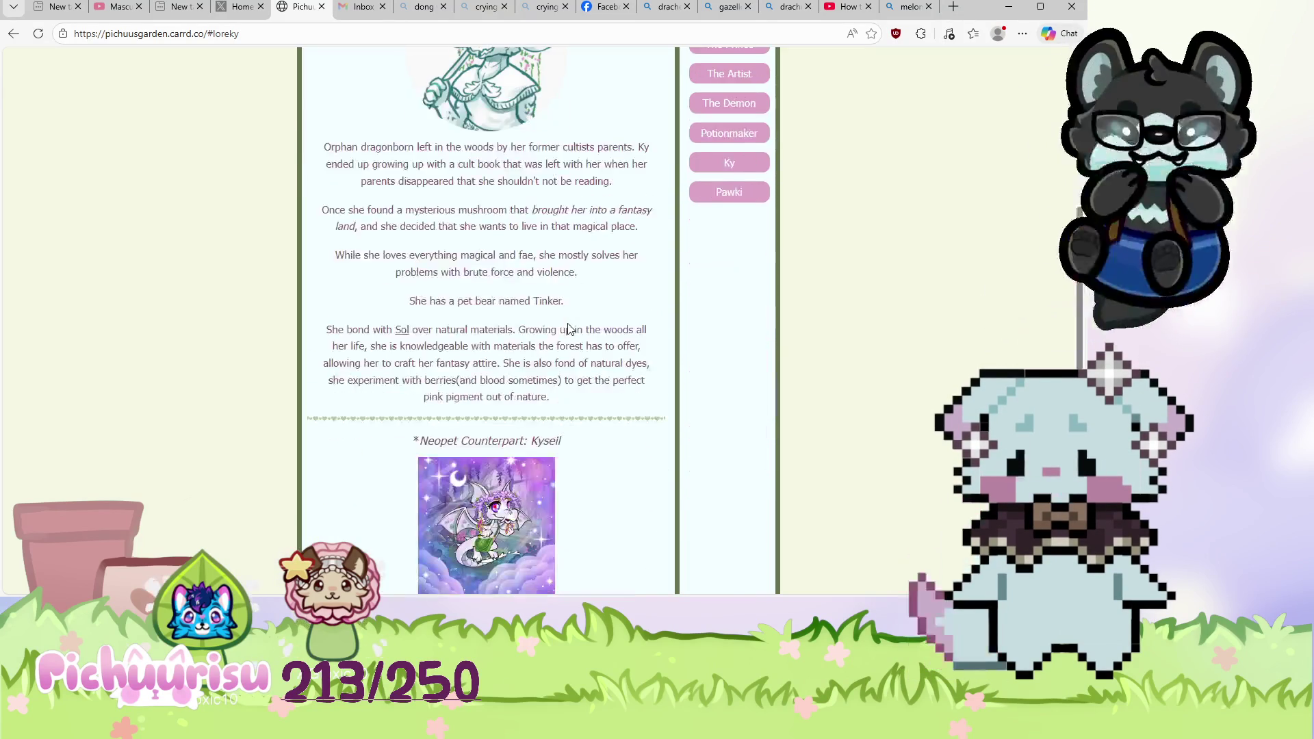
pyautogui.scroll(-2, 568, 329)
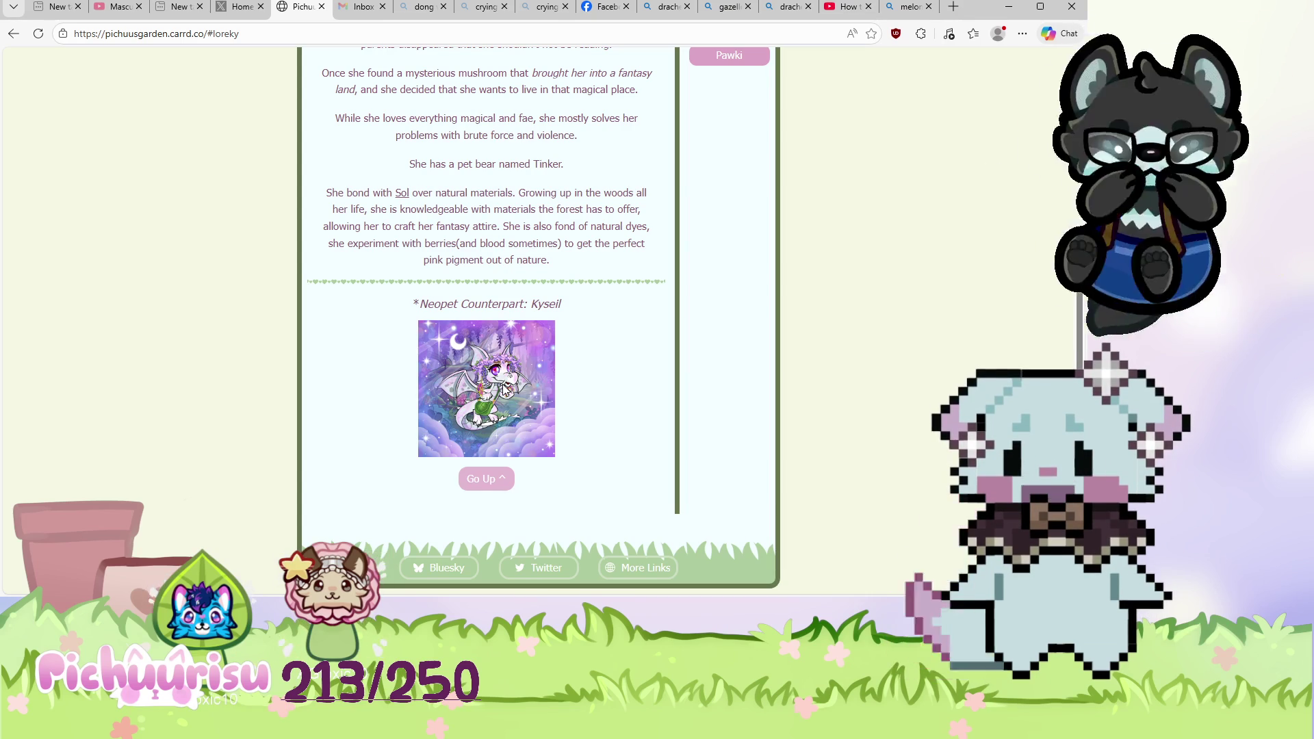
pyautogui.scroll(4, 634, 343)
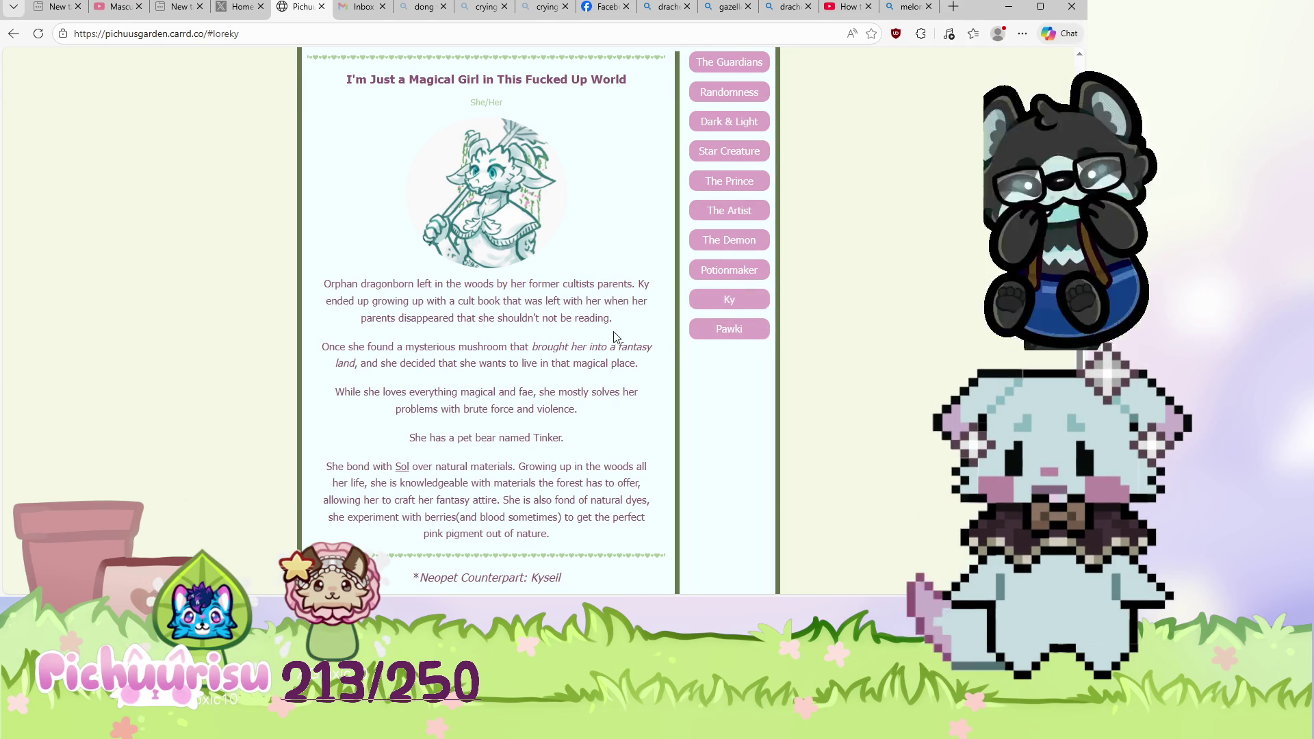
pyautogui.scroll(1, 637, 328)
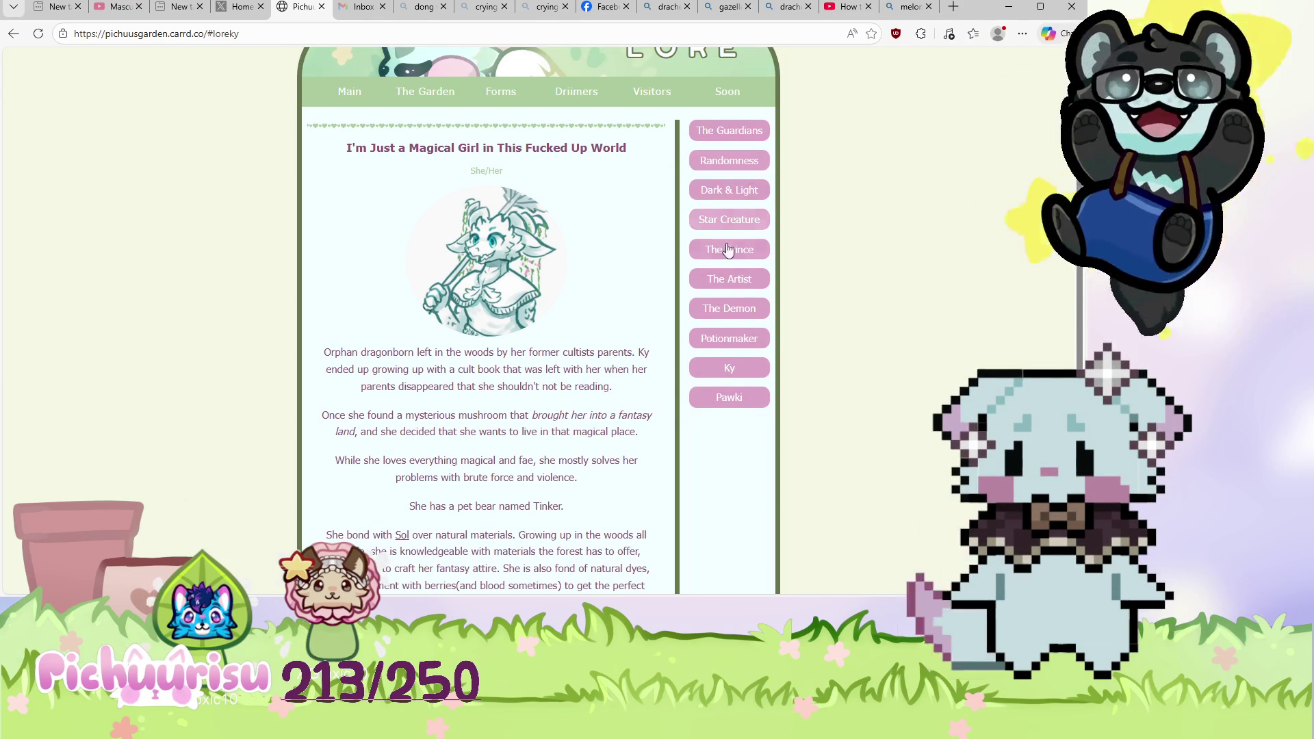
# Scroll through the demon's lore entry.
pyautogui.click(731, 307)
pyautogui.scroll(-2, 642, 293)
pyautogui.scroll(-1, 642, 293)
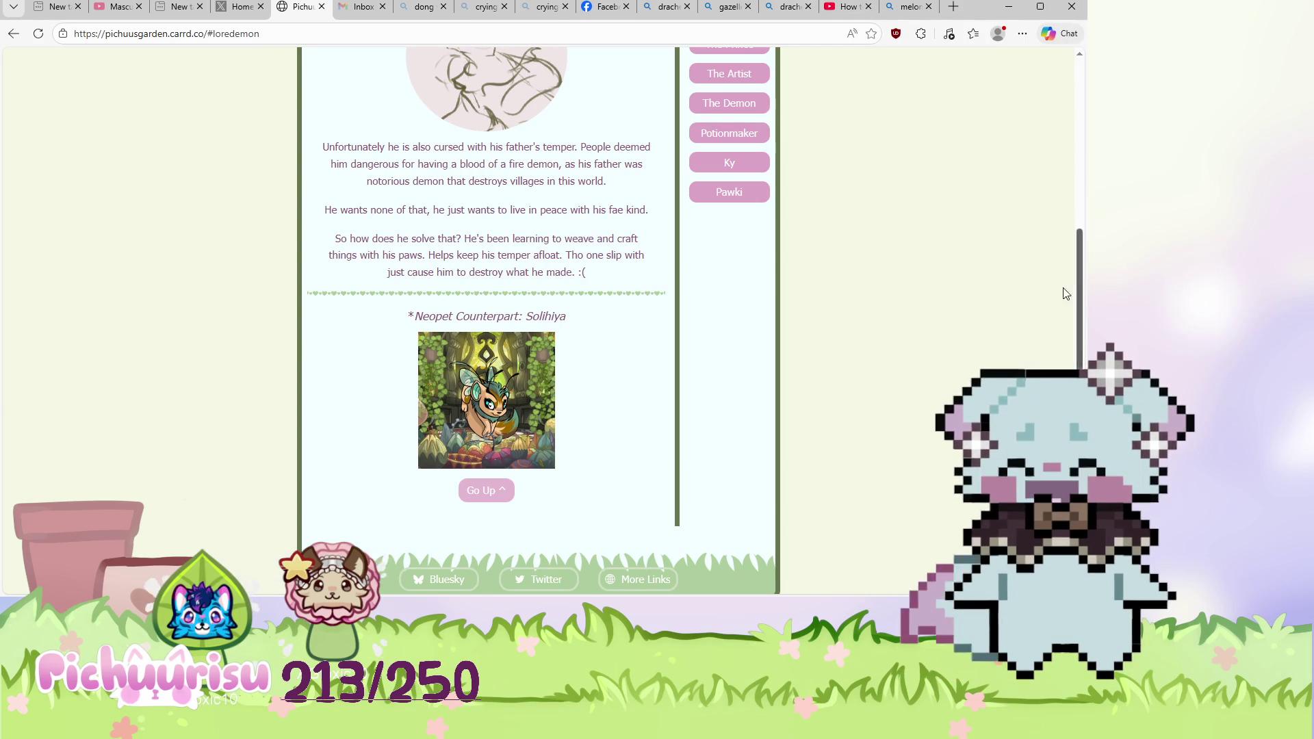
pyautogui.scroll(2, 692, 328)
pyautogui.scroll(2, 760, 361)
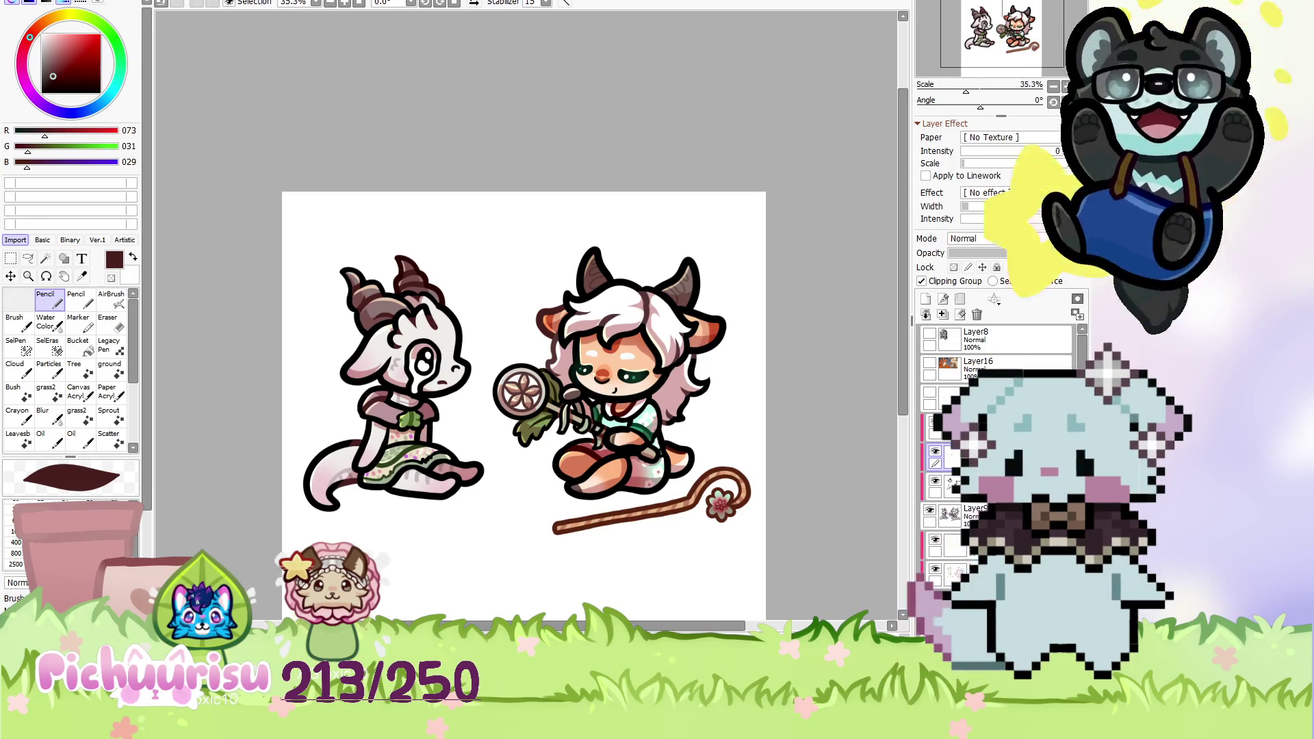
# With the Pencil, sample the stripe's dark green and paint over the black bumps on the skirt trim.
pyautogui.scroll(-2, 628, 392)
pyautogui.scroll(2, 647, 447)
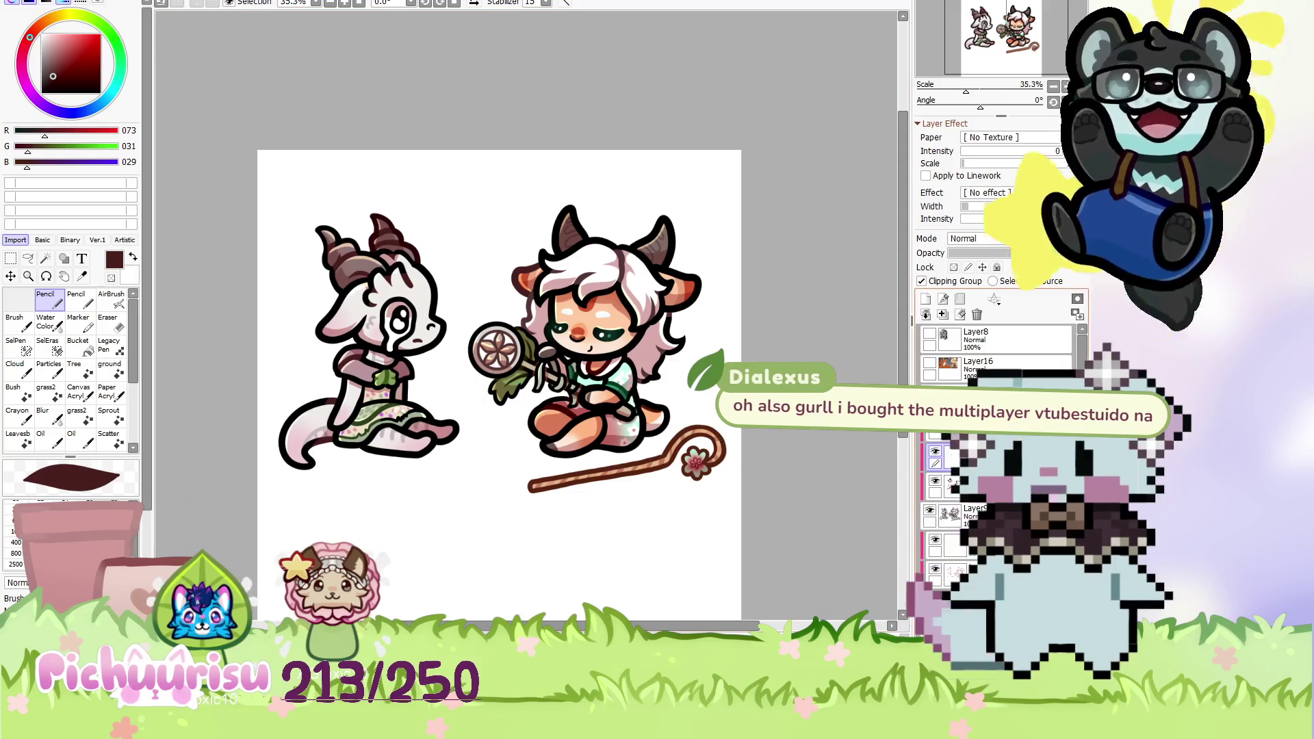
pyautogui.scroll(4, 395, 452)
pyautogui.scroll(-2, 396, 452)
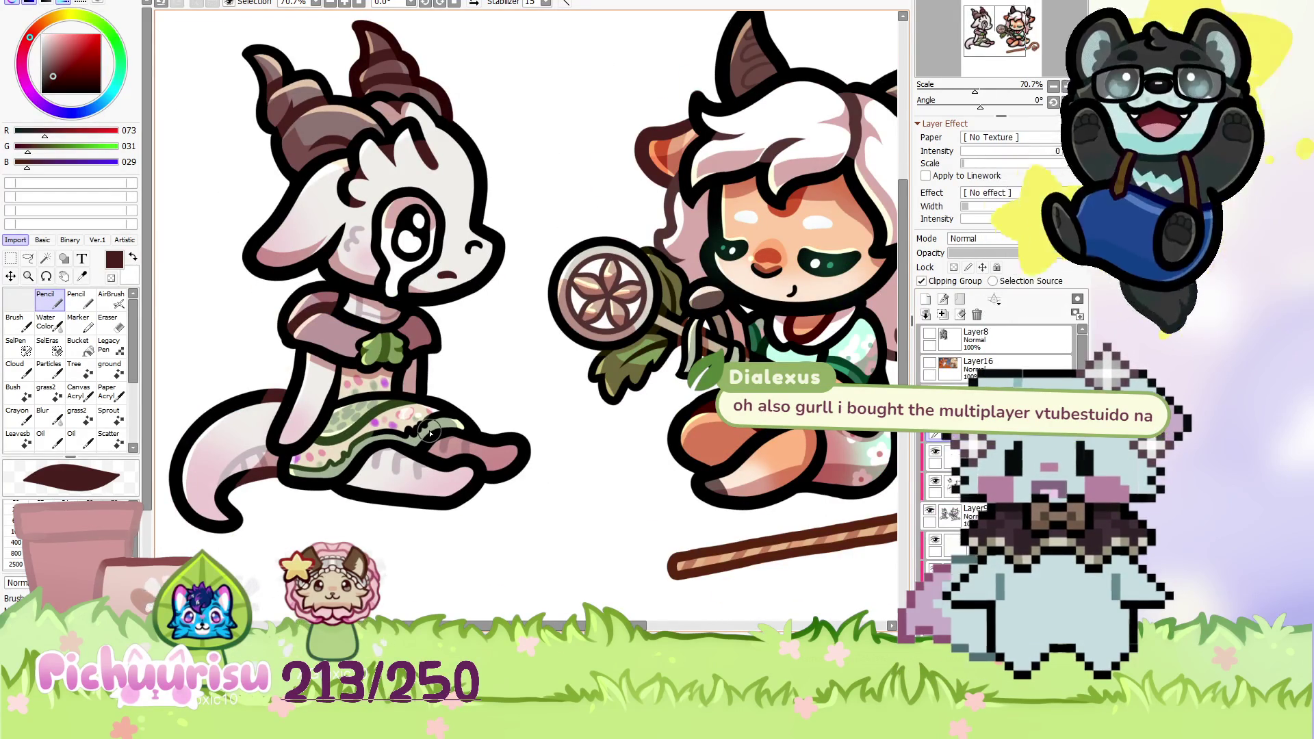
pyautogui.moveTo(430, 434); pyautogui.dragTo(419, 428)
pyautogui.scroll(3, 438, 438)
pyautogui.scroll(2, 494, 461)
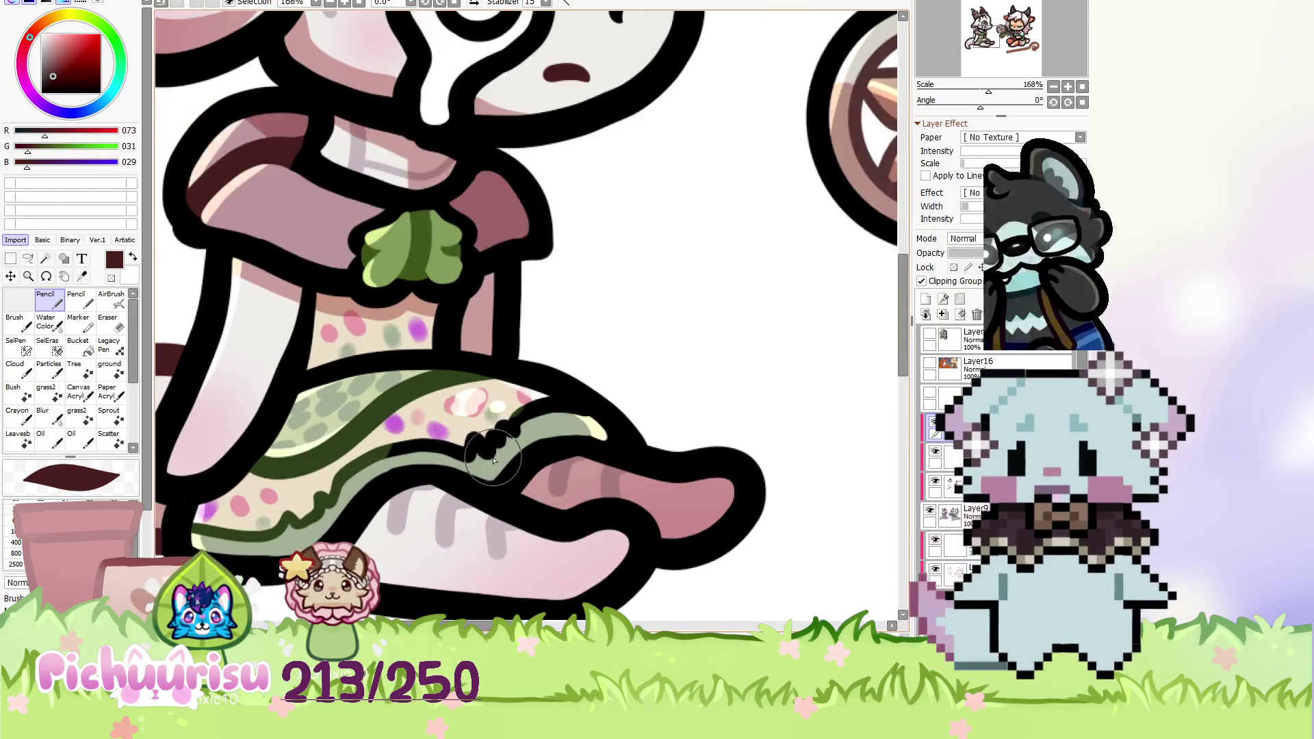
pyautogui.keyDown('alt'); pyautogui.click(349, 468); pyautogui.keyUp('alt')
pyautogui.scroll(1, 603, 450)
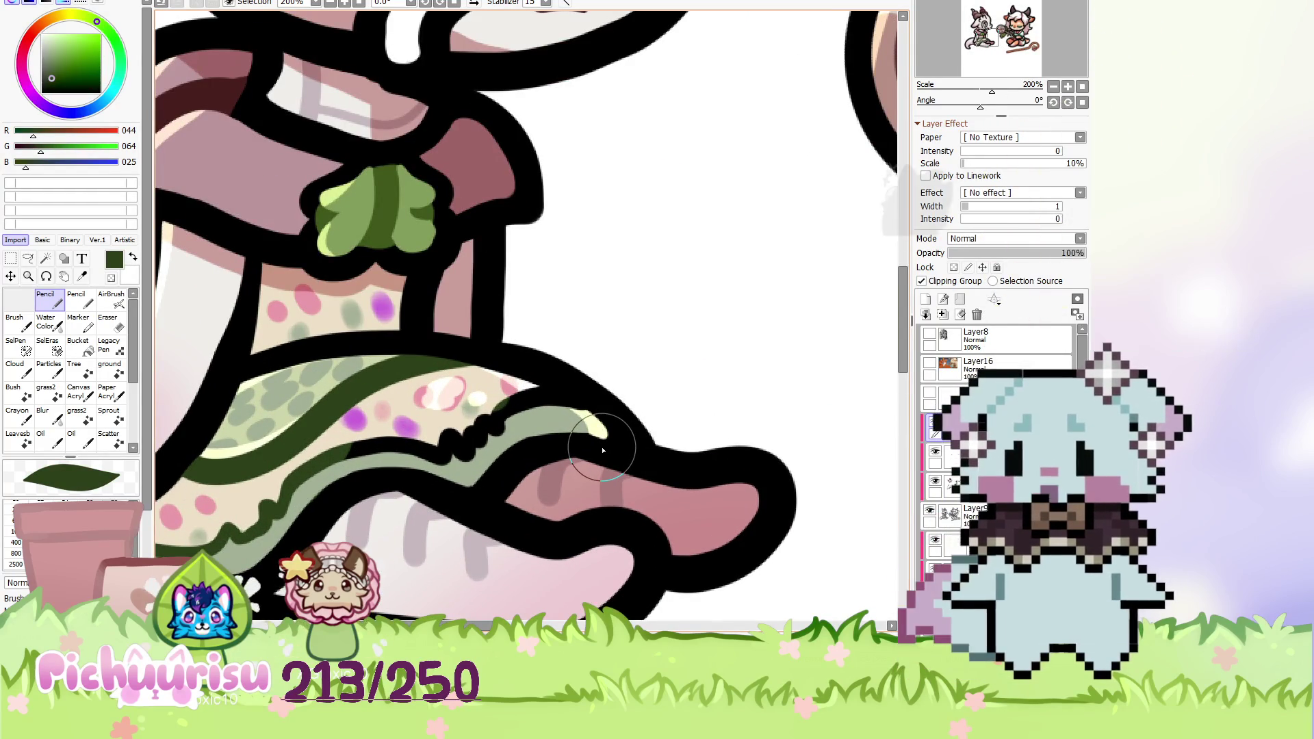
pyautogui.moveTo(382, 452); pyautogui.dragTo(493, 432)
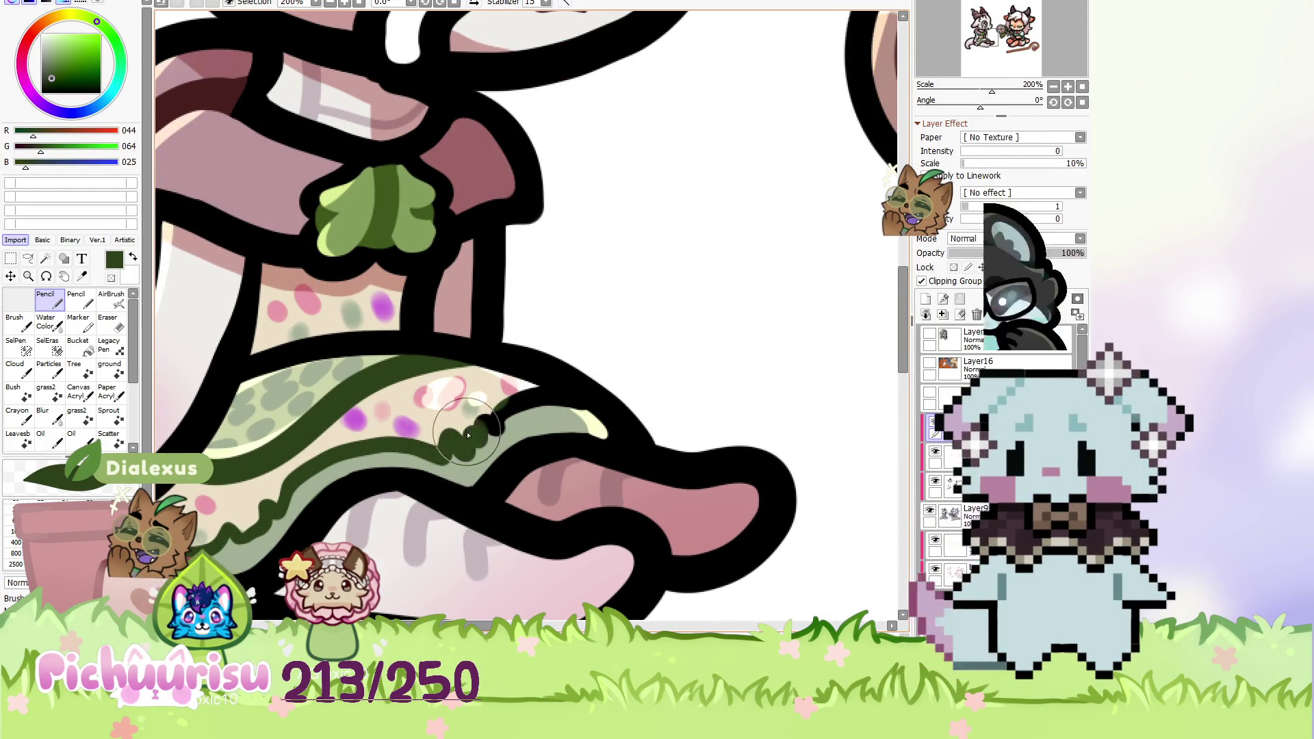
pyautogui.scroll(2, 483, 434)
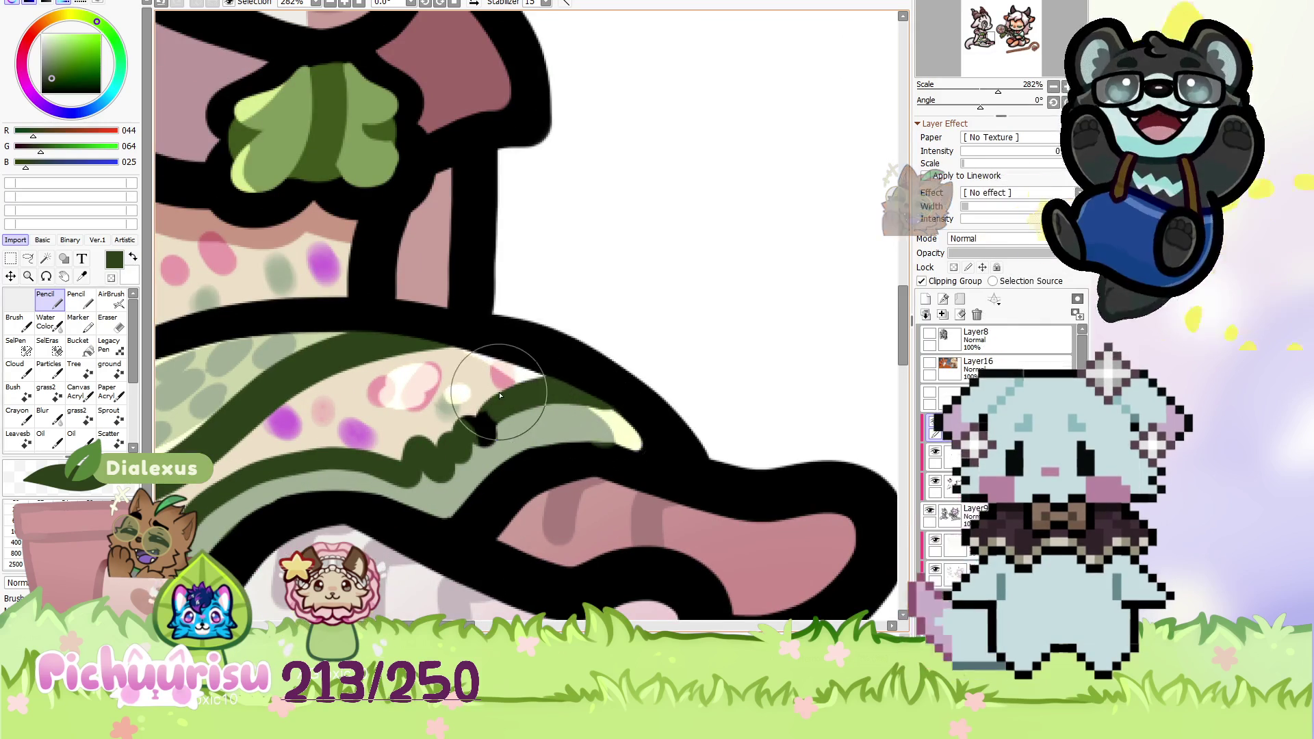
pyautogui.scroll(-5, 479, 447)
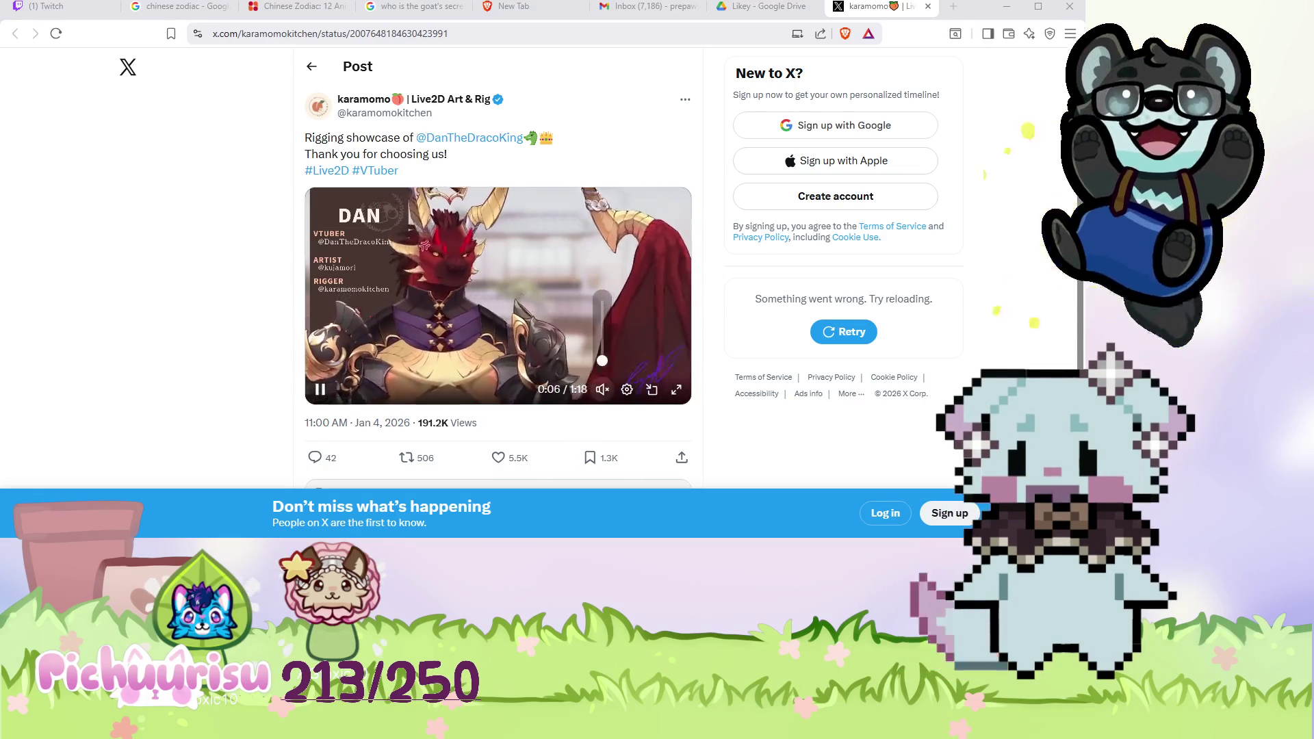
# Unmute the Live2D rigging showcase, watch it to the end, and return to PaintTool SAI.
pyautogui.click(603, 352)
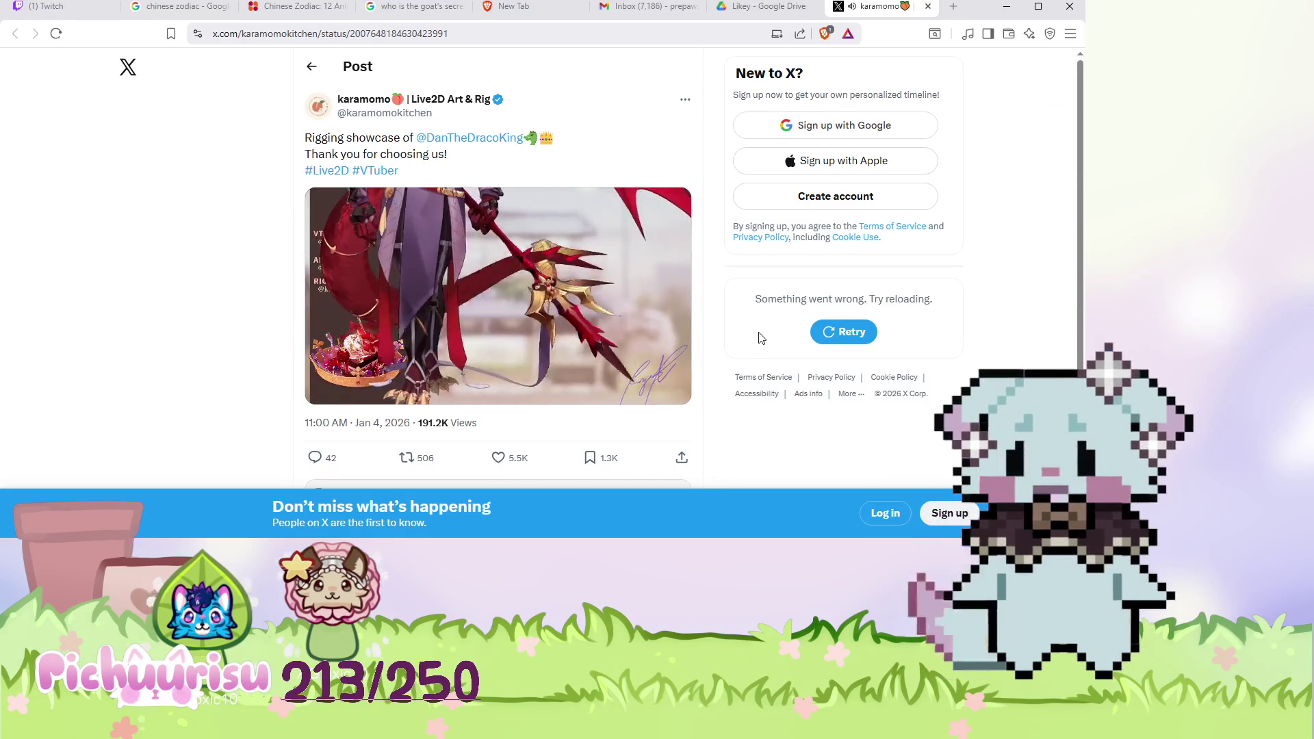
pyautogui.moveTo(586, 305)
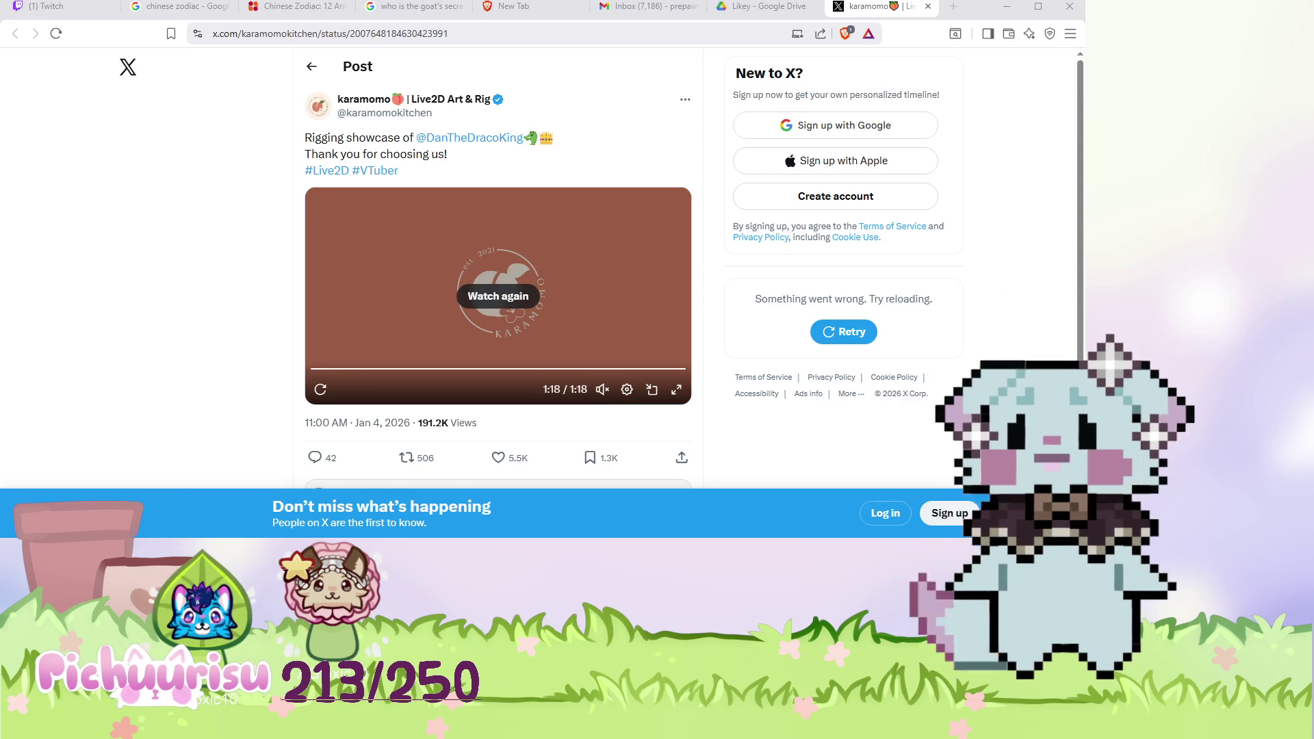
pyautogui.hotkey('alt', 'Tab')
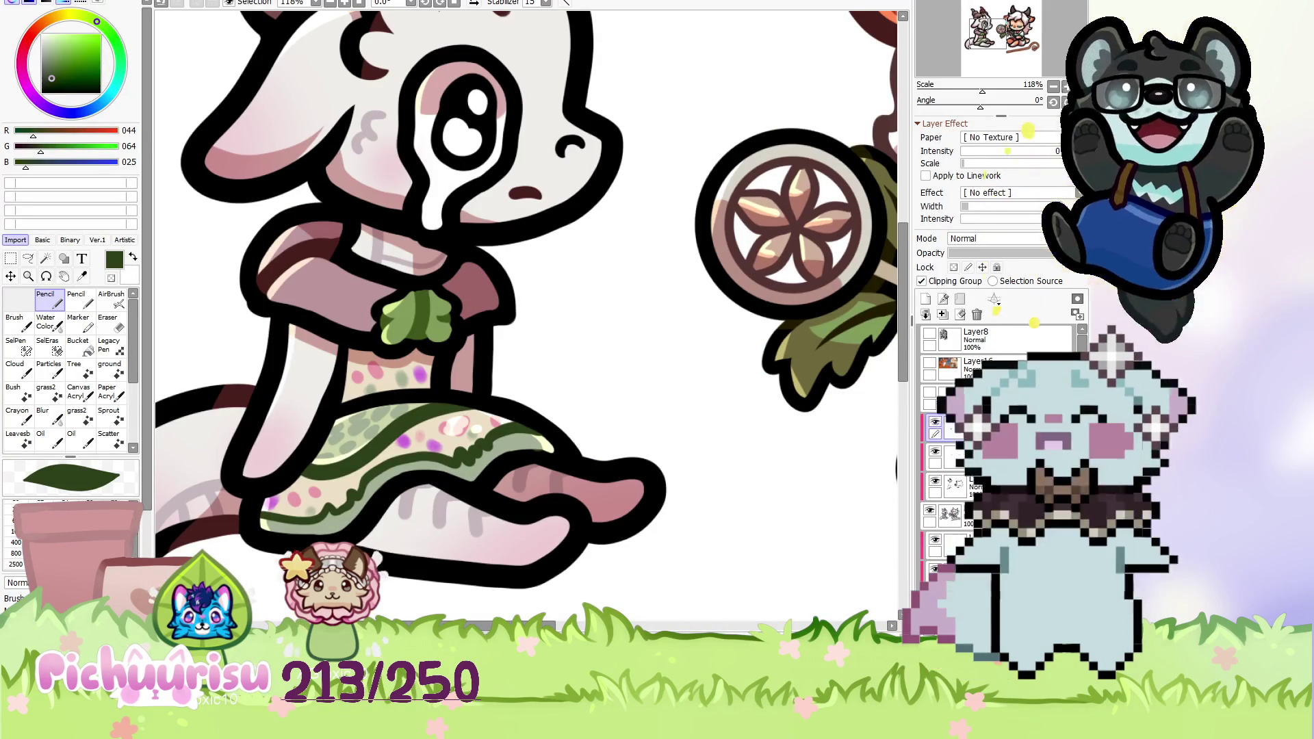
pyautogui.scroll(-5, 467, 424)
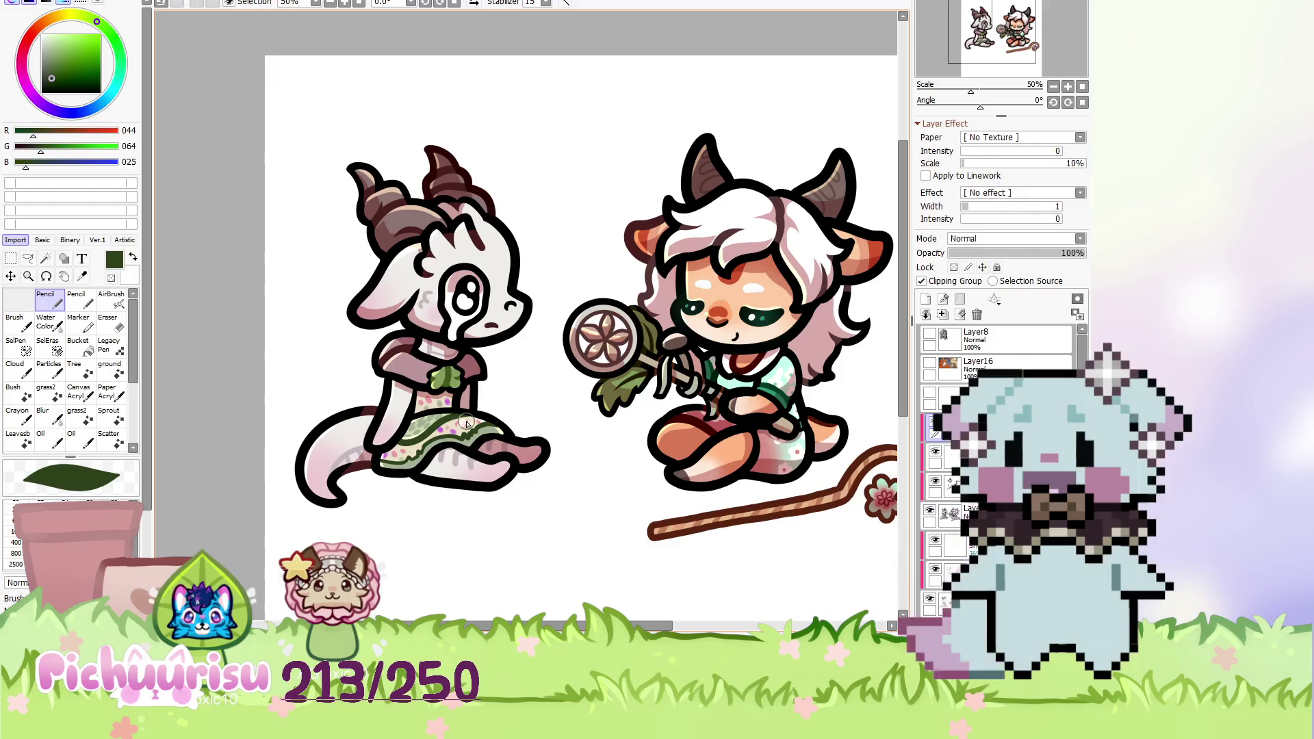
pyautogui.scroll(-1, 454, 557)
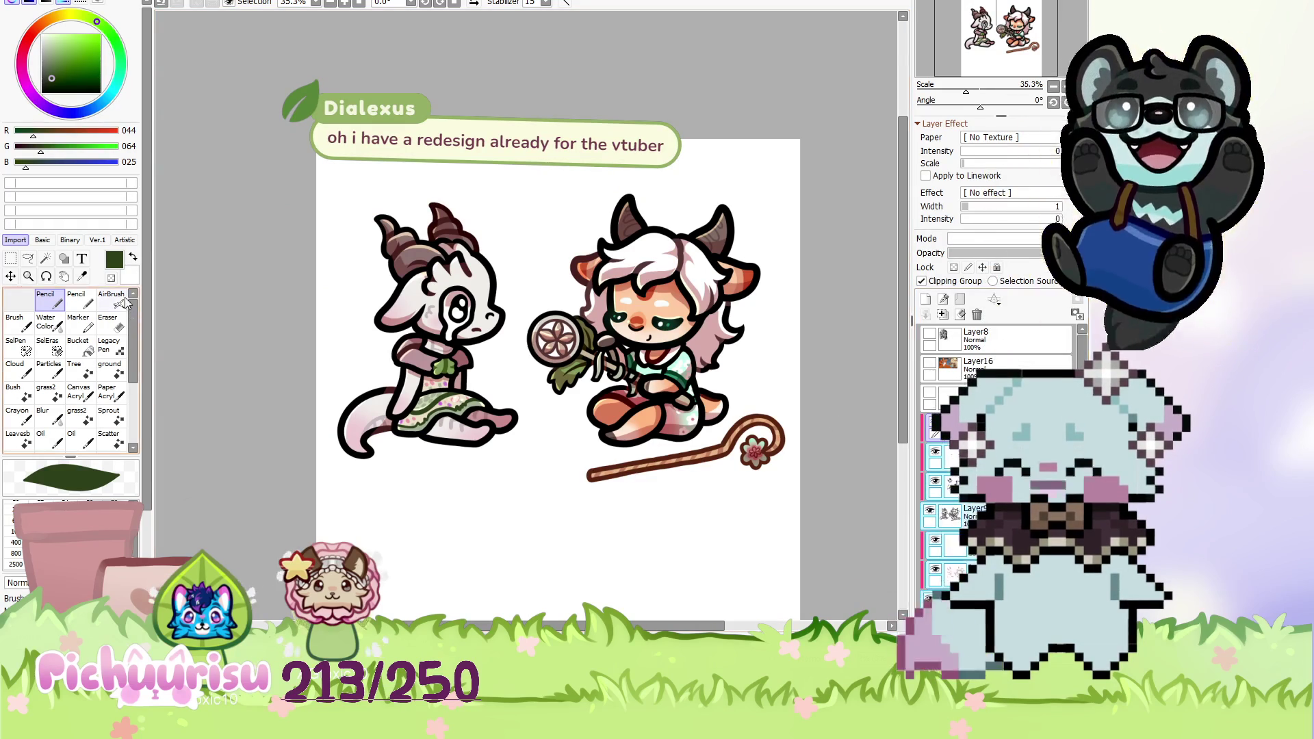
pyautogui.click(28, 260)
pyautogui.moveTo(504, 471)
pyautogui.mouseDown()
pyautogui.moveTo(528, 228)
pyautogui.moveTo(459, 606)
pyautogui.mouseUp()
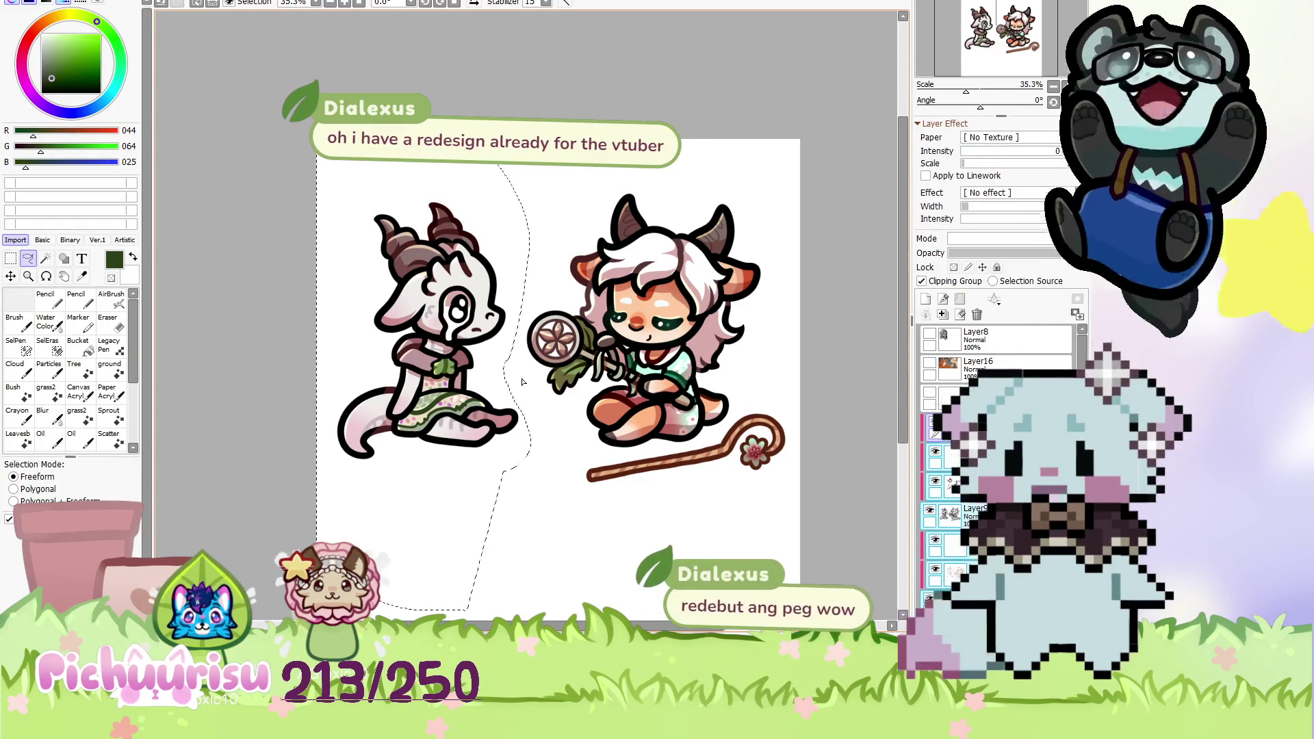
# Nudge the lassoed left chibi slightly with Ctrl+T and commit the move.
pyautogui.scroll(1, 522, 381)
pyautogui.hotkey('ctrl', 't')
pyautogui.moveTo(476, 394); pyautogui.dragTo(478, 396)
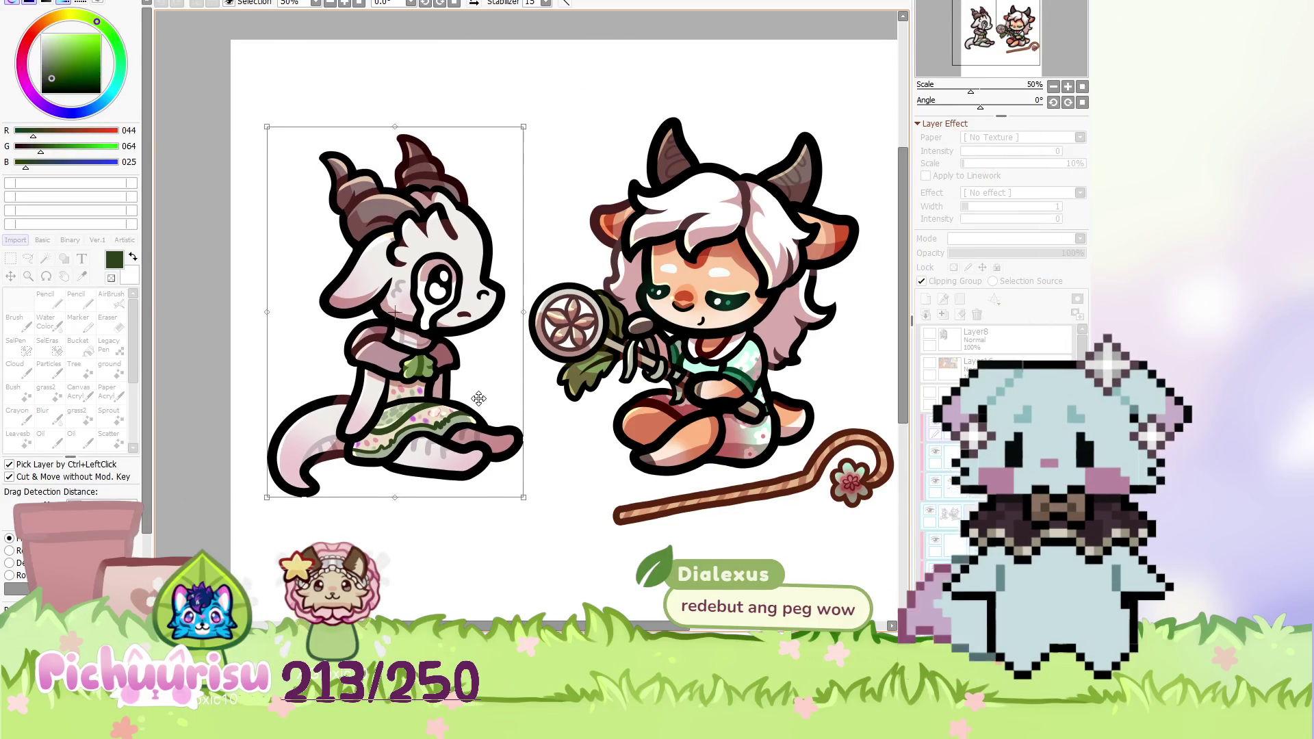
pyautogui.scroll(-1, 478, 397)
pyautogui.press('Return')
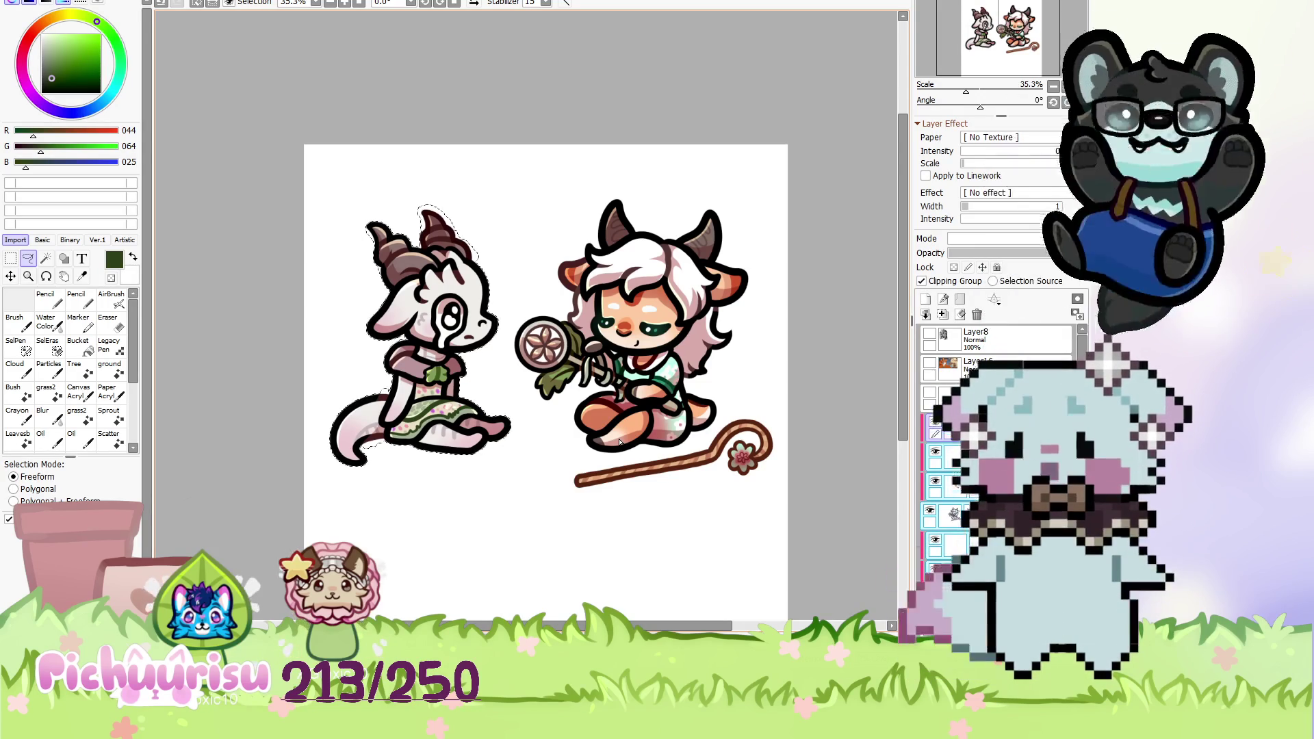
pyautogui.scroll(-1, 492, 396)
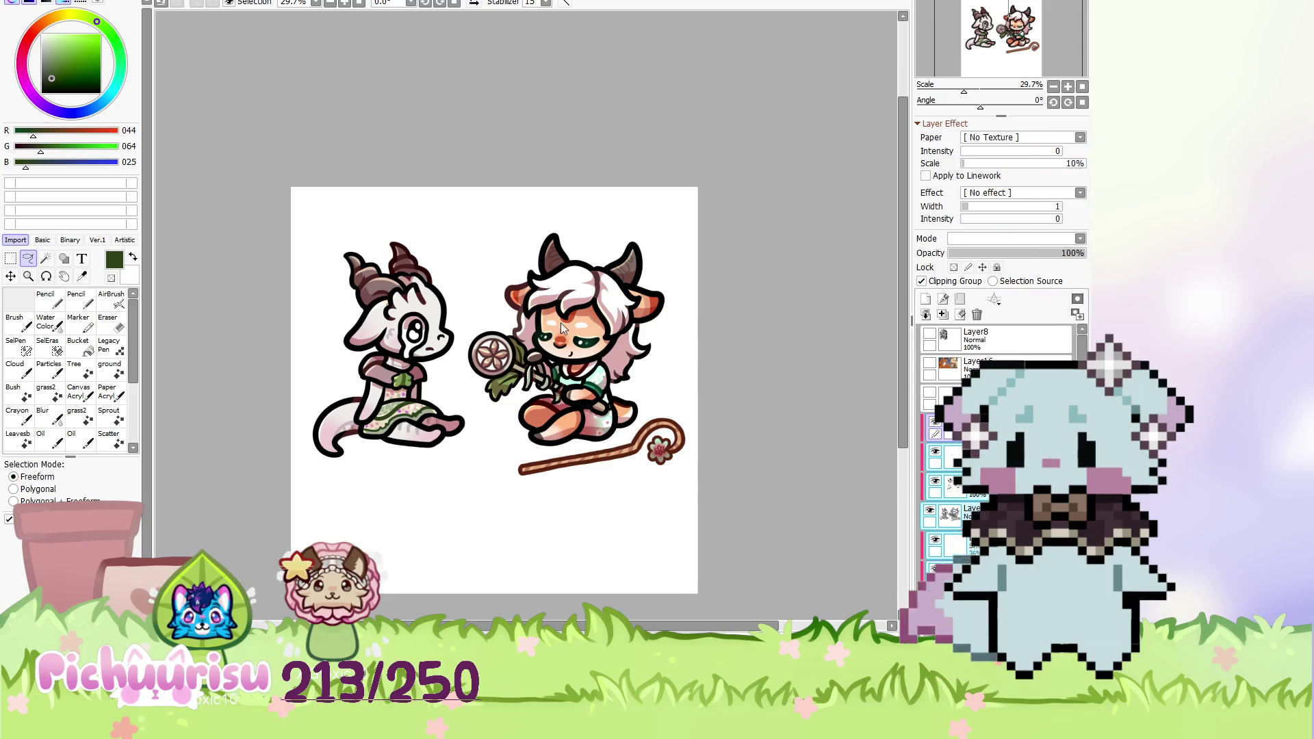
# Undo both canvas crops with Ctrl+Z, restoring the wider and taller canvas.
pyautogui.hotkey('ctrl', 'z')
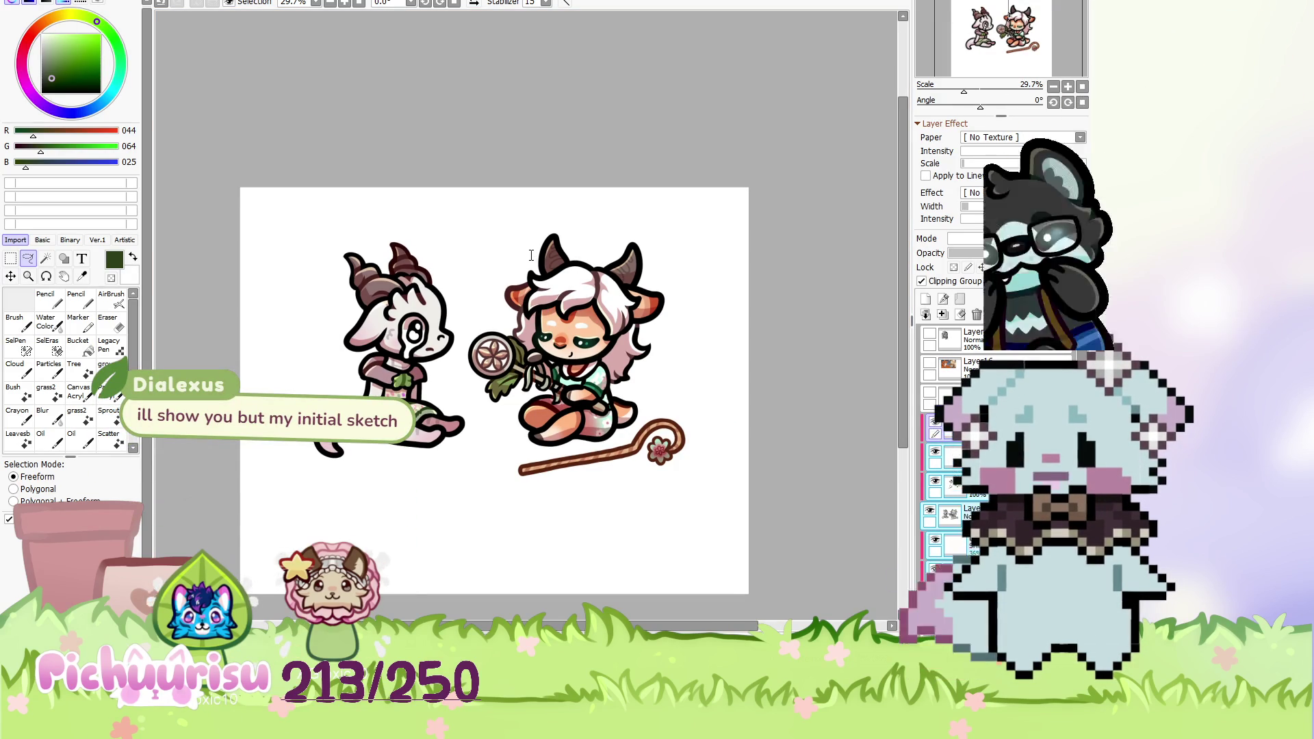
pyautogui.hotkey('ctrl', 'z')
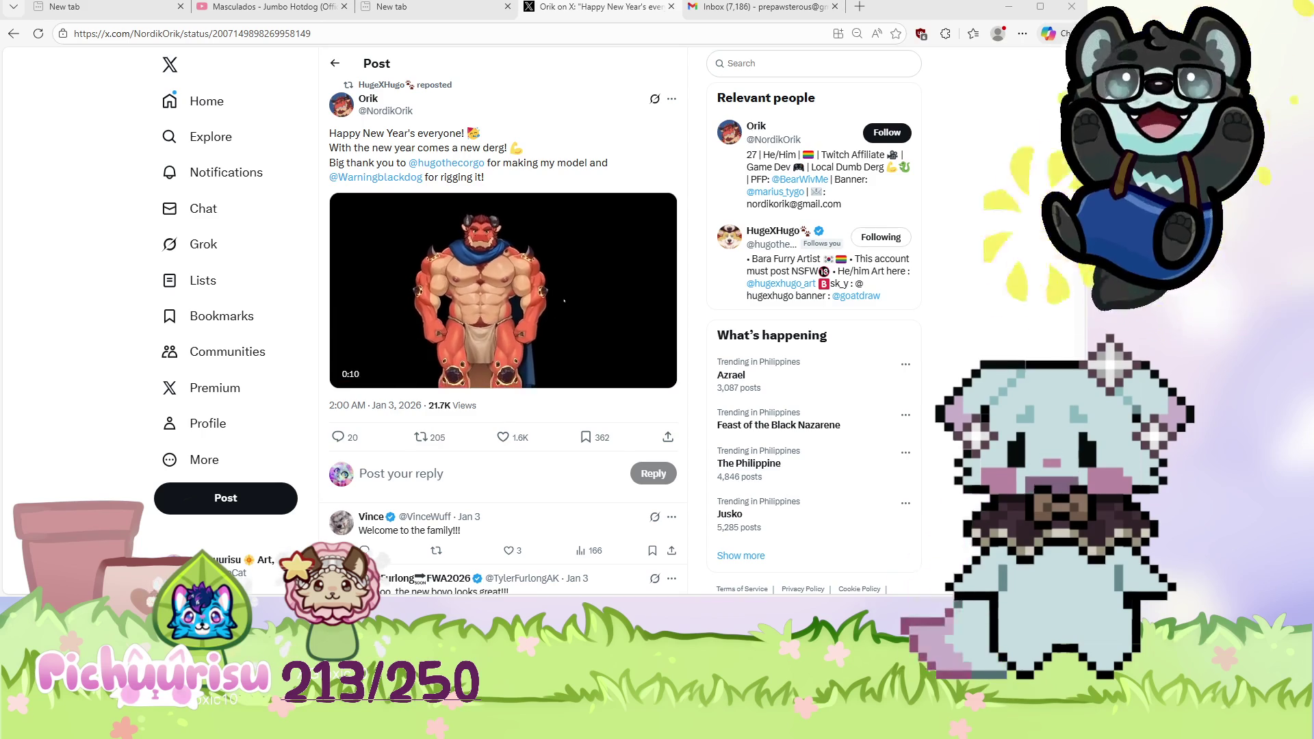
pyautogui.hotkey('alt', 'Tab')
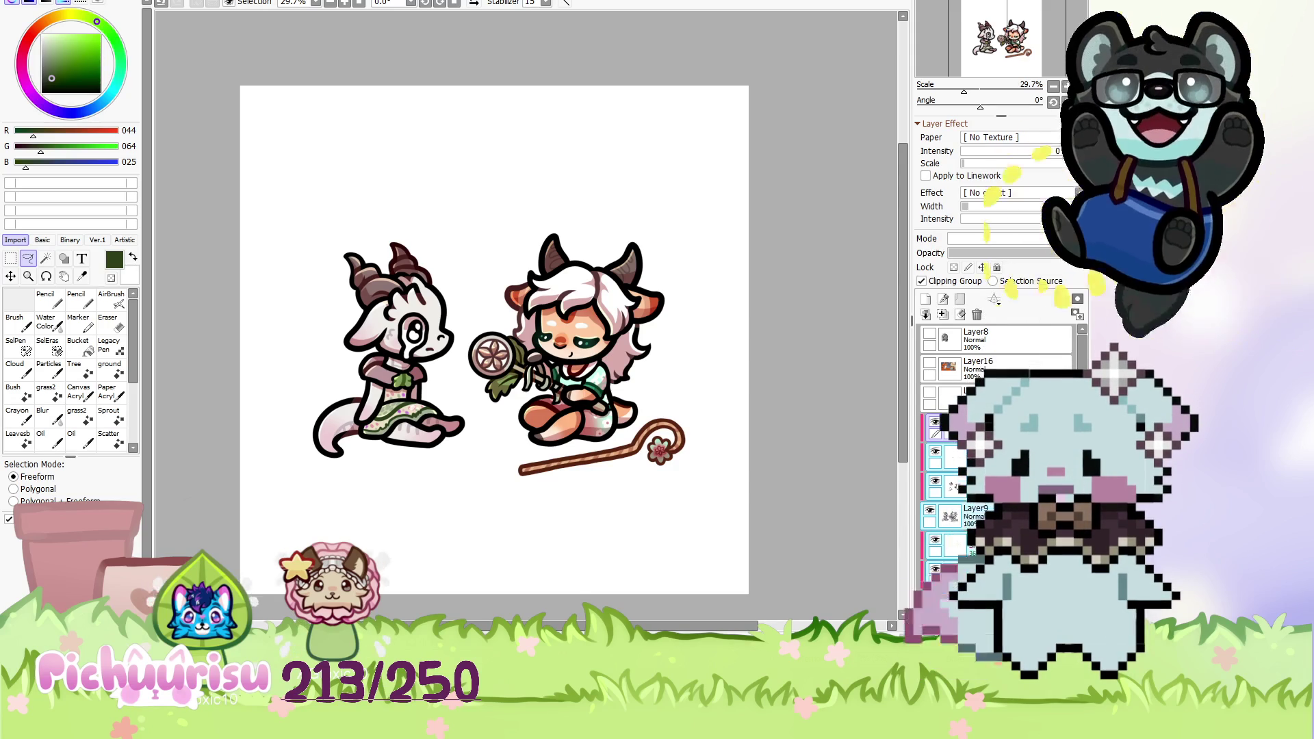
# Adjust the canvas view and select a new empty layer for the background.
pyautogui.moveTo(635, 396); pyautogui.dragTo(628, 405)
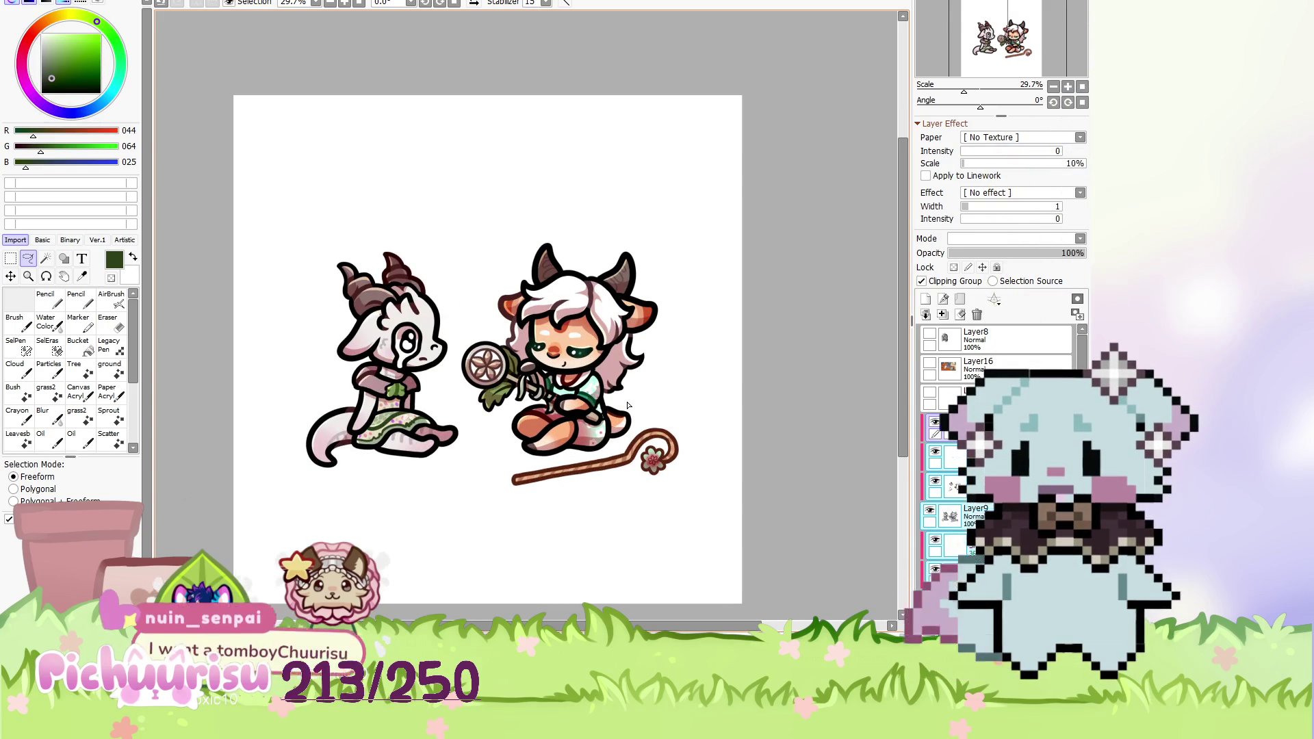
pyautogui.scroll(-1, 627, 405)
pyautogui.scroll(2, 649, 473)
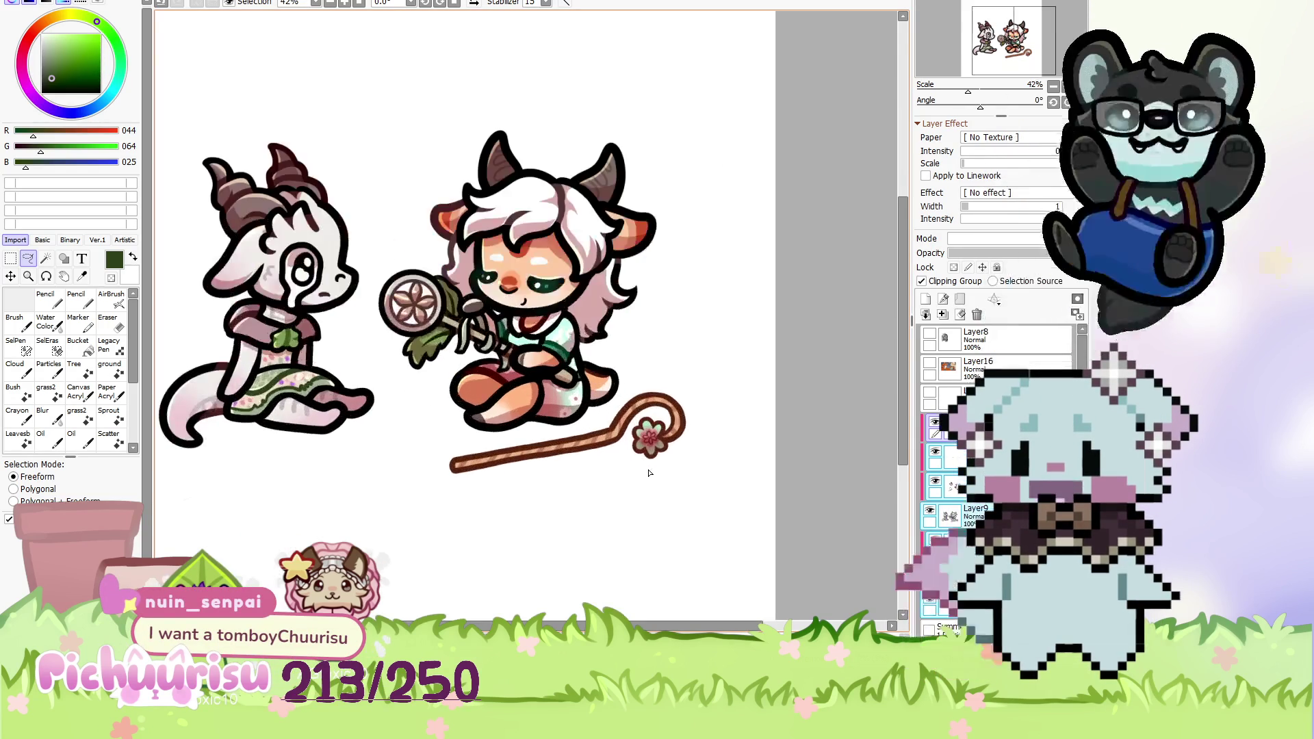
pyautogui.scroll(-1, 649, 473)
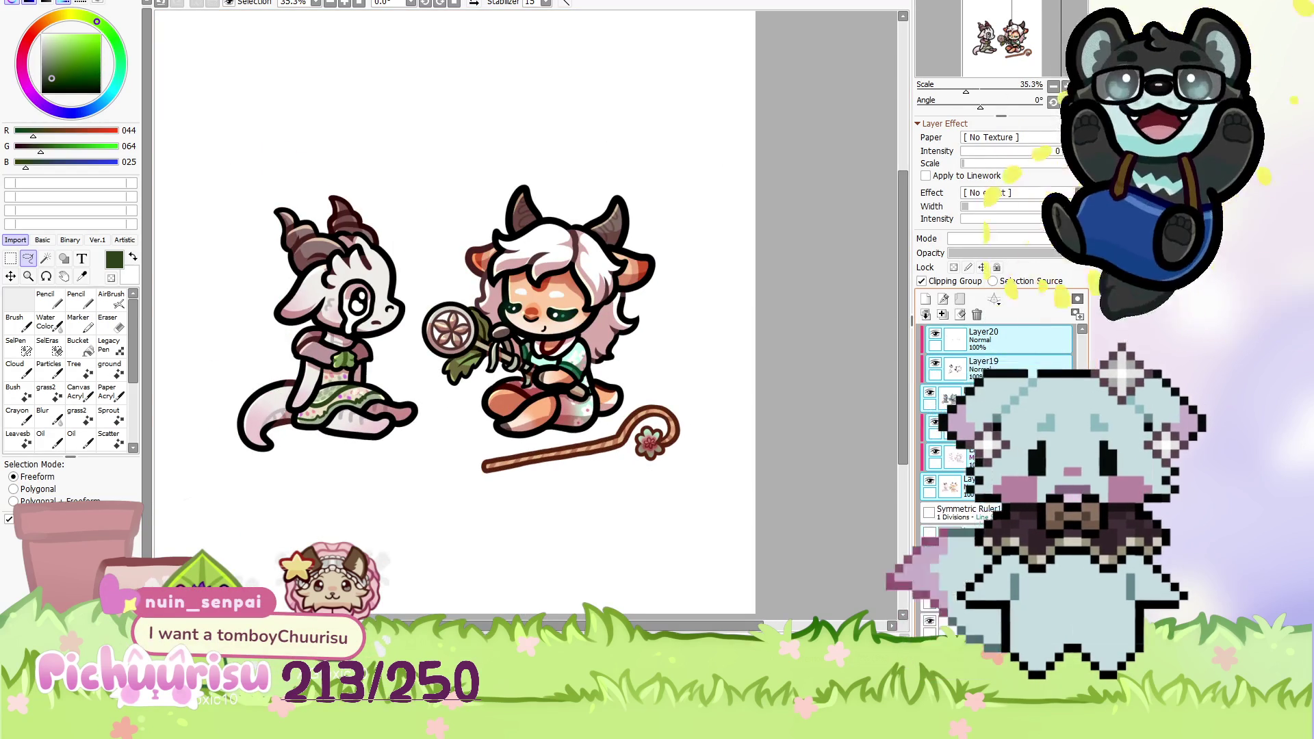
pyautogui.click(926, 299)
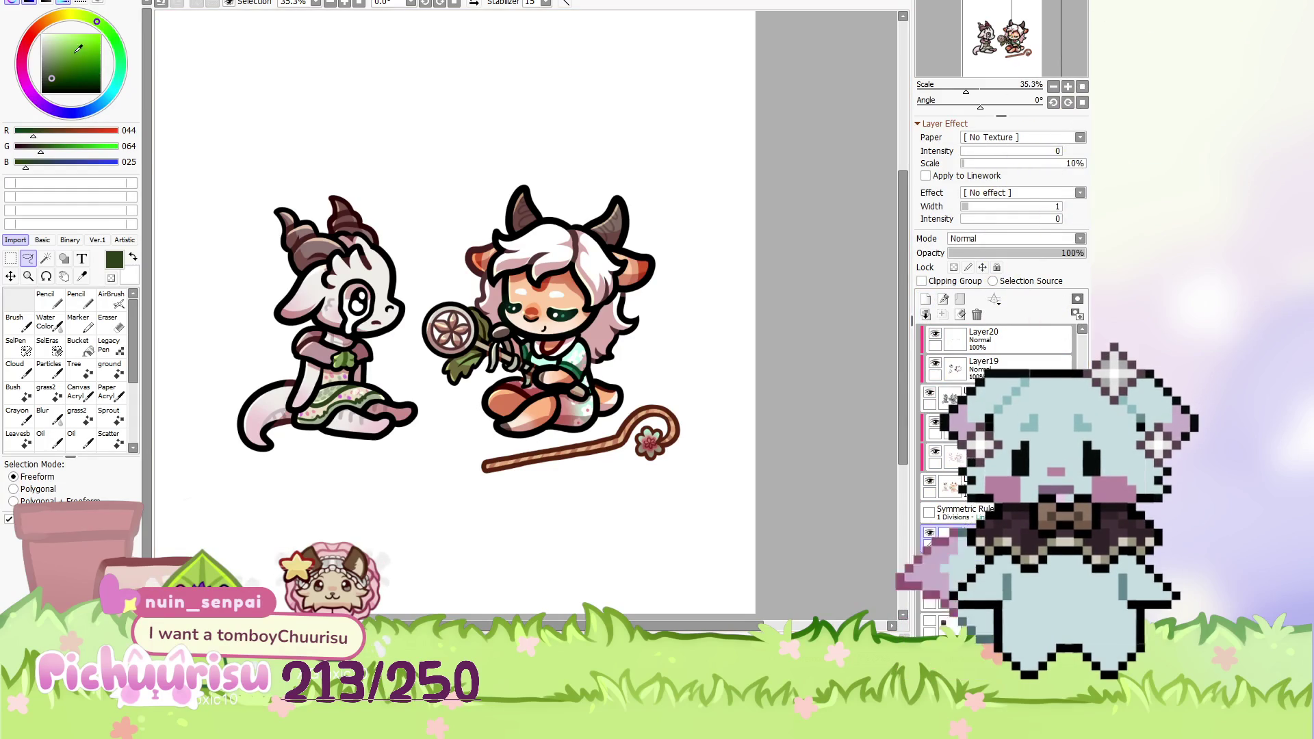
# Choose light green and place a vertical symmetry ruler at the page centre.
pyautogui.click(56, 51)
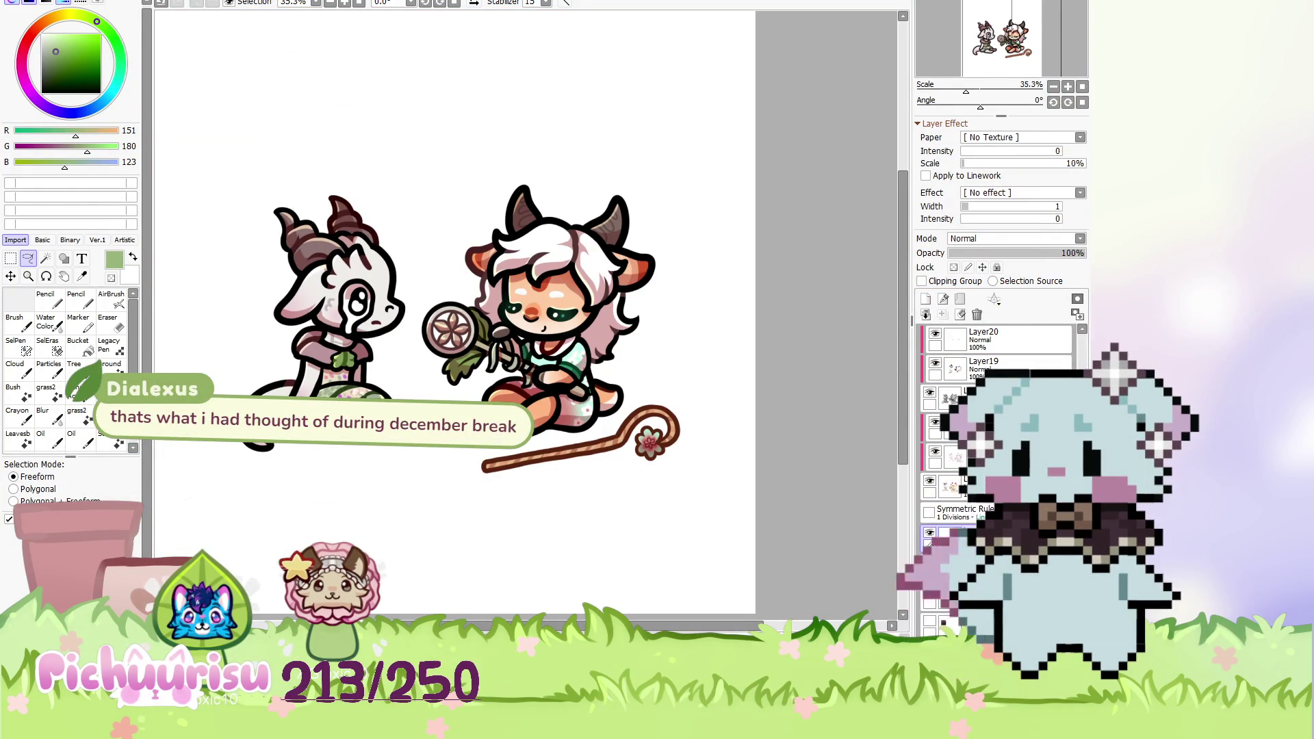
pyautogui.press('m')
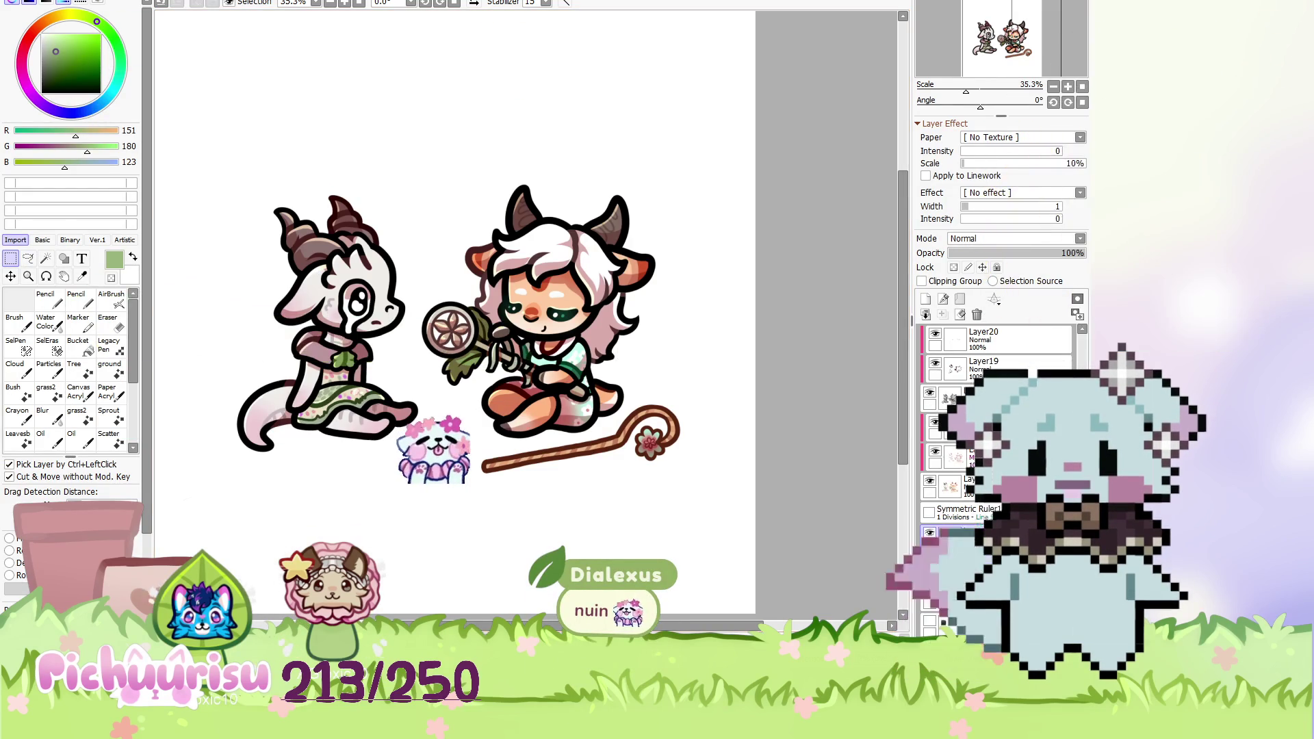
pyautogui.click(945, 532)
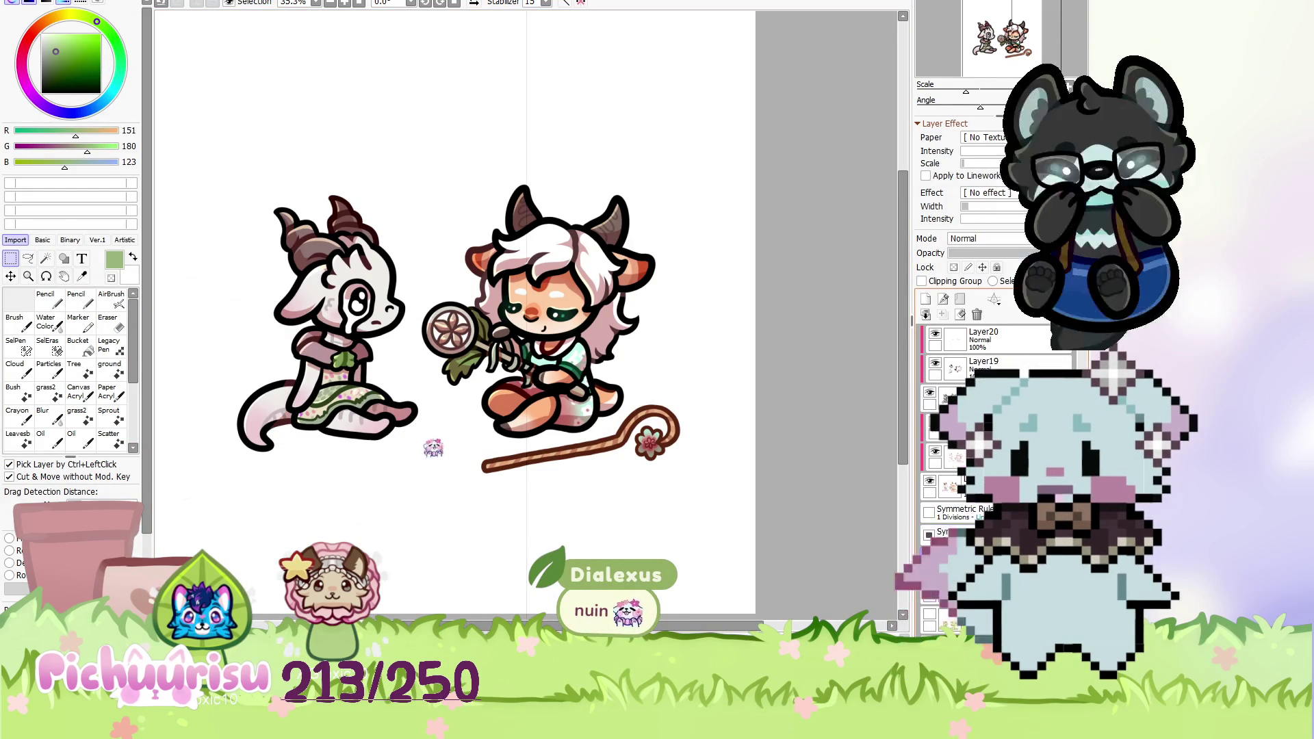
pyautogui.moveTo(536, 388); pyautogui.dragTo(457, 387)
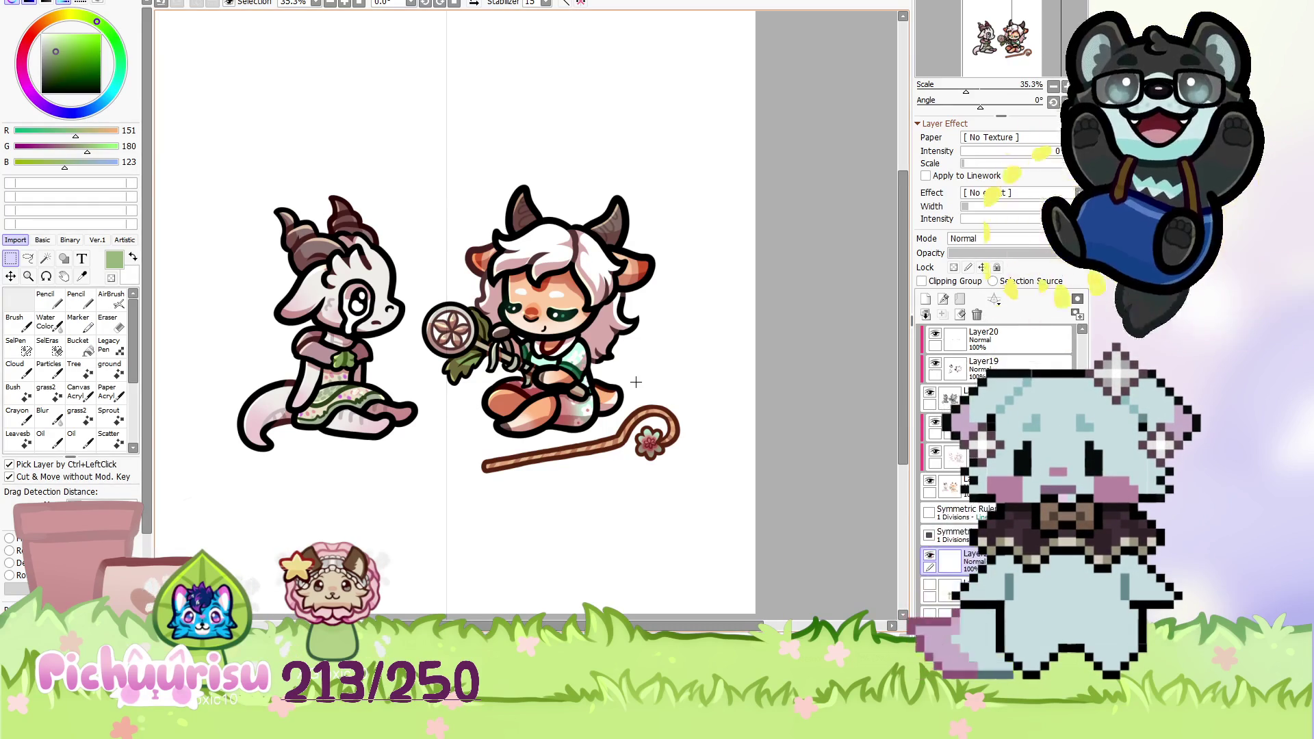
# Zoom out and switch to the pencil to paint the background.
pyautogui.scroll(-1, 635, 382)
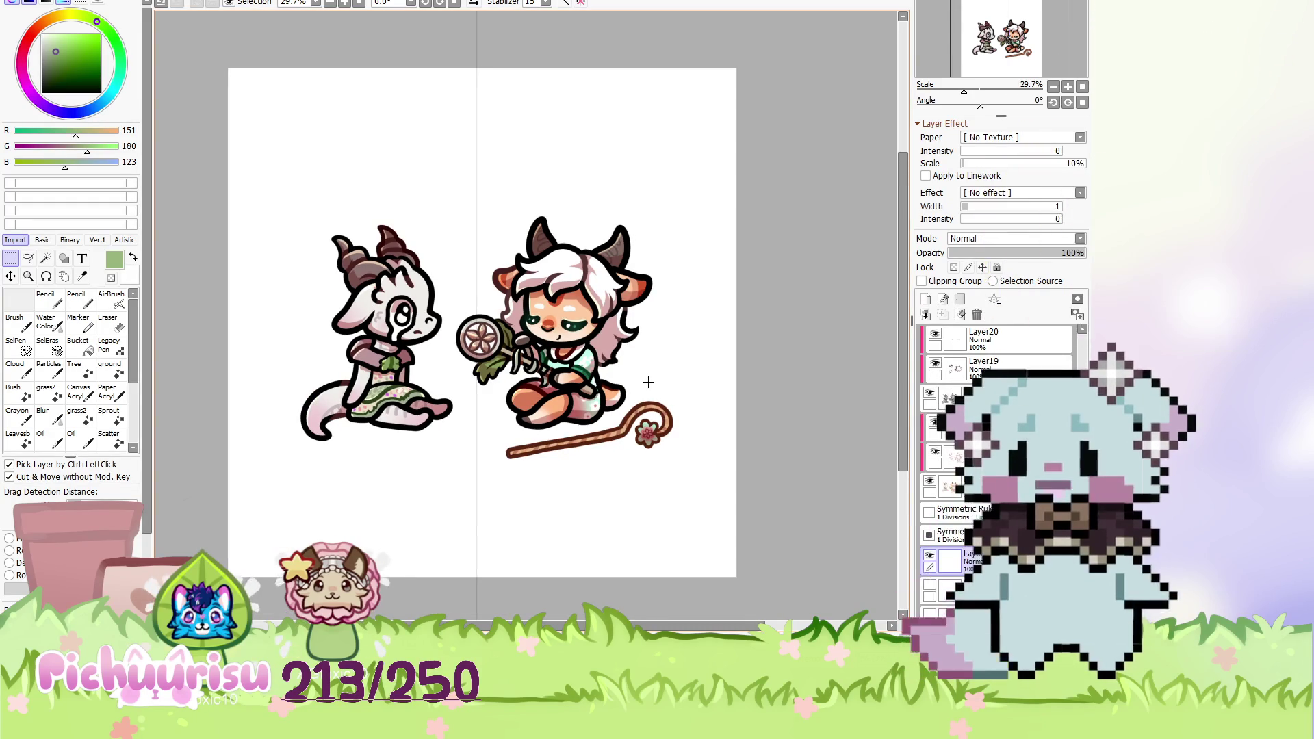
pyautogui.press('n')
pyautogui.keyDown('alt'); pyautogui.click(525, 317); pyautogui.keyUp('alt')
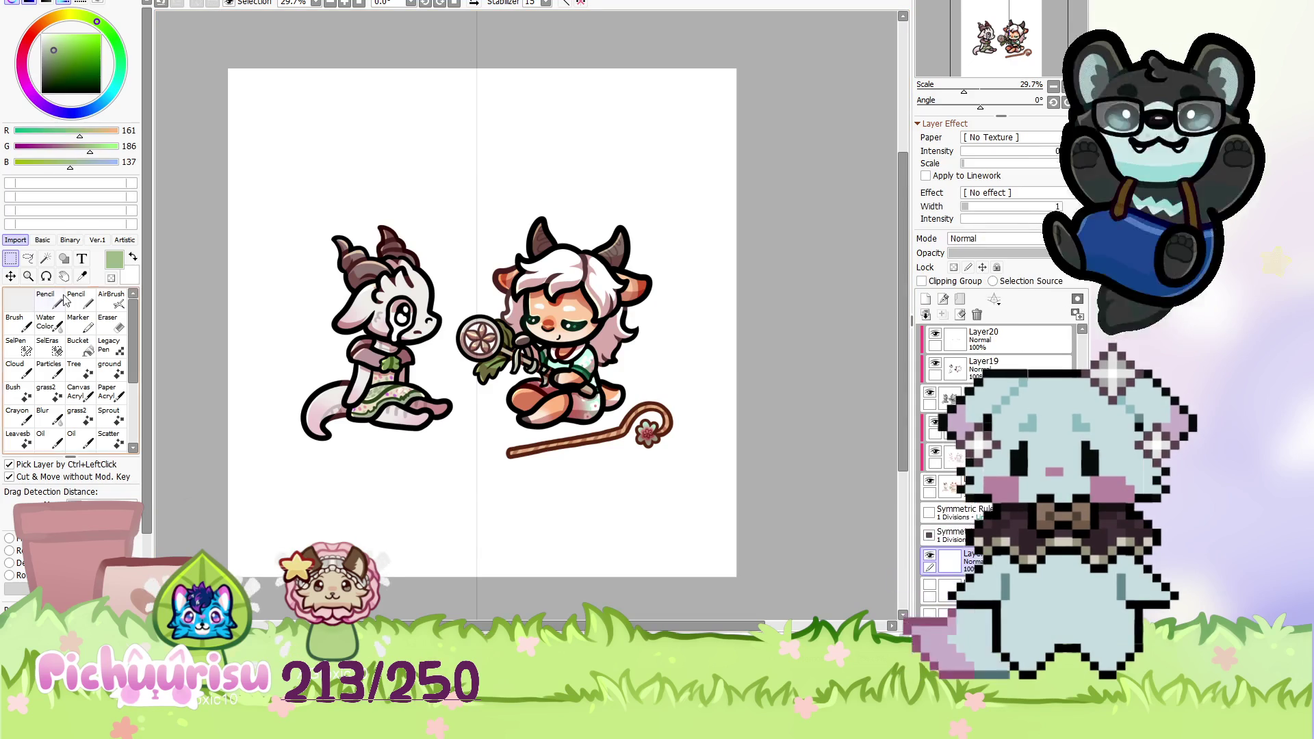
pyautogui.moveTo(438, 230)
pyautogui.mouseDown()
pyautogui.moveTo(486, 255)
pyautogui.moveTo(308, 382)
pyautogui.moveTo(509, 325)
pyautogui.moveTo(354, 334)
pyautogui.mouseUp()
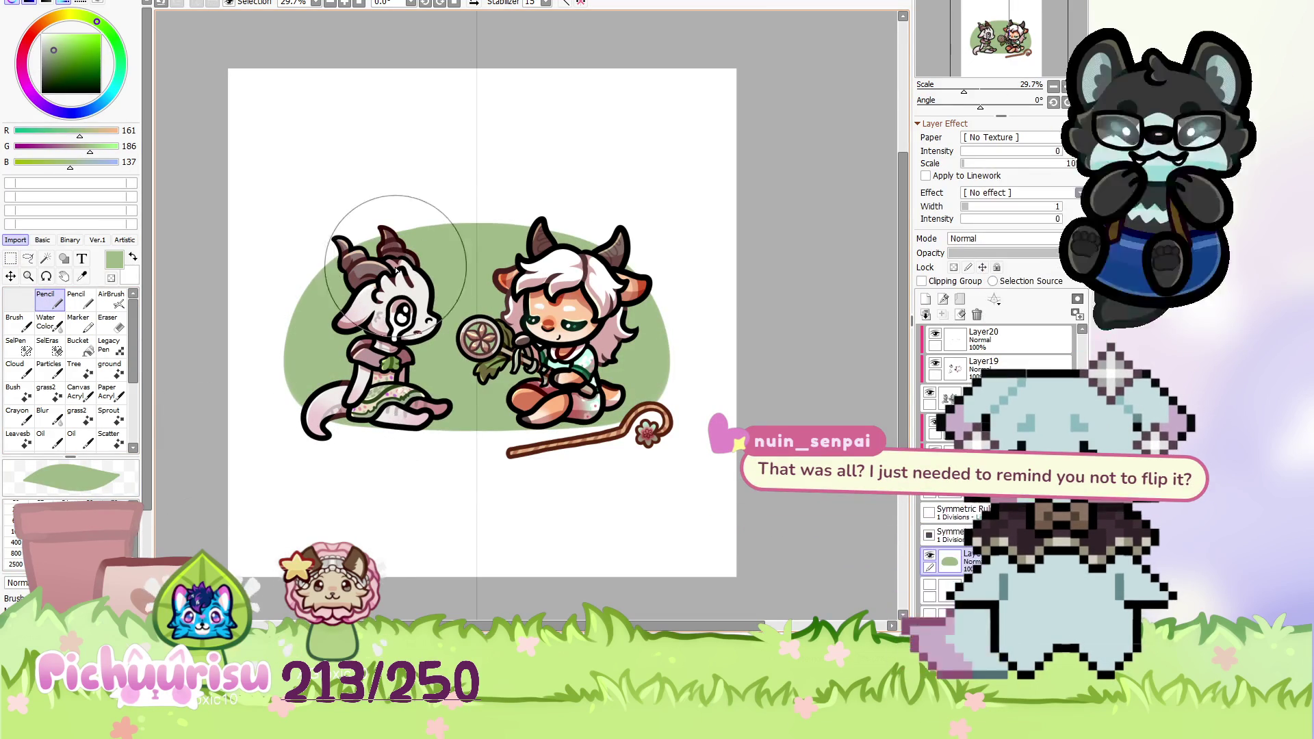
pyautogui.press('v')
pyautogui.moveTo(484, 345); pyautogui.dragTo(484, 331)
pyautogui.moveTo(671, 411)
pyautogui.mouseDown()
pyautogui.moveTo(689, 425)
pyautogui.moveTo(653, 413)
pyautogui.mouseUp()
pyautogui.press('n')
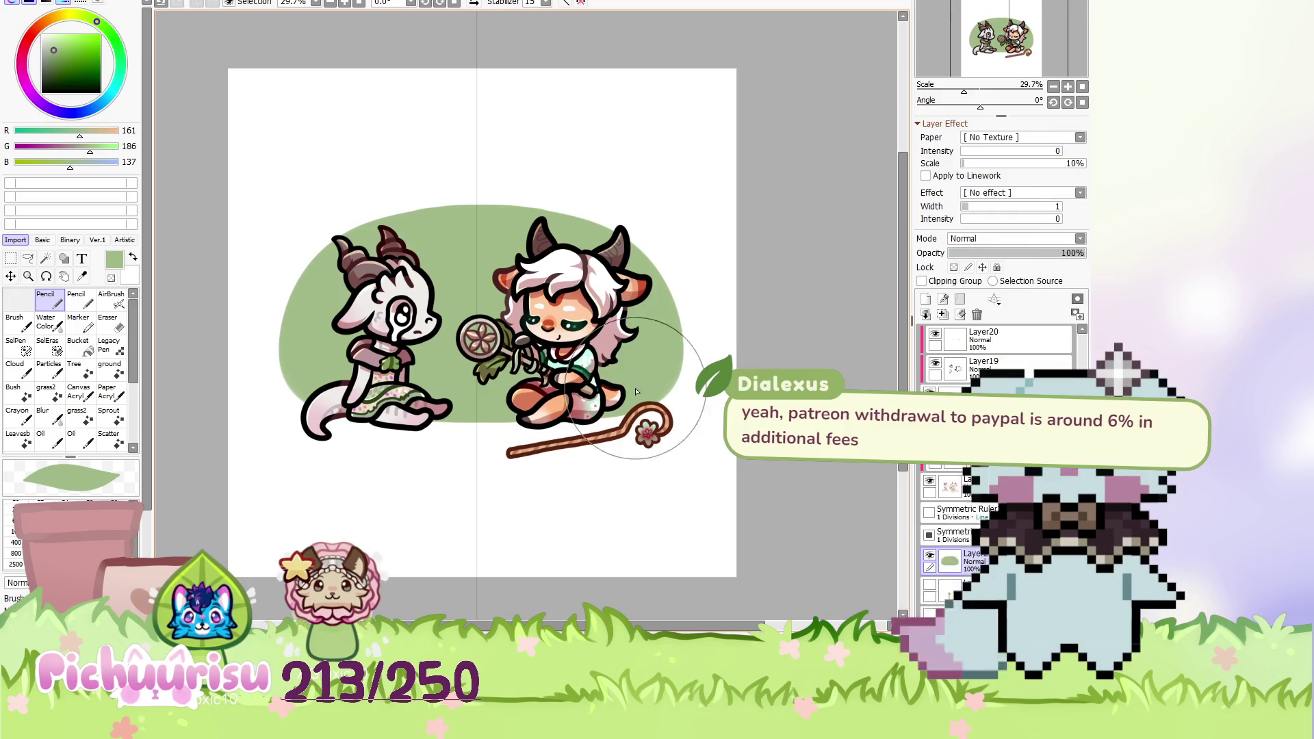
pyautogui.scroll(2, 479, 350)
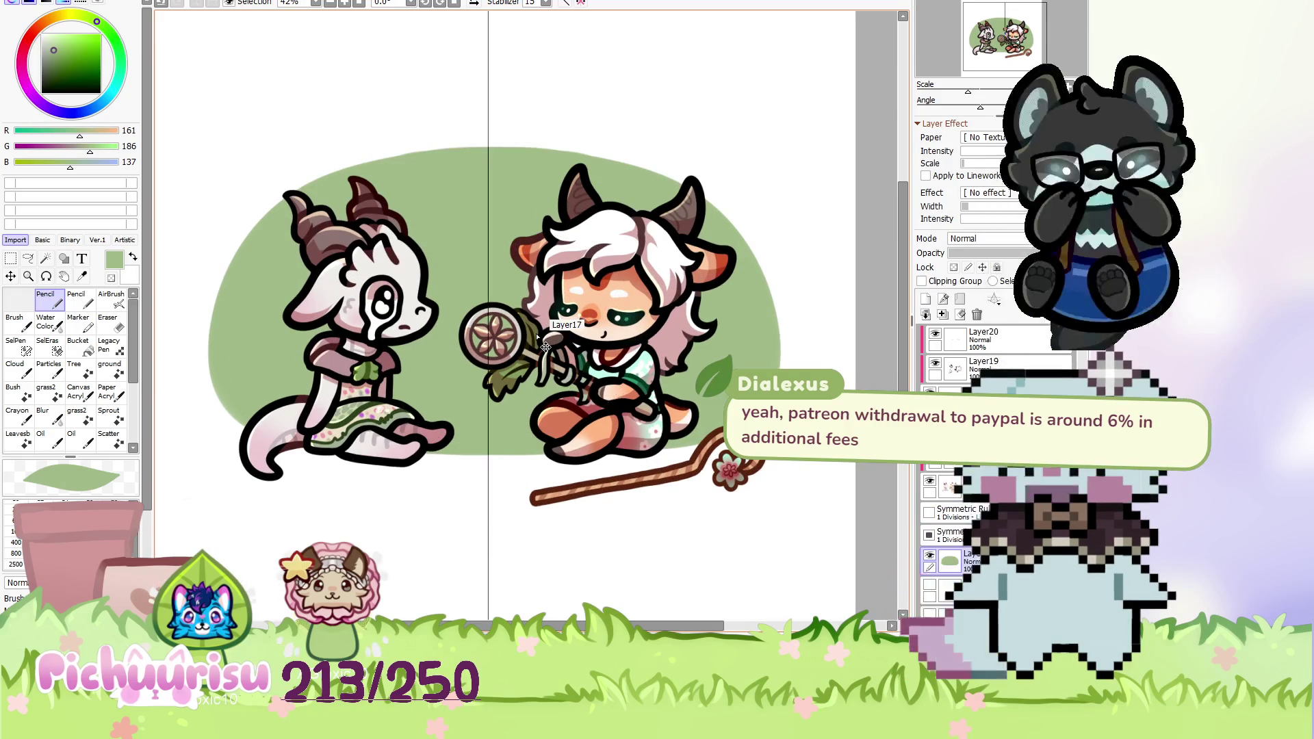
pyautogui.press('v')
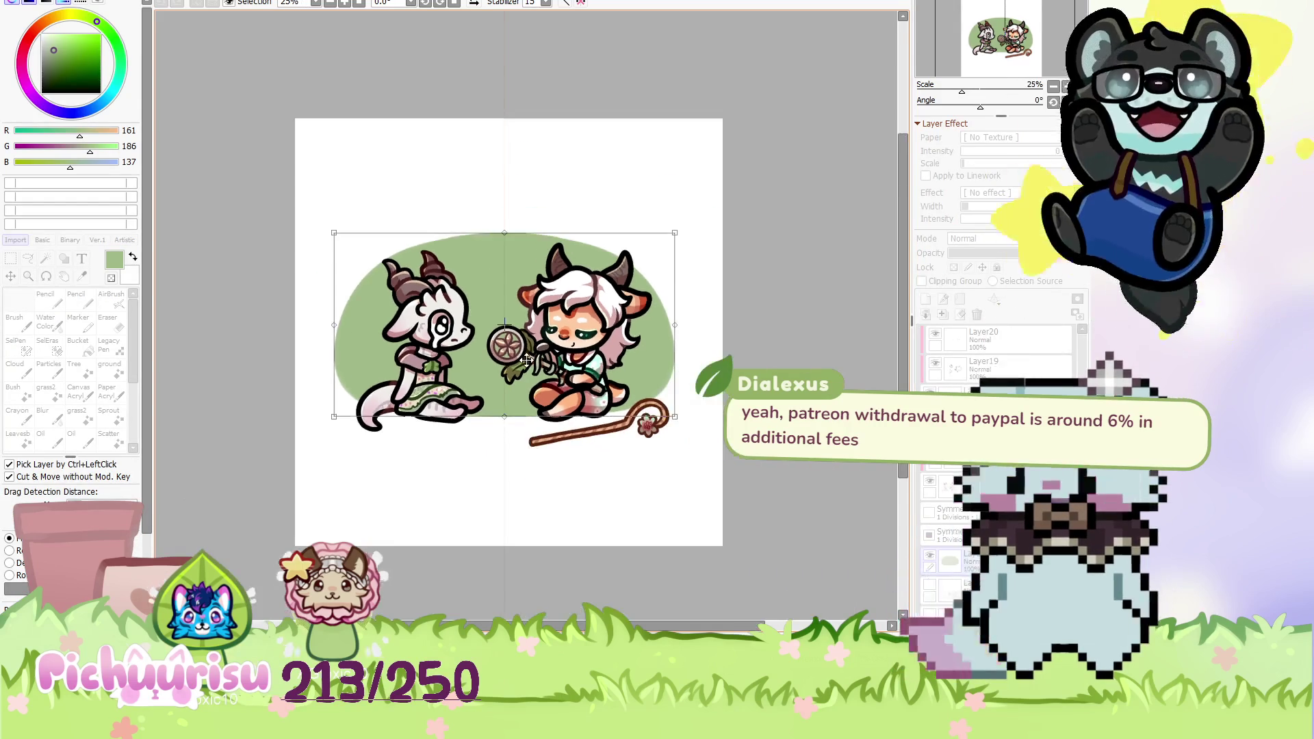
pyautogui.scroll(-3, 537, 345)
pyautogui.press('n')
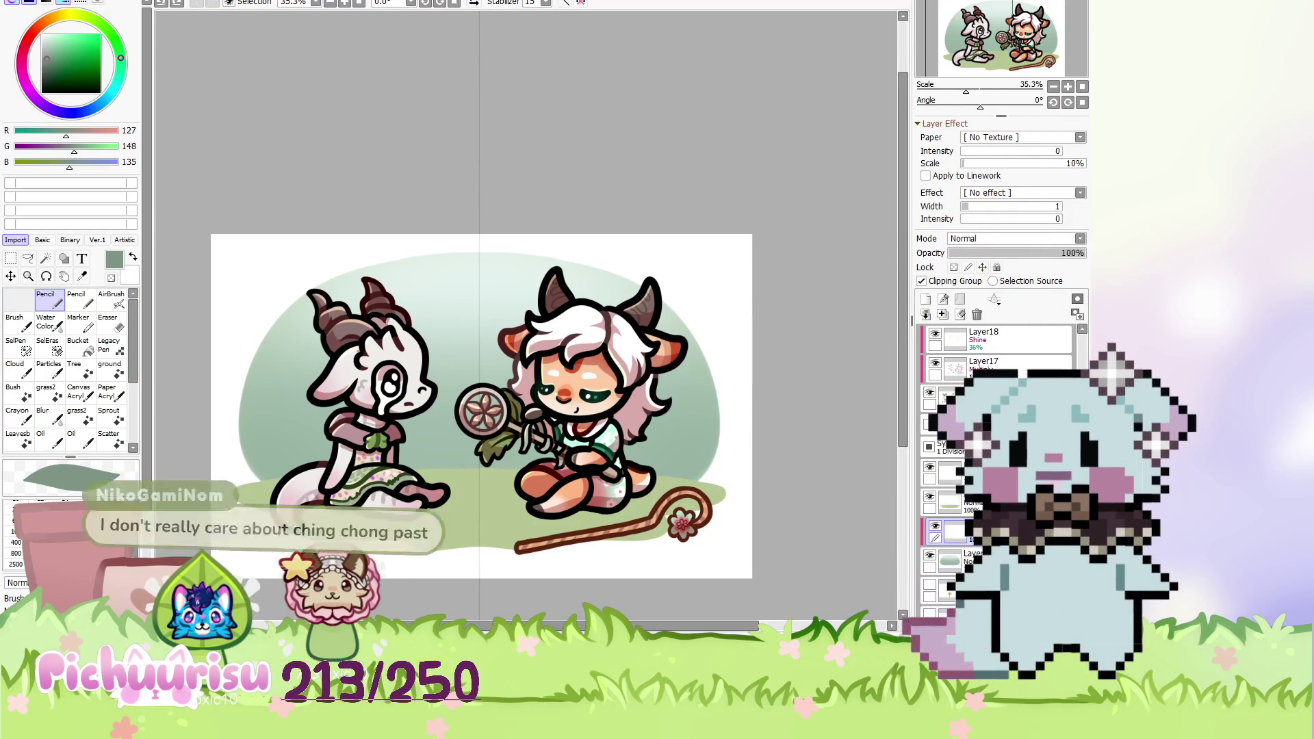
# Begin outlining the pine tree shape behind the left chibi.
pyautogui.scroll(3, 257, 372)
pyautogui.moveTo(279, 300); pyautogui.dragTo(312, 373)
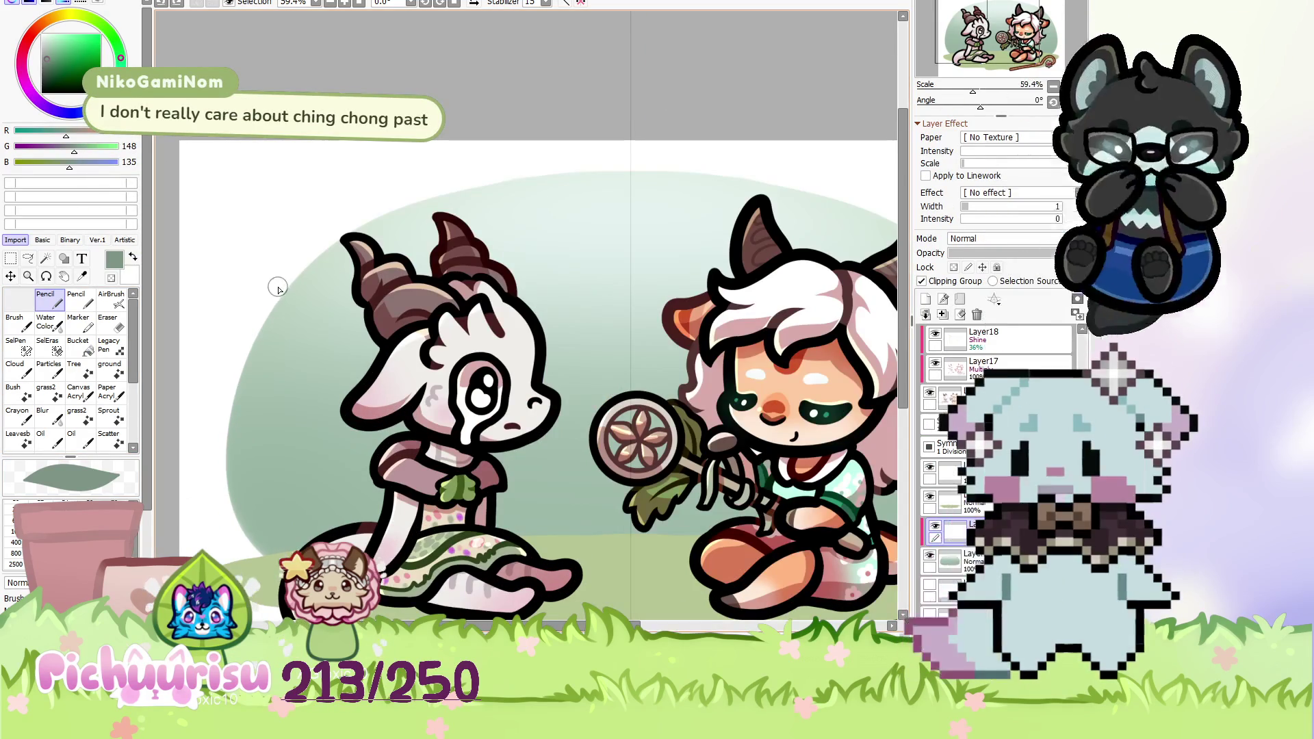
# Extend the grey-green pine tree downward and fill its lower-left and upper-left areas.
pyautogui.moveTo(286, 420); pyautogui.dragTo(337, 457)
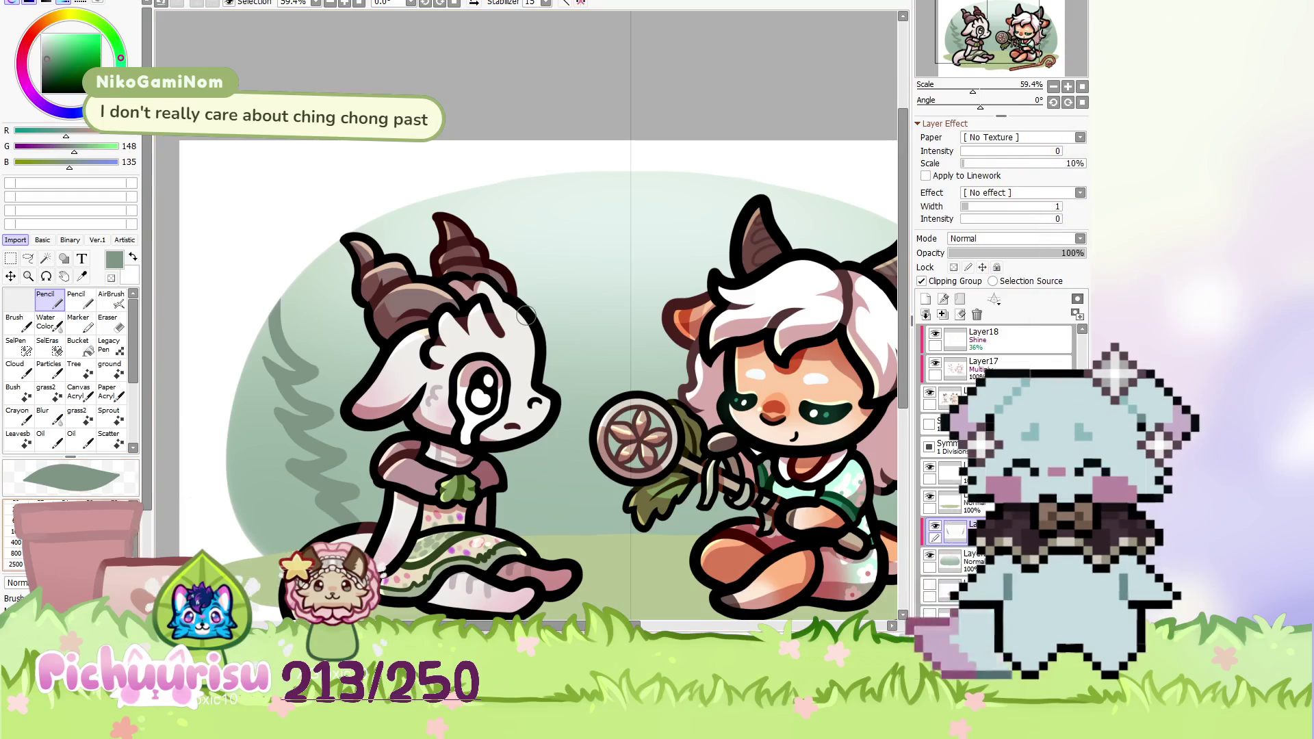
pyautogui.moveTo(304, 458); pyautogui.dragTo(277, 545)
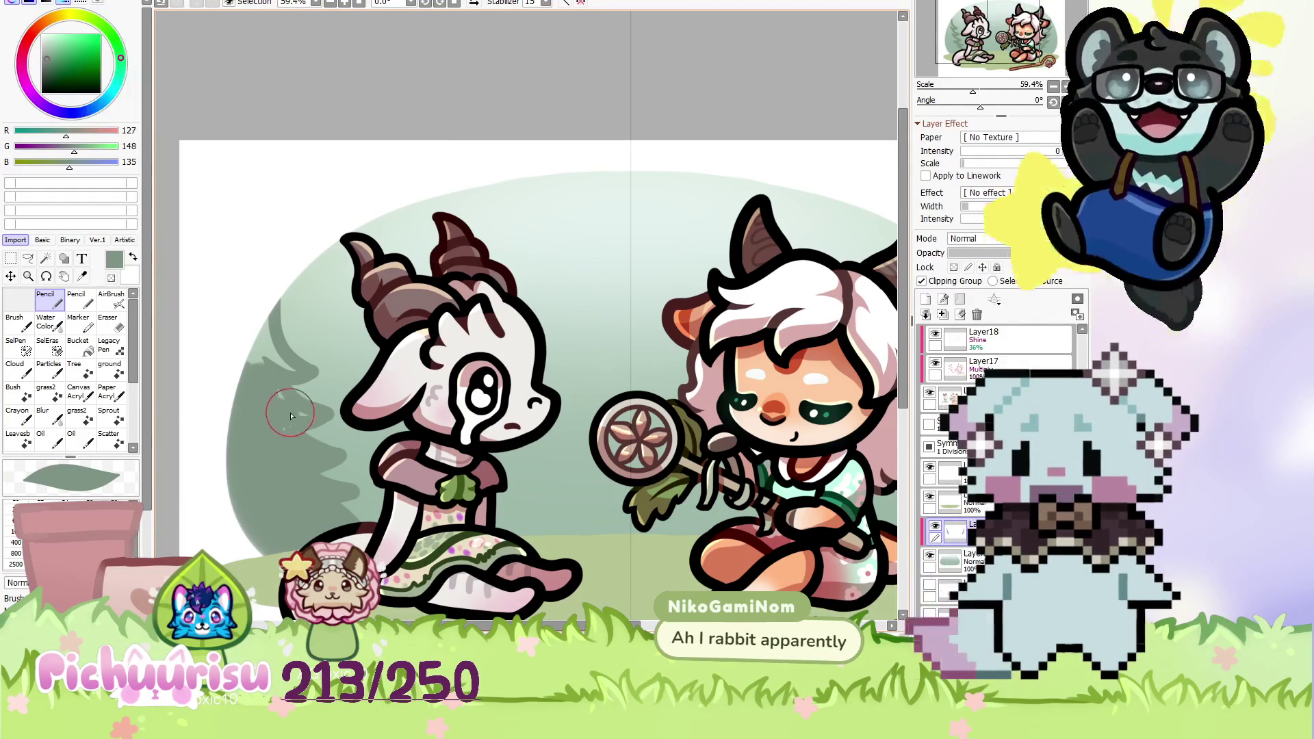
pyautogui.moveTo(268, 412); pyautogui.dragTo(268, 348)
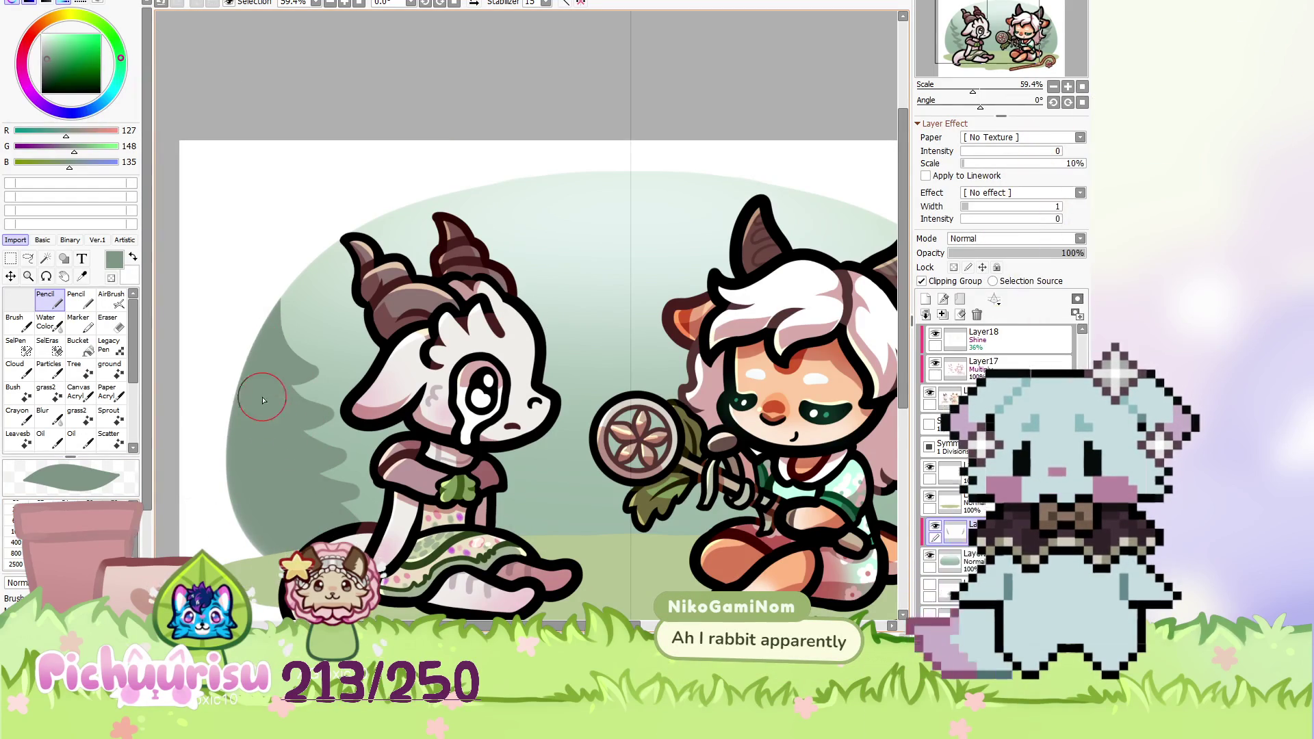
pyautogui.scroll(-5, 267, 402)
pyautogui.scroll(6, 527, 318)
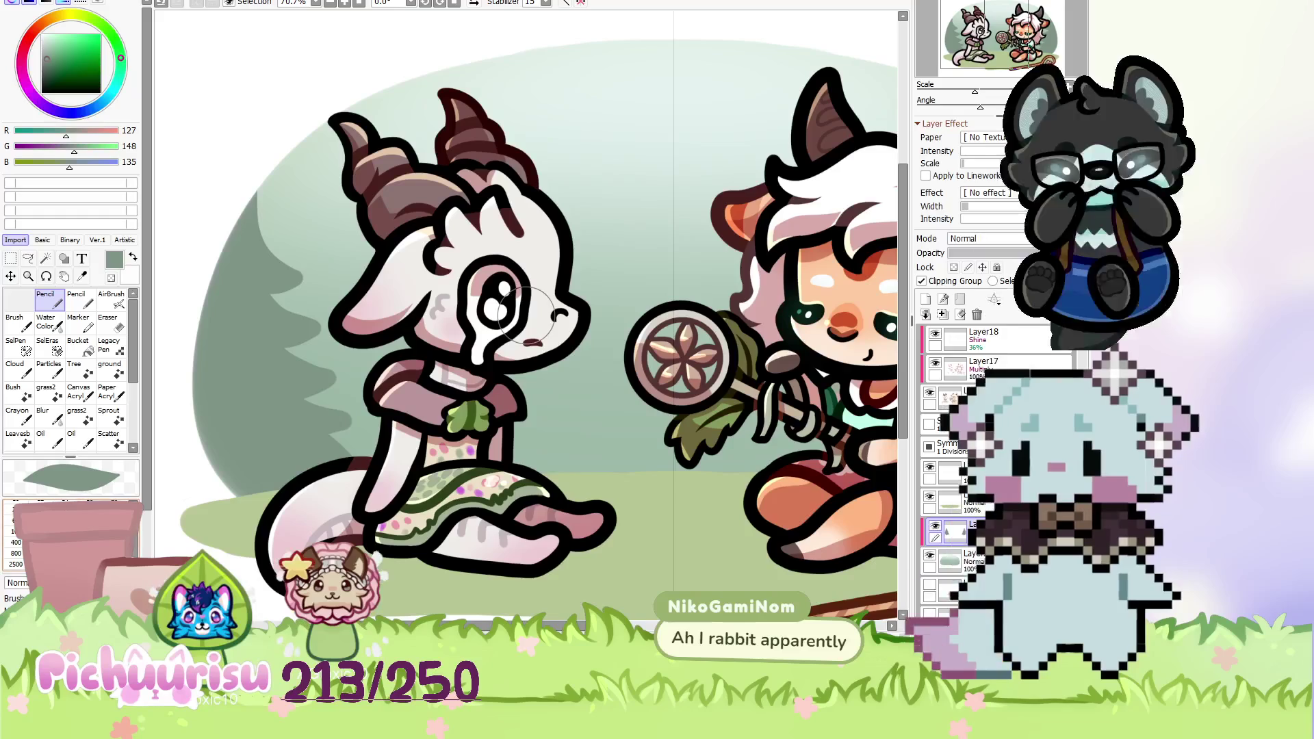
pyautogui.scroll(1, 308, 408)
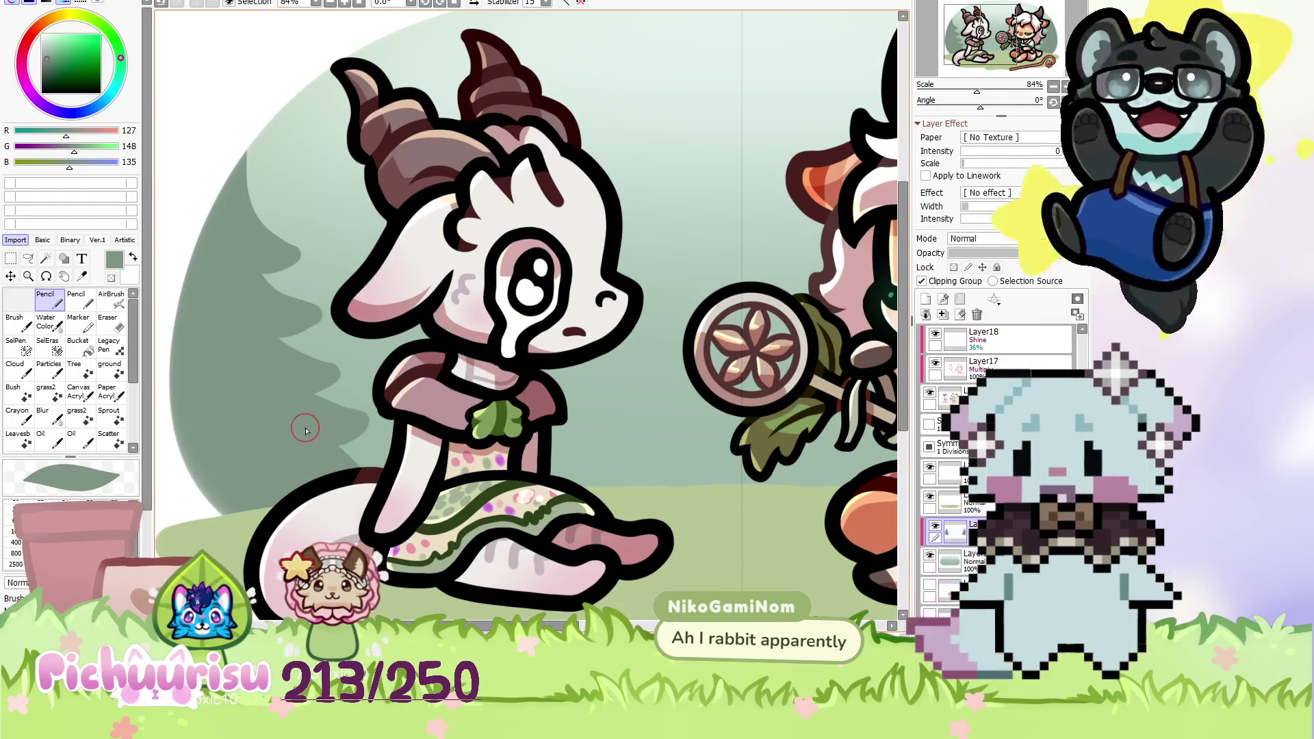
pyautogui.scroll(-3, 301, 424)
pyautogui.scroll(3, 294, 414)
pyautogui.scroll(-5, 262, 373)
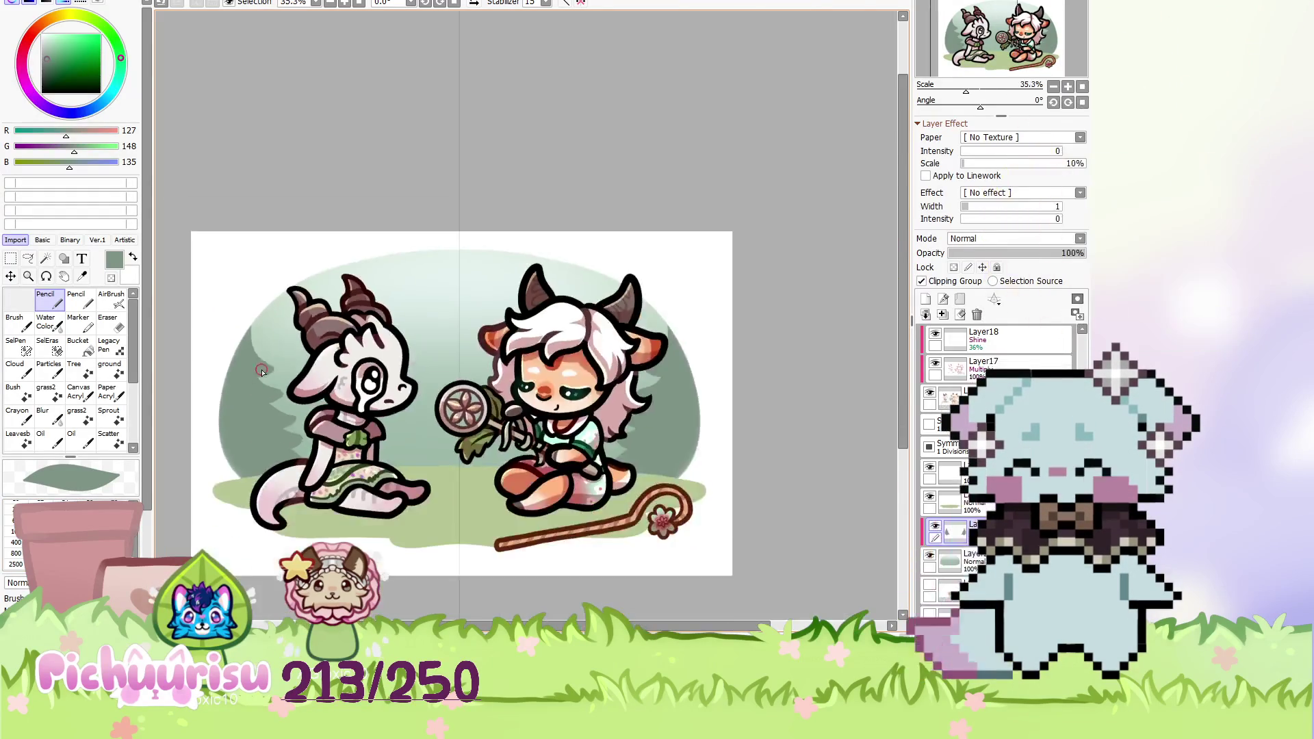
pyautogui.scroll(-3, 262, 373)
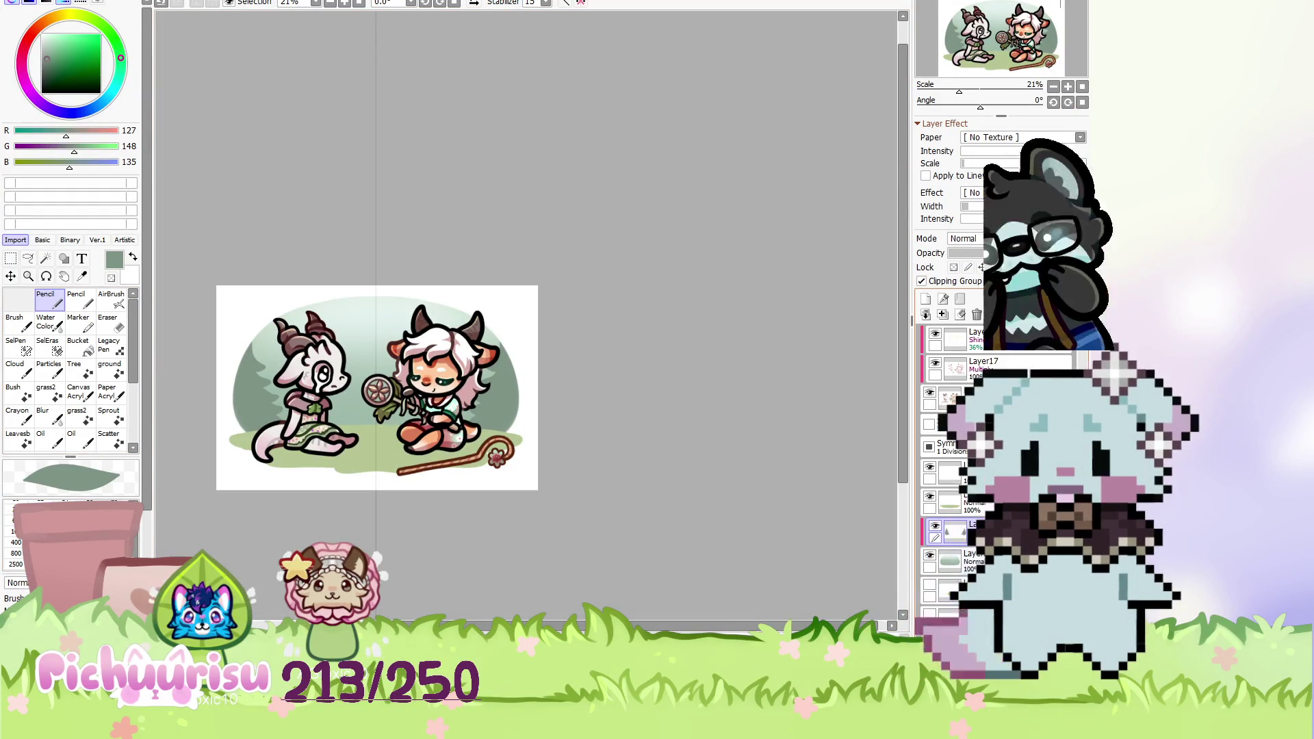
pyautogui.scroll(1, 382, 352)
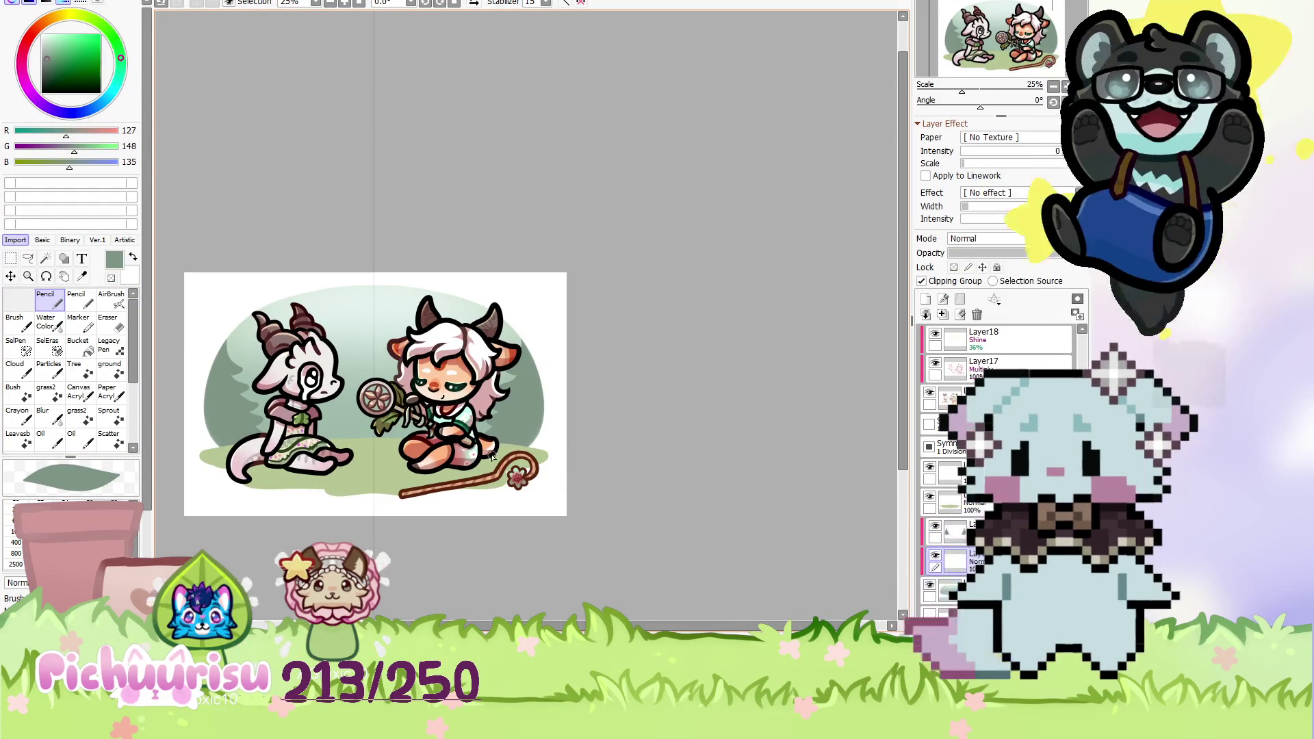
pyautogui.scroll(1, 217, 388)
pyautogui.scroll(2, 239, 345)
pyautogui.scroll(2, 261, 304)
pyautogui.scroll(-3, 260, 304)
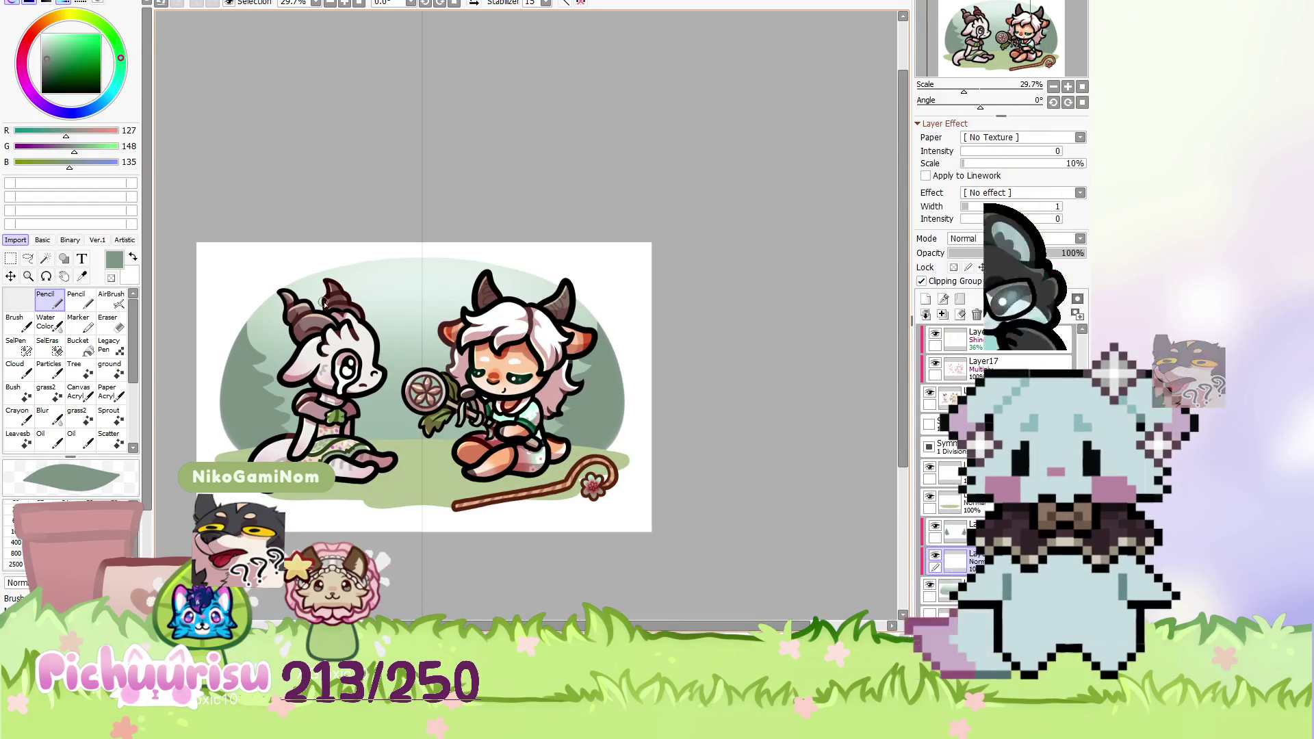
# Right-click to sample the tree's base green and a darker green for branch lines.
pyautogui.rightClick(232, 370)
pyautogui.scroll(6, 242, 331)
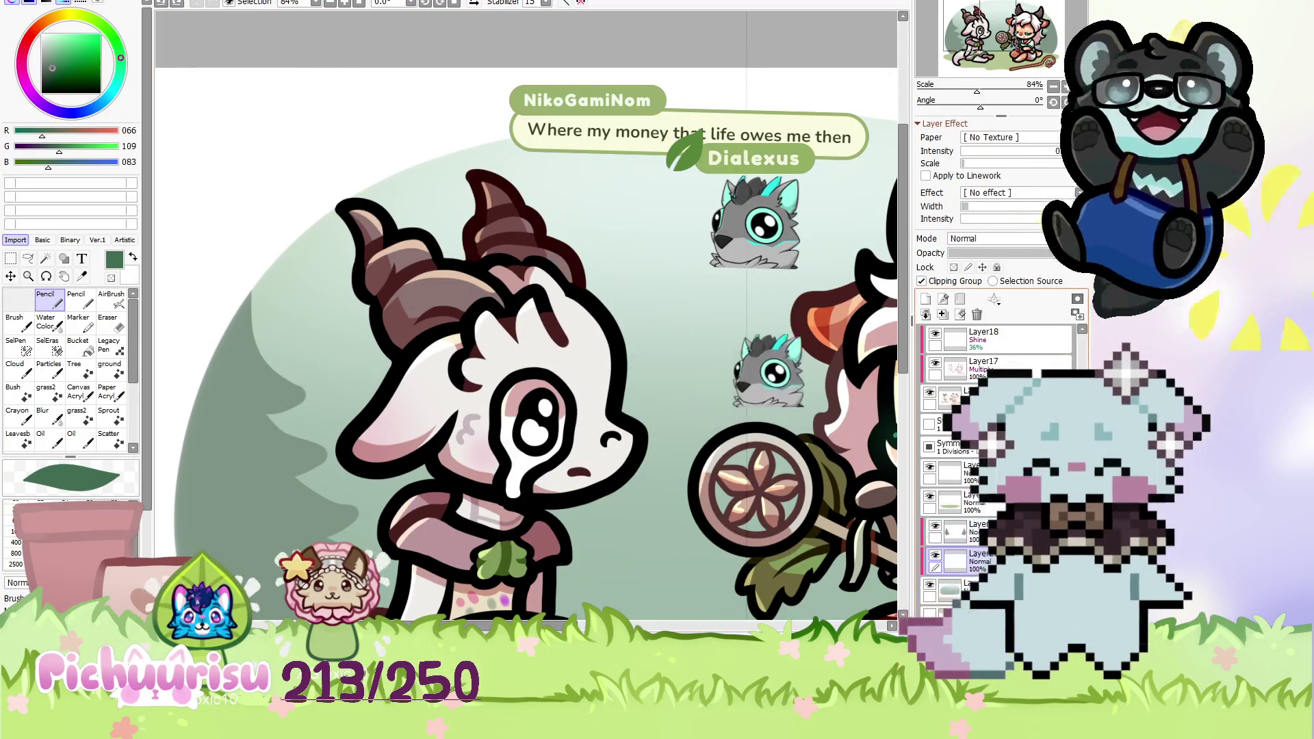
pyautogui.scroll(-2, 307, 434)
pyautogui.rightClick(307, 435)
pyautogui.rightClick(306, 431)
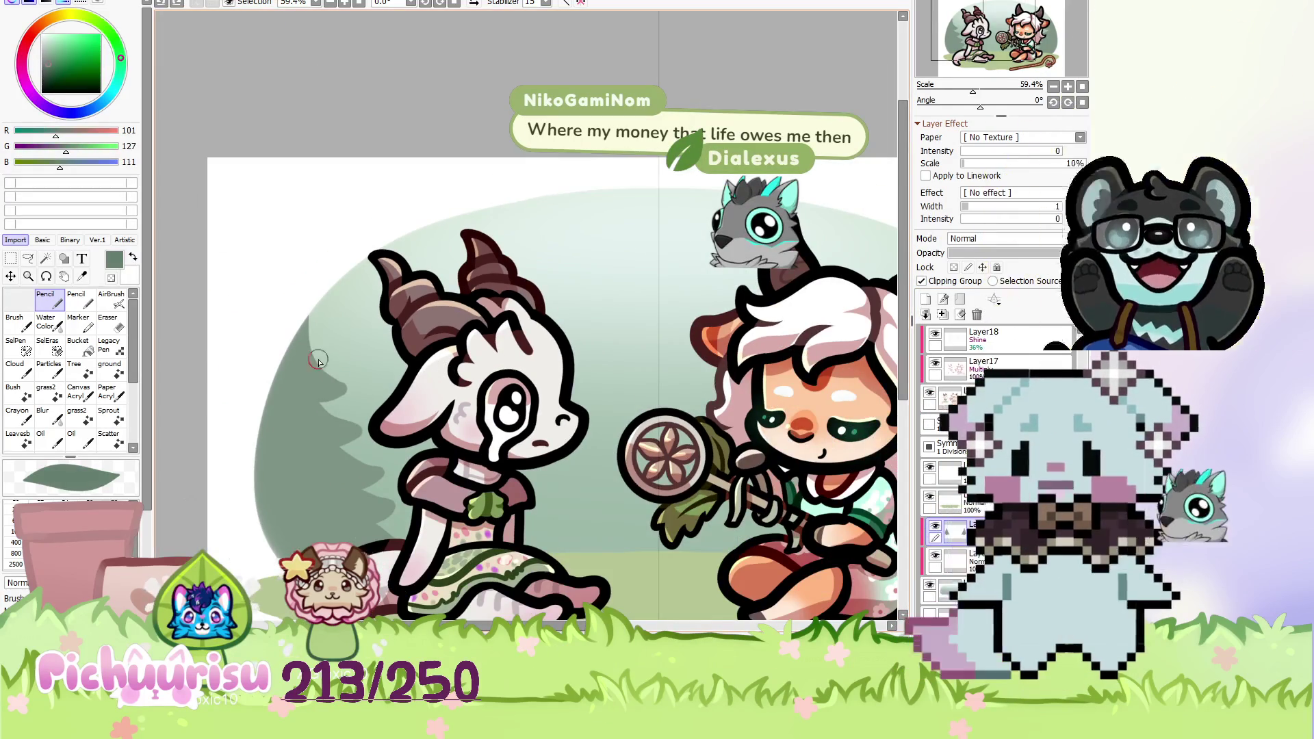
pyautogui.scroll(4, 319, 369)
pyautogui.scroll(-2, 264, 367)
pyautogui.scroll(2, 287, 417)
pyautogui.scroll(-3, 296, 448)
pyautogui.scroll(4, 226, 383)
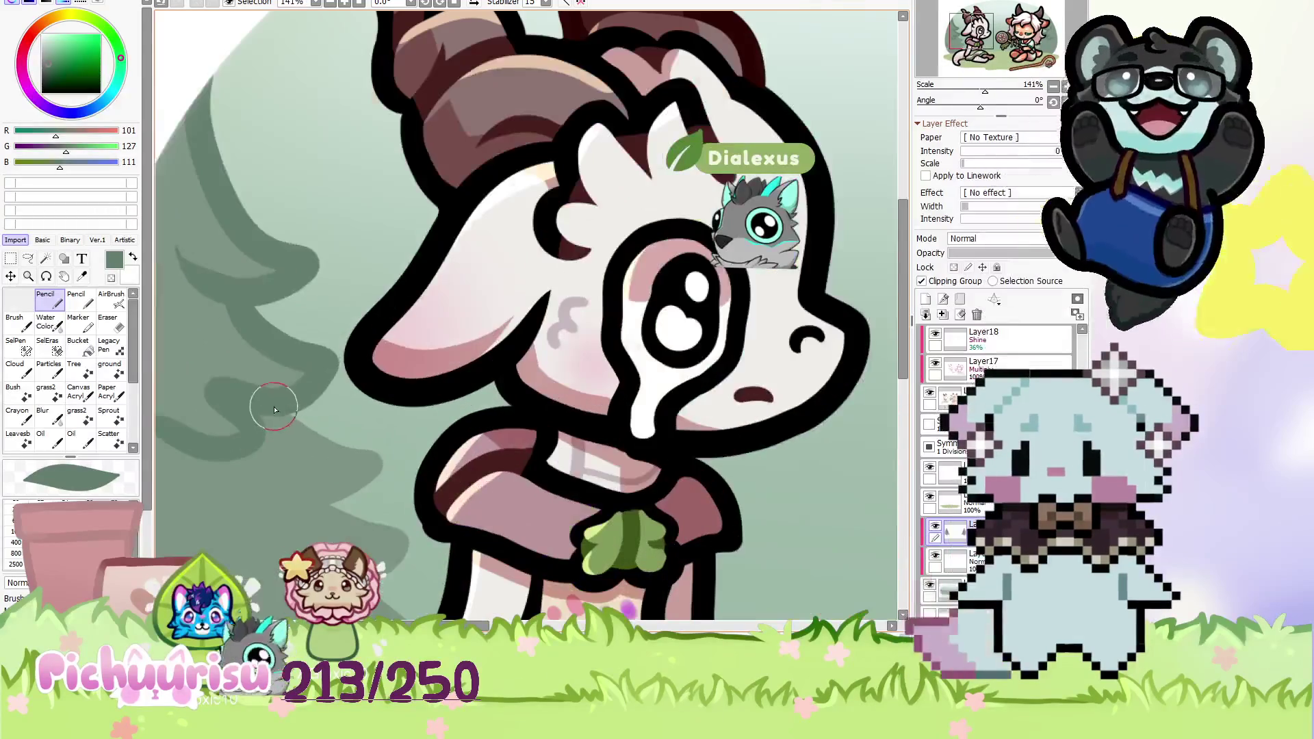
pyautogui.scroll(-1, 370, 476)
pyautogui.scroll(-2, 355, 479)
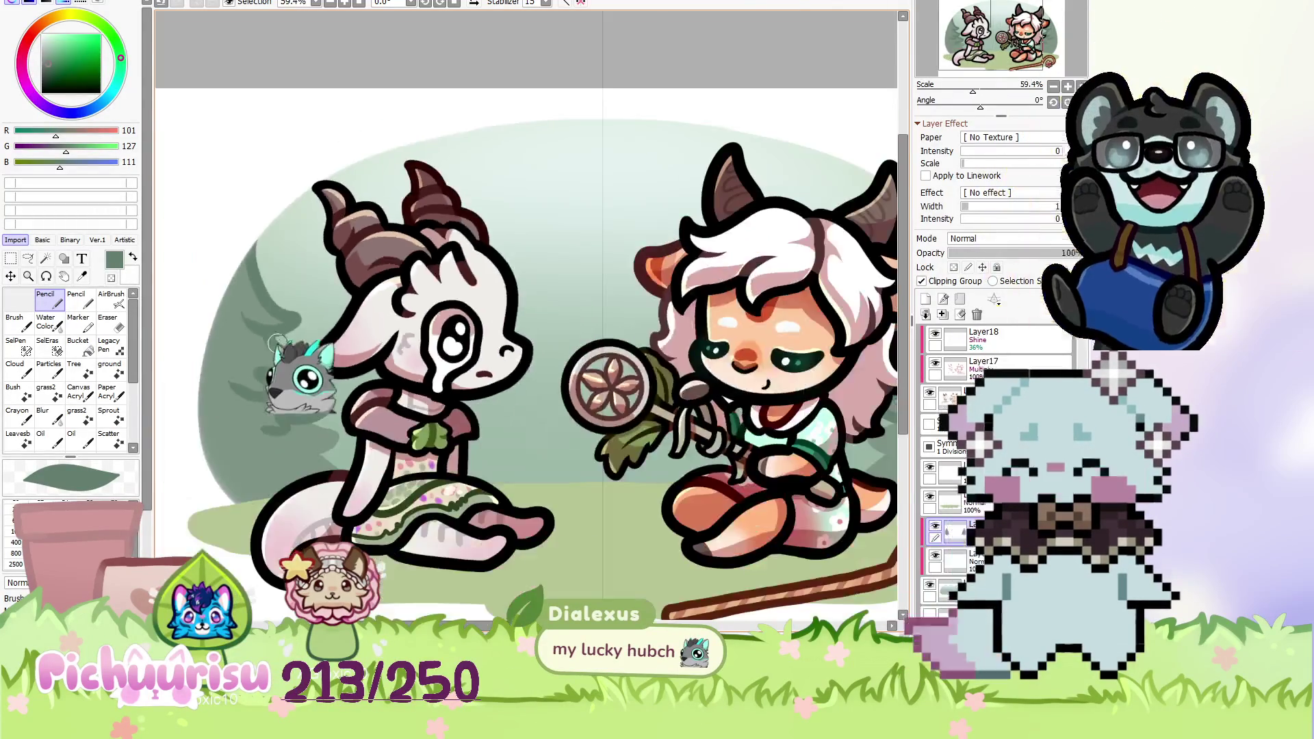
pyautogui.scroll(2, 342, 486)
pyautogui.scroll(-2, 315, 465)
pyautogui.scroll(4, 264, 379)
pyautogui.scroll(-2, 267, 435)
pyautogui.scroll(-1, 308, 438)
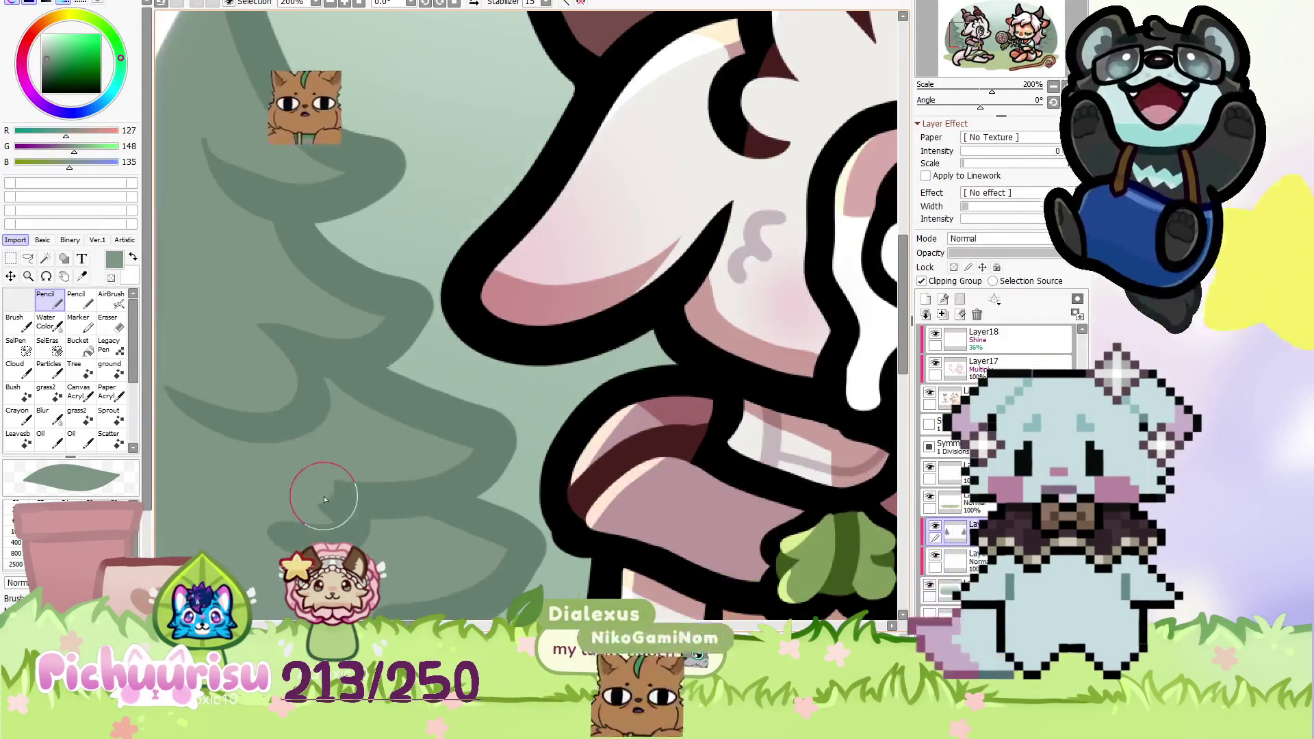
pyautogui.scroll(-1, 314, 390)
pyautogui.scroll(3, 270, 370)
pyautogui.scroll(-1, 206, 390)
pyautogui.scroll(1, 231, 386)
pyautogui.scroll(-1, 249, 361)
# Sample the tree's base, darker branch and lighter greens, then zoom out over the picture.
pyautogui.scroll(2, 293, 299)
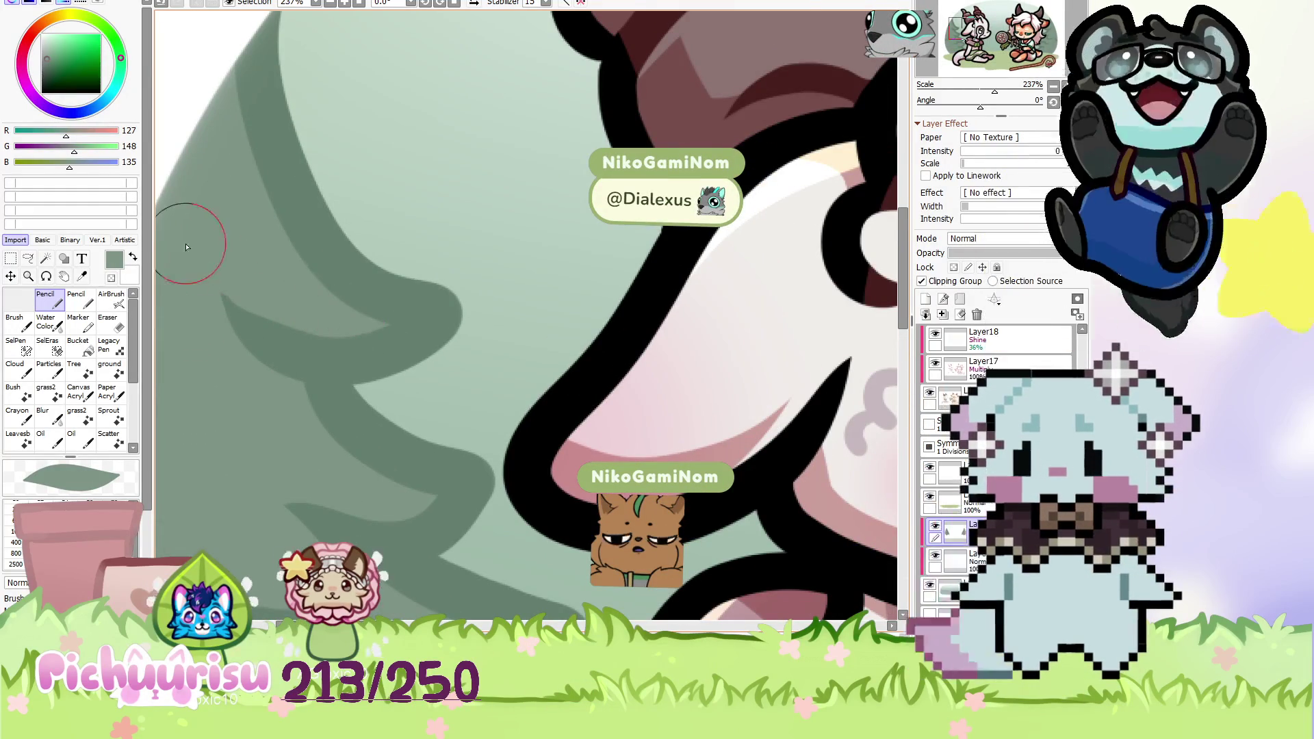
pyautogui.keyDown('alt'); pyautogui.click(204, 263); pyautogui.keyUp('alt')
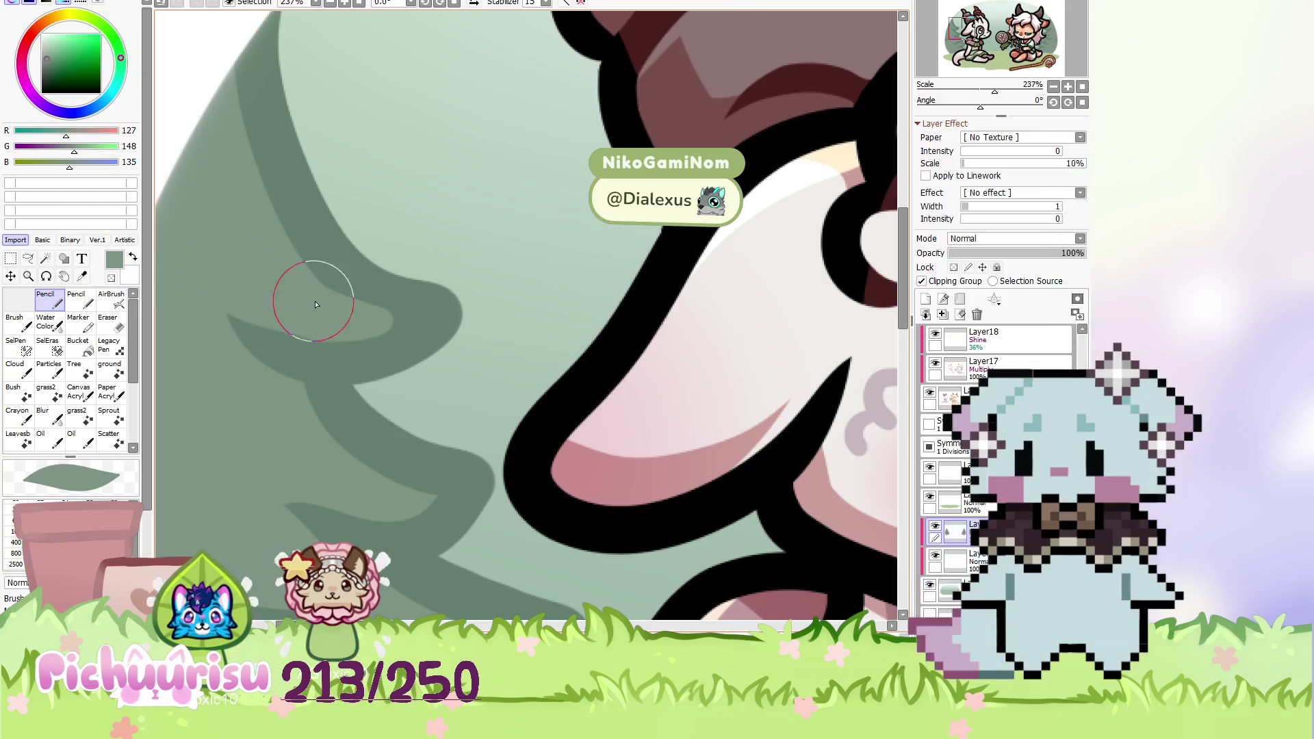
pyautogui.keyDown('alt'); pyautogui.click(285, 293); pyautogui.keyUp('alt')
pyautogui.scroll(-7, 294, 400)
pyautogui.scroll(4, 296, 400)
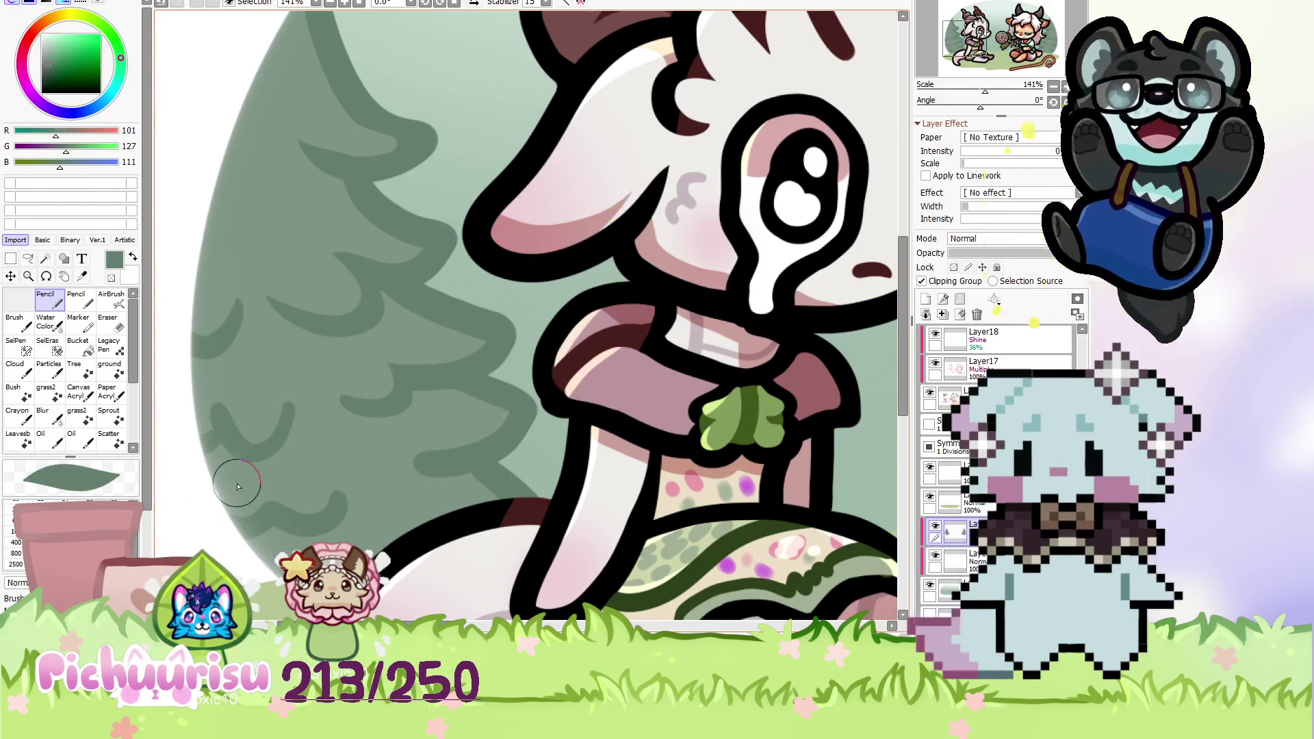
pyautogui.keyDown('alt'); pyautogui.click(268, 490); pyautogui.keyUp('alt')
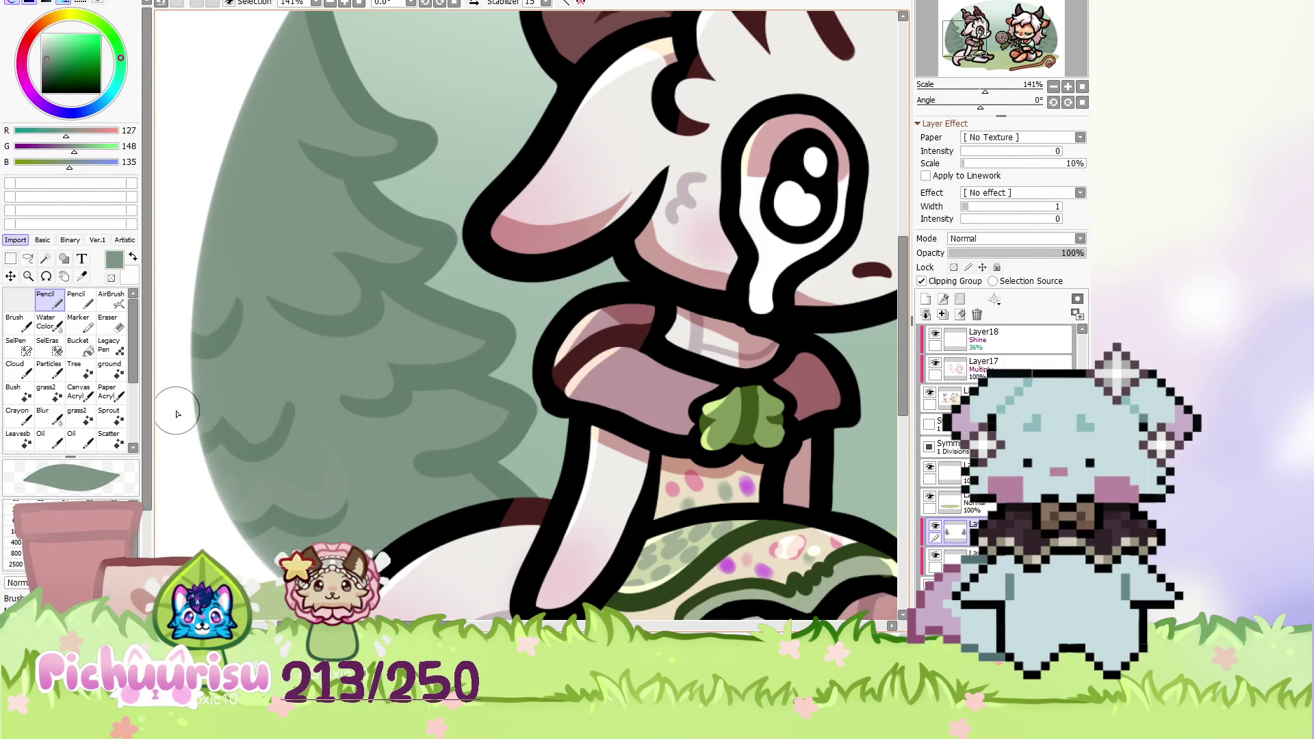
pyautogui.scroll(-5, 186, 422)
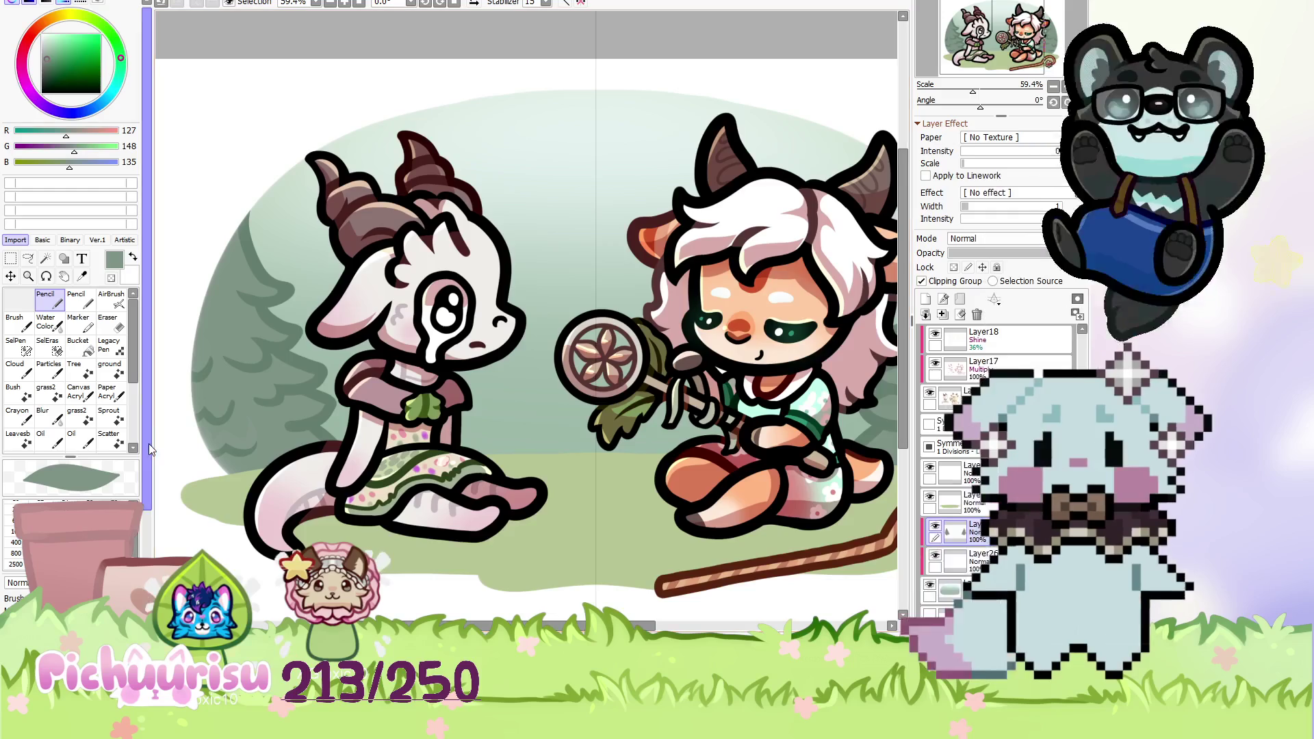
pyautogui.scroll(5, 295, 400)
pyautogui.scroll(1, 294, 401)
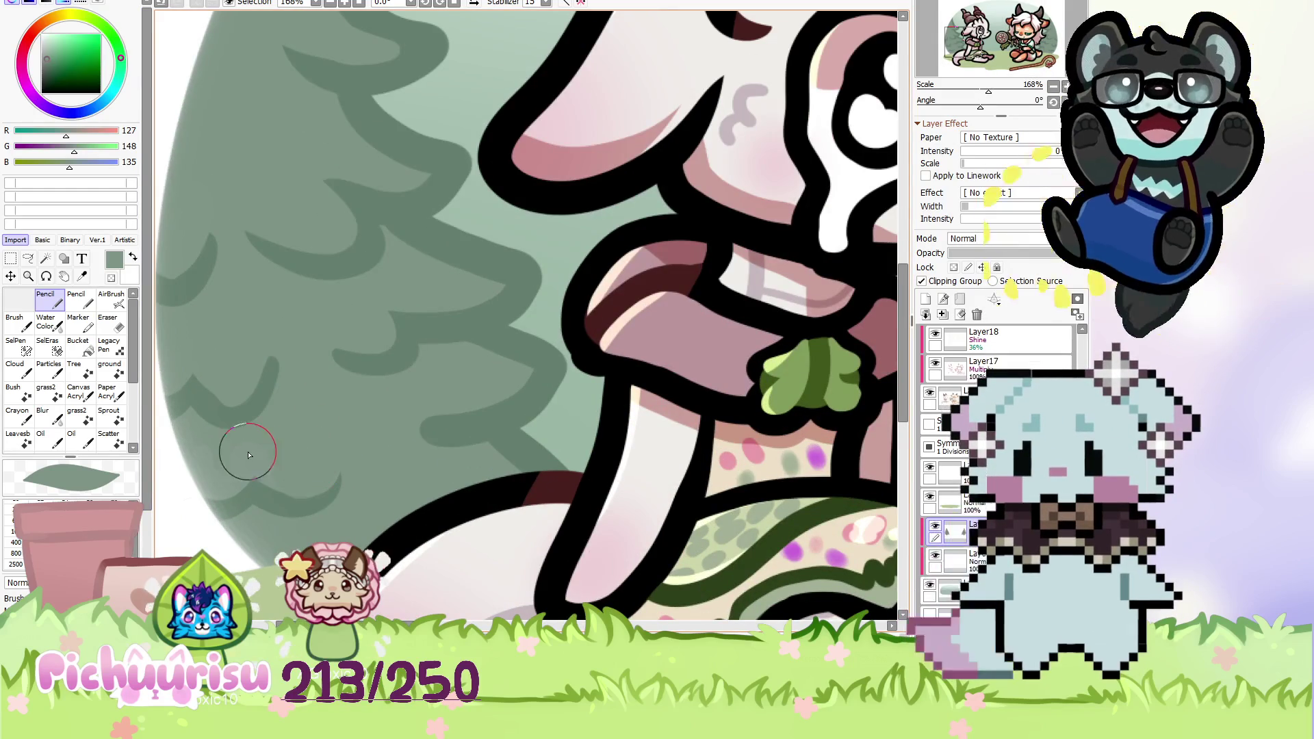
pyautogui.scroll(-6, 248, 457)
pyautogui.scroll(-6, 178, 348)
pyautogui.scroll(-1, 167, 370)
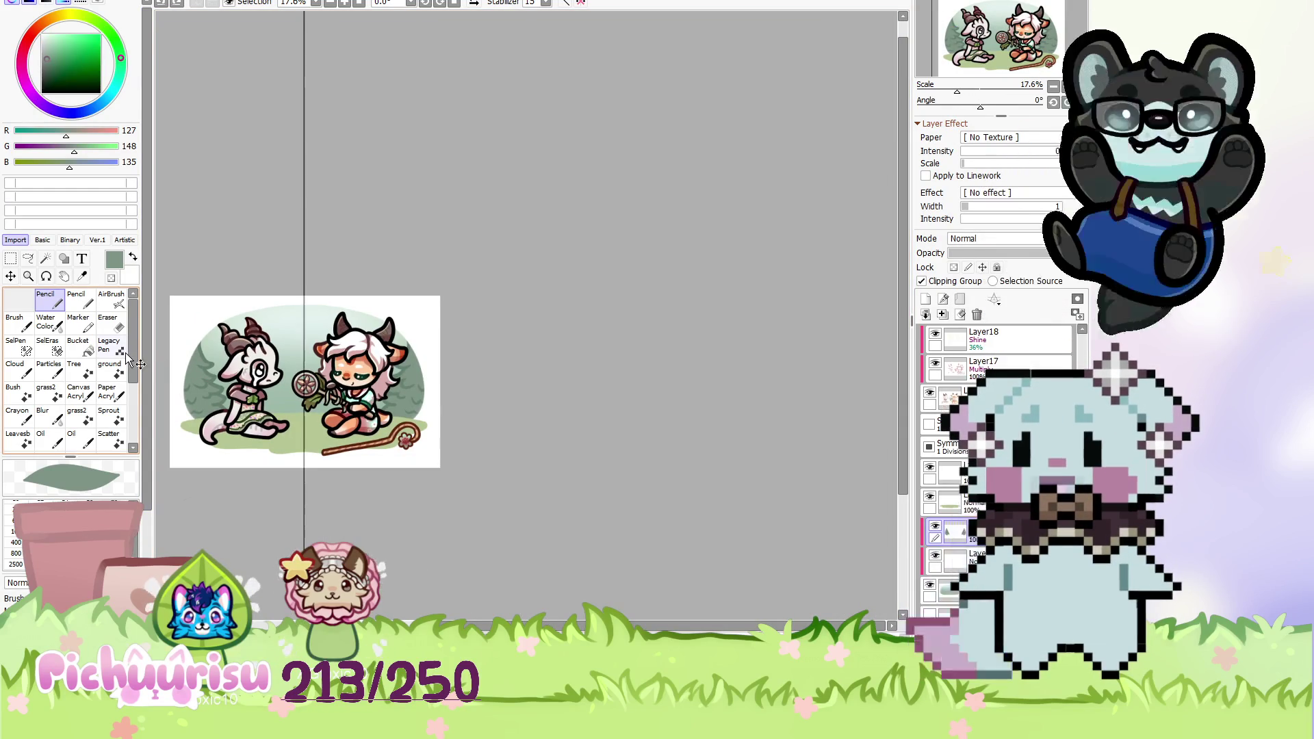
# Move the current layer down one position and try a grey tree-edge stroke, then undo it.
pyautogui.keyDown('ctrl'); pyautogui.keyDown('shift'); pyautogui.click(202, 373); pyautogui.keyUp('shift'); pyautogui.keyUp('ctrl')
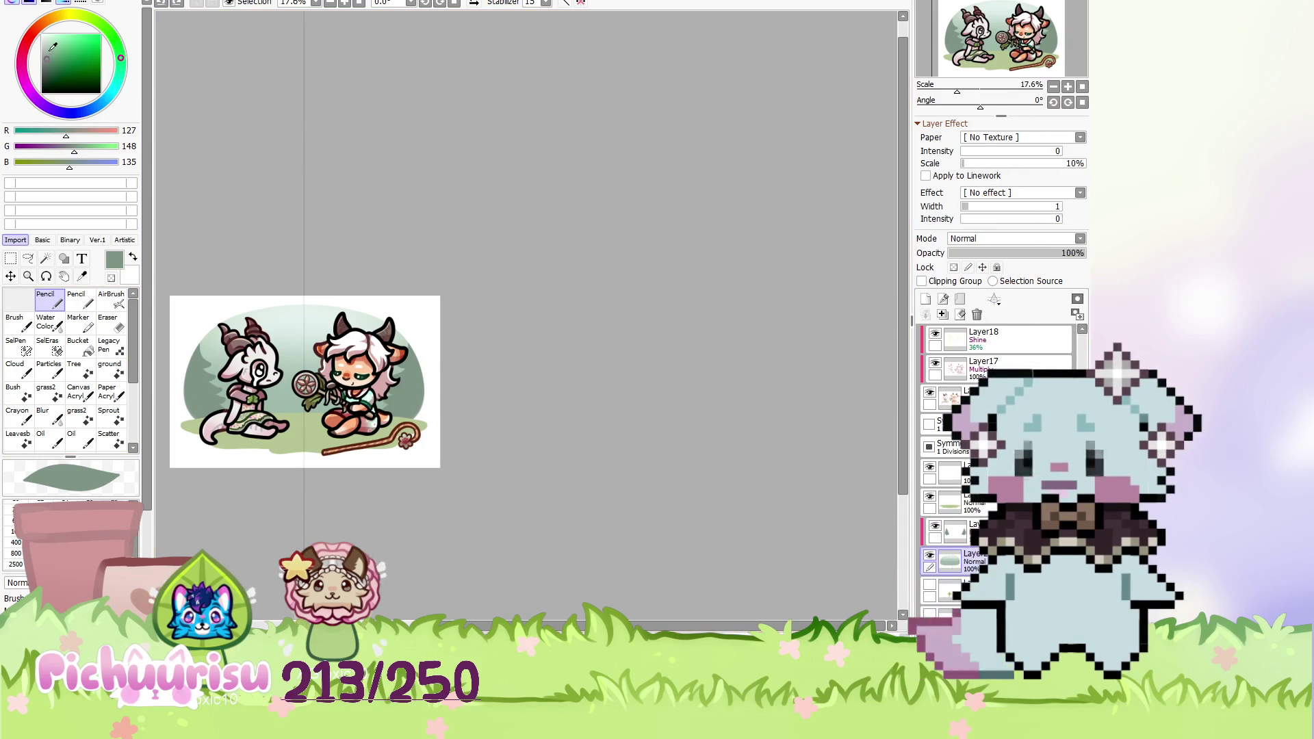
pyautogui.keyDown('alt'); pyautogui.click(185, 371); pyautogui.keyUp('alt')
pyautogui.scroll(1, 305, 357)
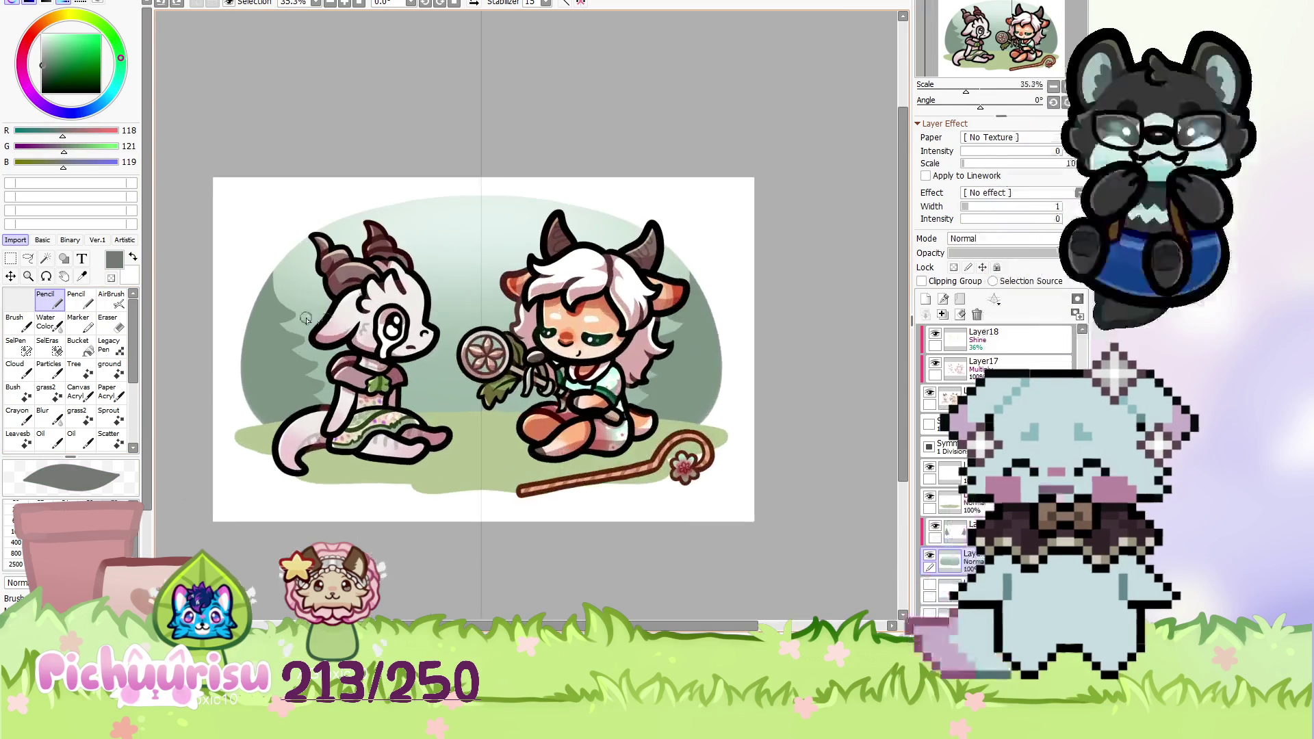
pyautogui.scroll(5, 305, 356)
pyautogui.moveTo(258, 206); pyautogui.dragTo(344, 402)
pyautogui.scroll(-2, 216, 337)
pyautogui.hotkey('ctrl', 'z')
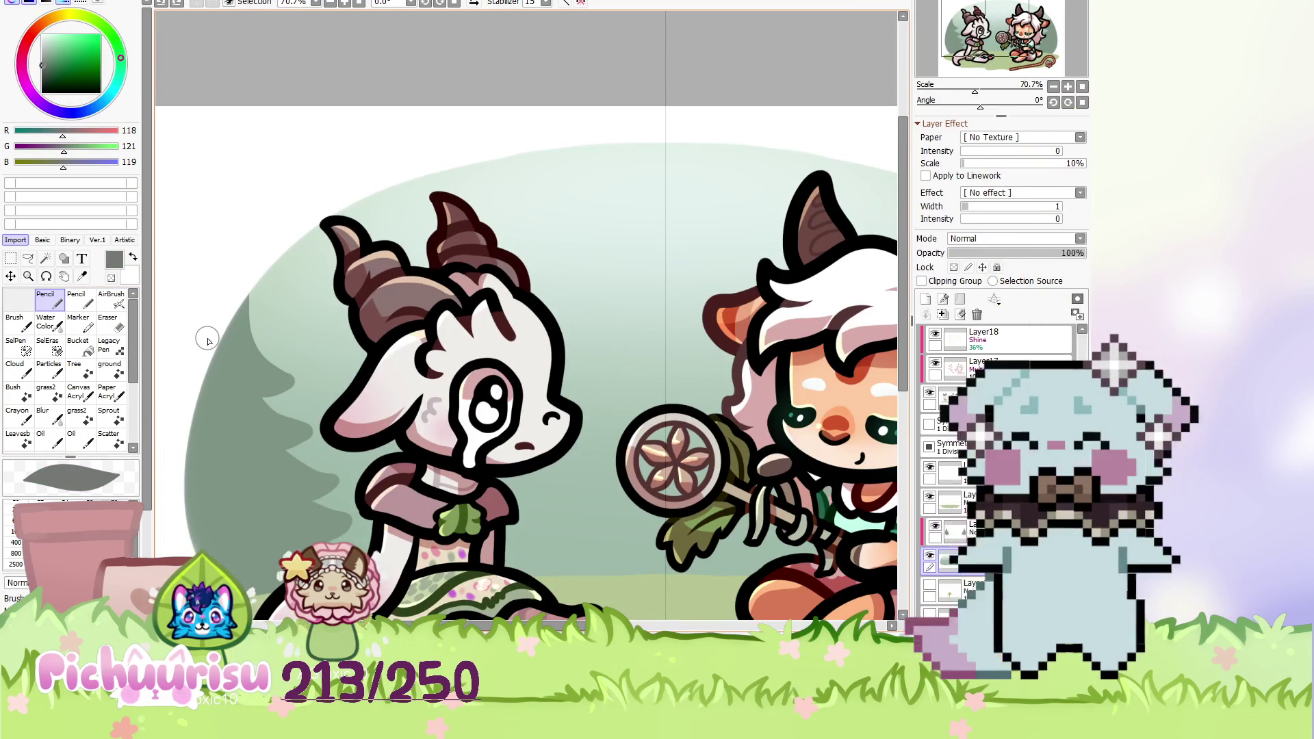
# Clip the layer to the one below, select Layer25, and switch to the mostly blank canvas.
pyautogui.click(922, 281)
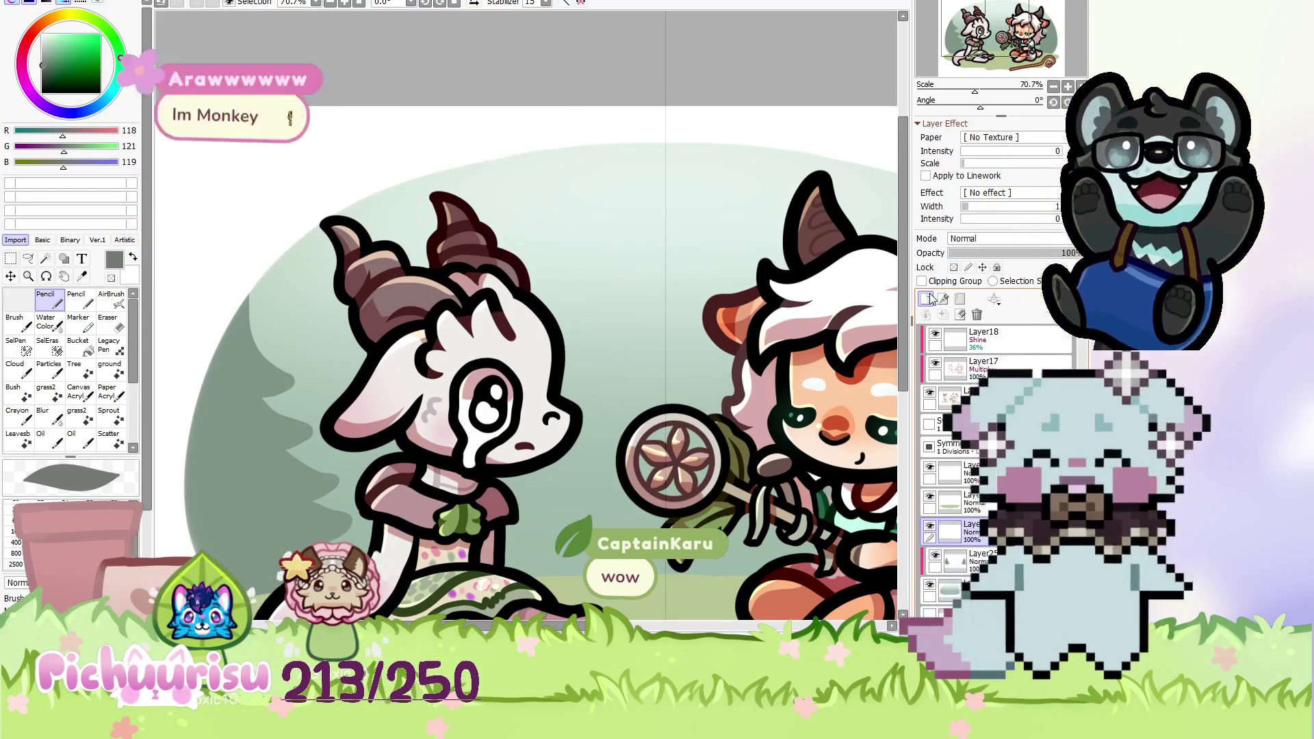
pyautogui.scroll(-3, 565, 362)
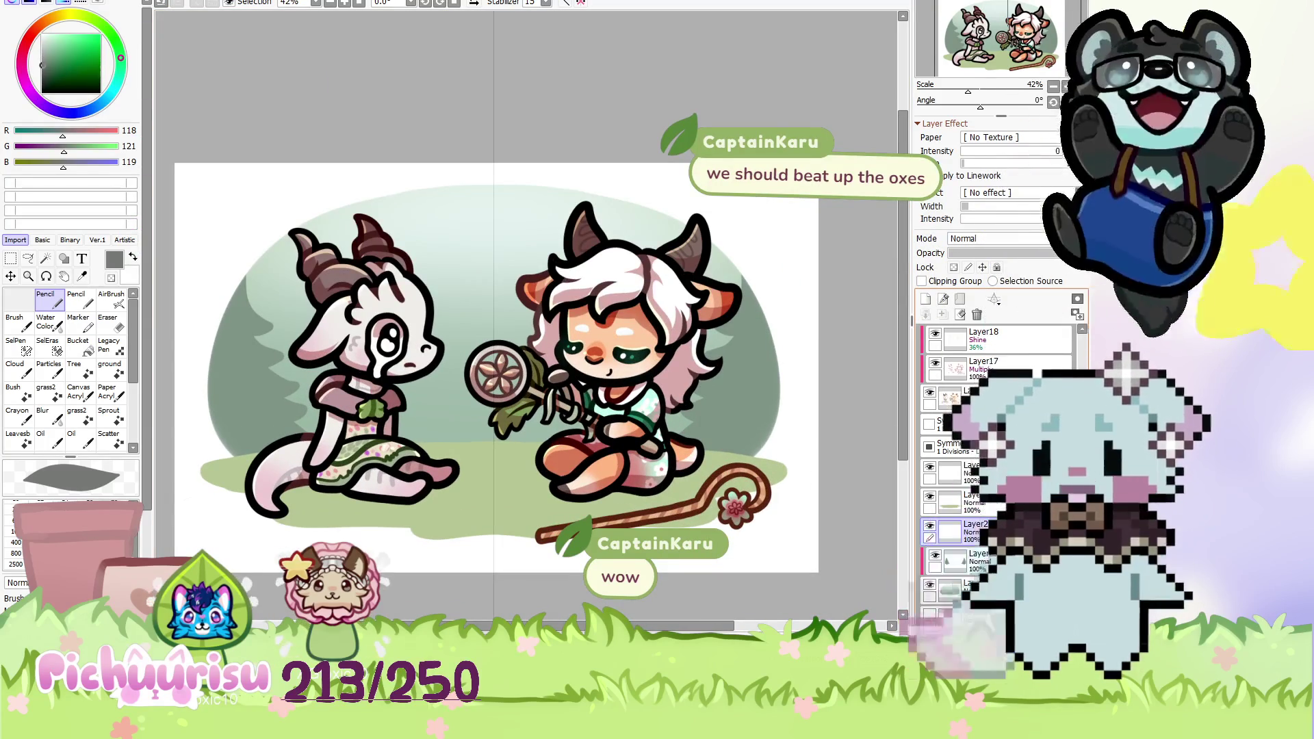
pyautogui.click(954, 562)
pyautogui.scroll(2, 250, 280)
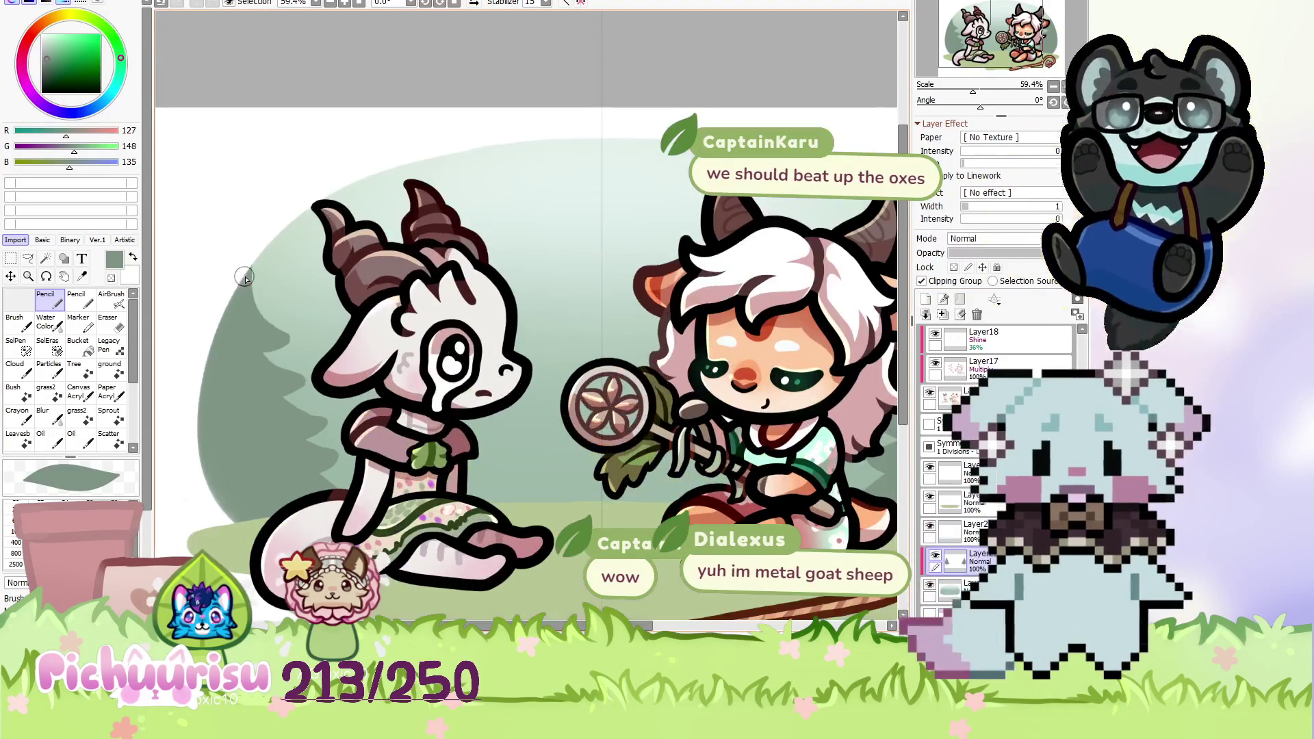
pyautogui.scroll(2, 254, 295)
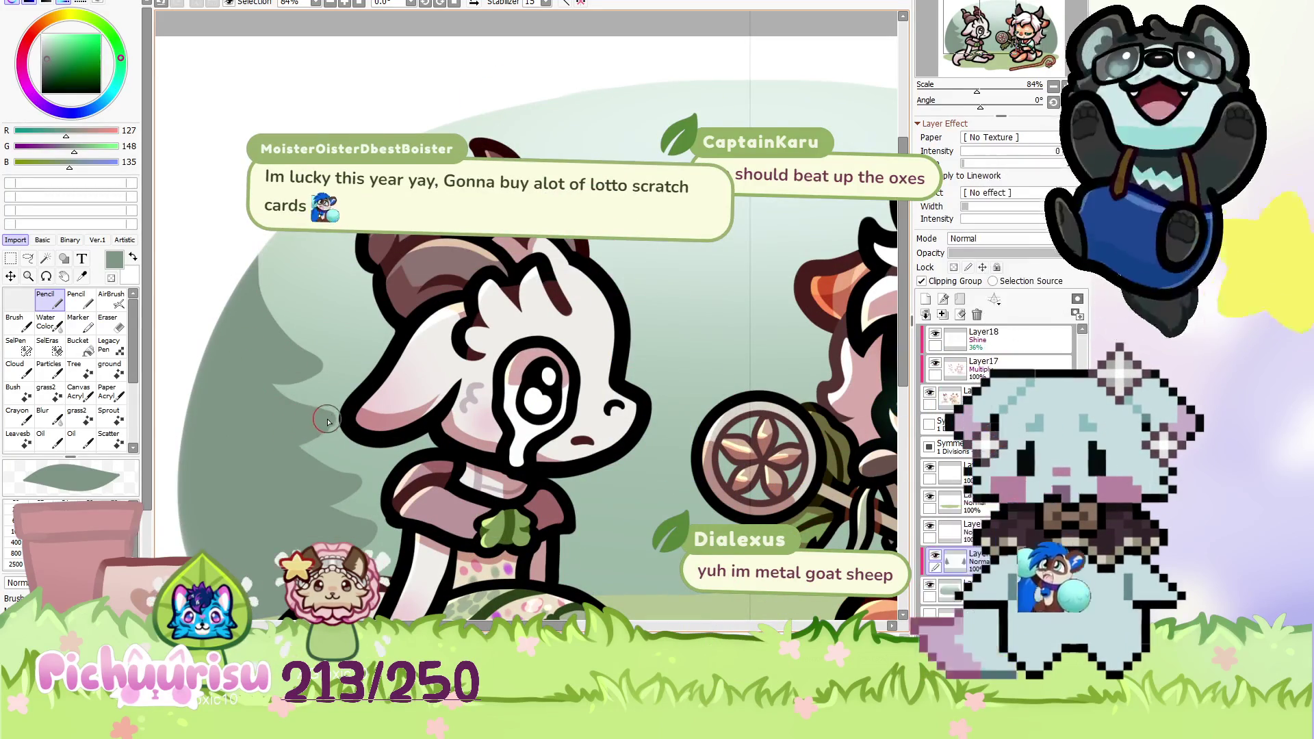
pyautogui.scroll(-3, 326, 422)
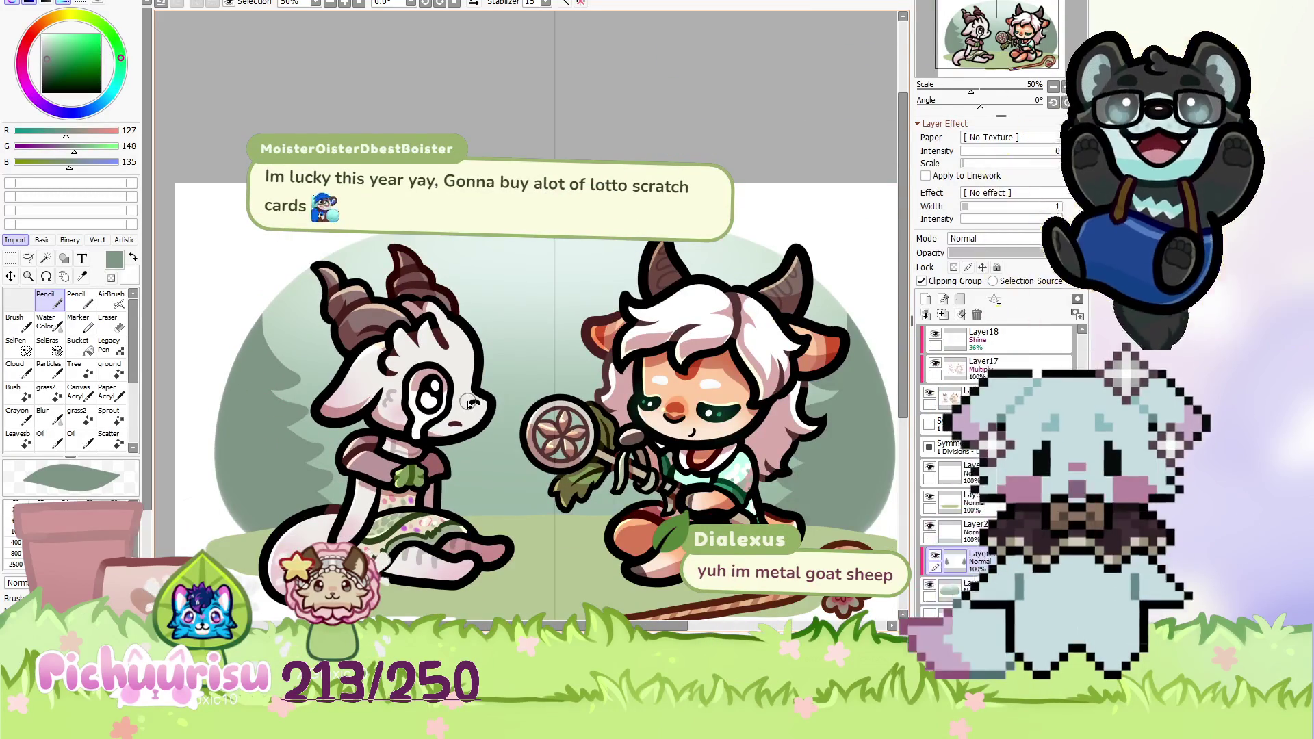
pyautogui.click(477, 636)
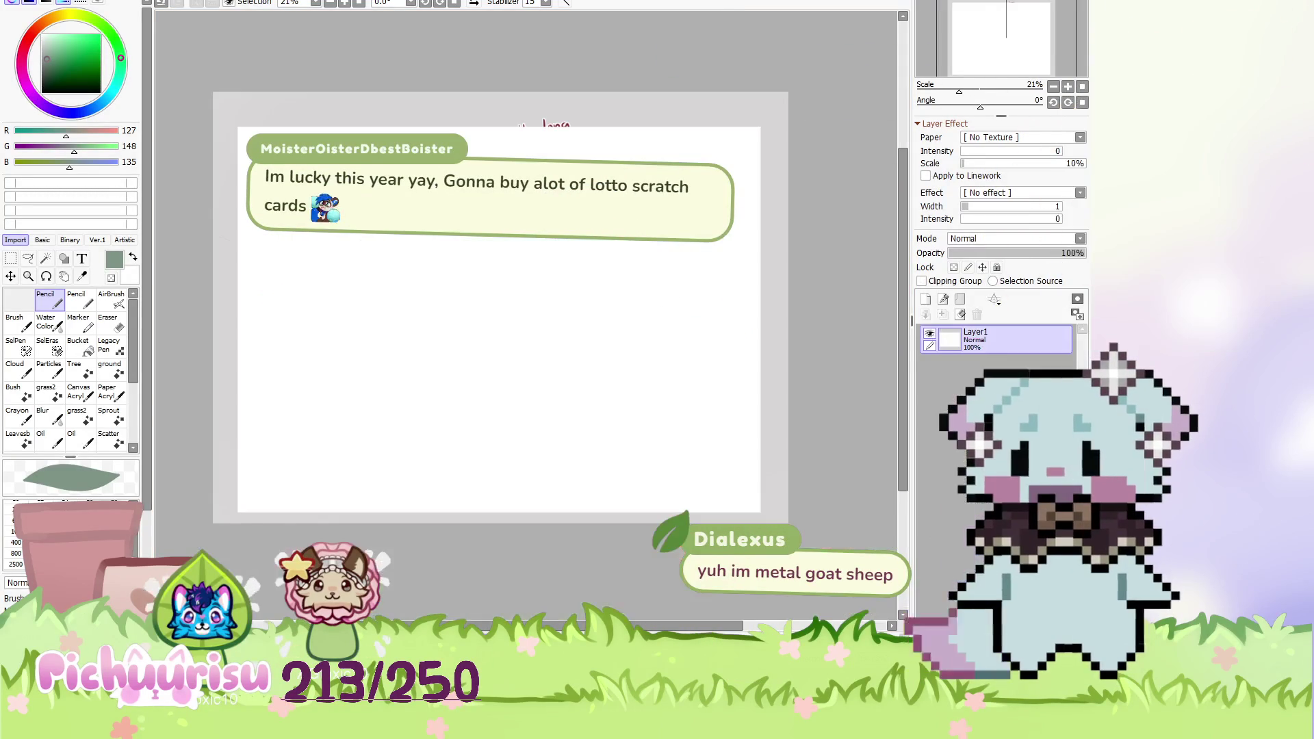
# On the zodiac wheel, rotate the brown divider layer to point at Pig, Rabbit and Goat.
pyautogui.click(410, 636)
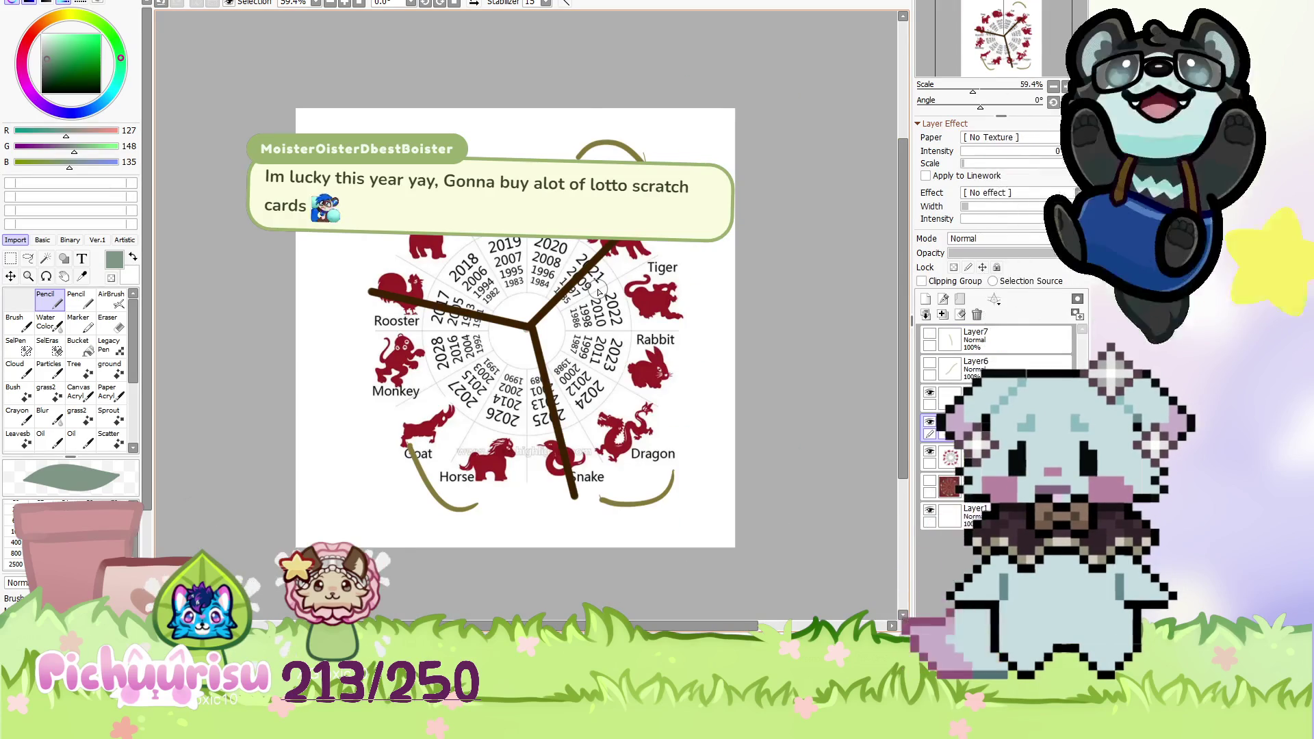
pyautogui.scroll(2, 599, 292)
pyautogui.hotkey('ctrl', 't')
pyautogui.moveTo(780, 383)
pyautogui.mouseDown()
pyautogui.moveTo(765, 480)
pyautogui.moveTo(578, 611)
pyautogui.mouseUp()
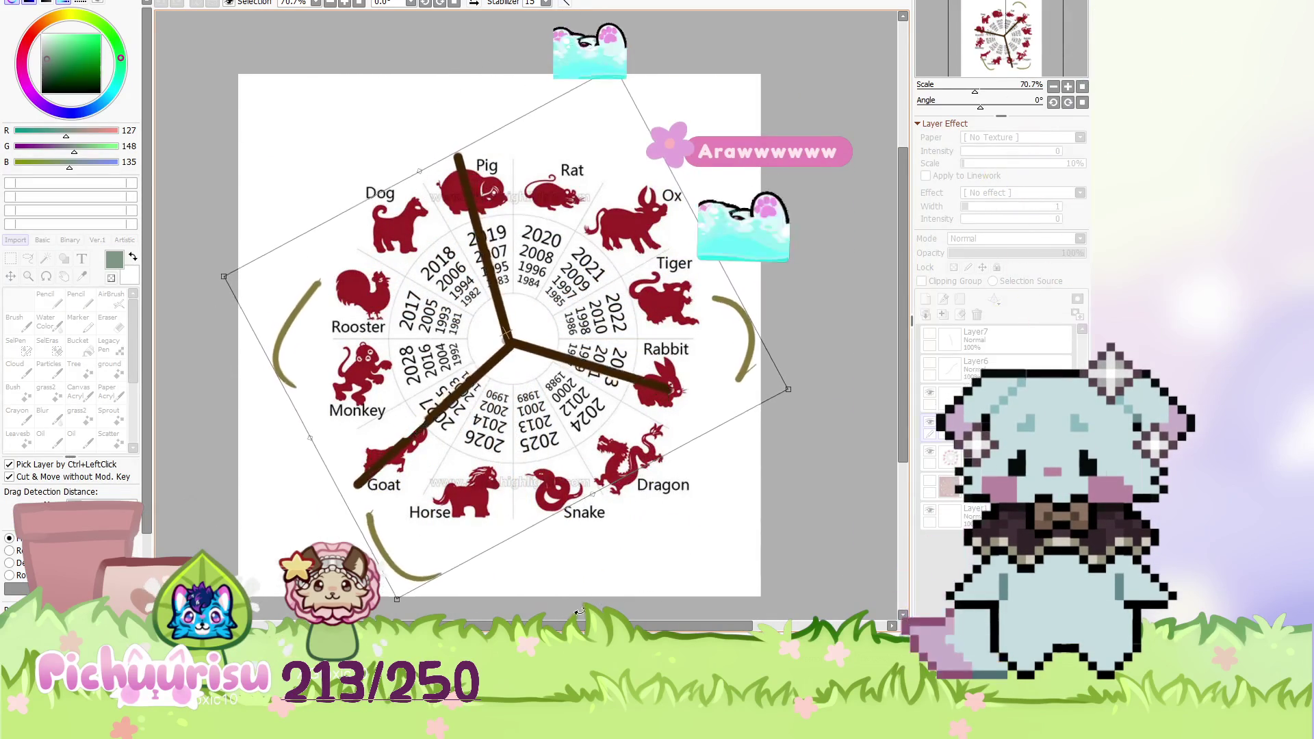
pyautogui.moveTo(579, 612); pyautogui.dragTo(589, 432)
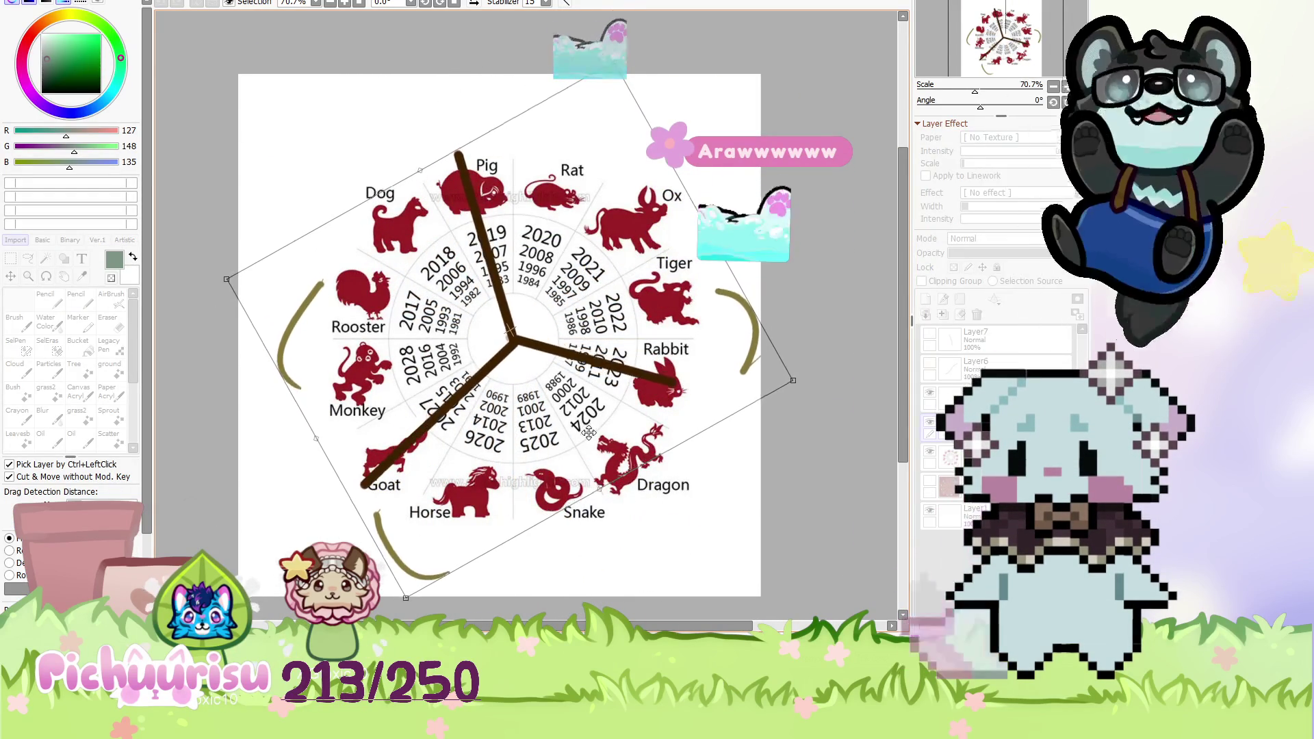
pyautogui.press('Return')
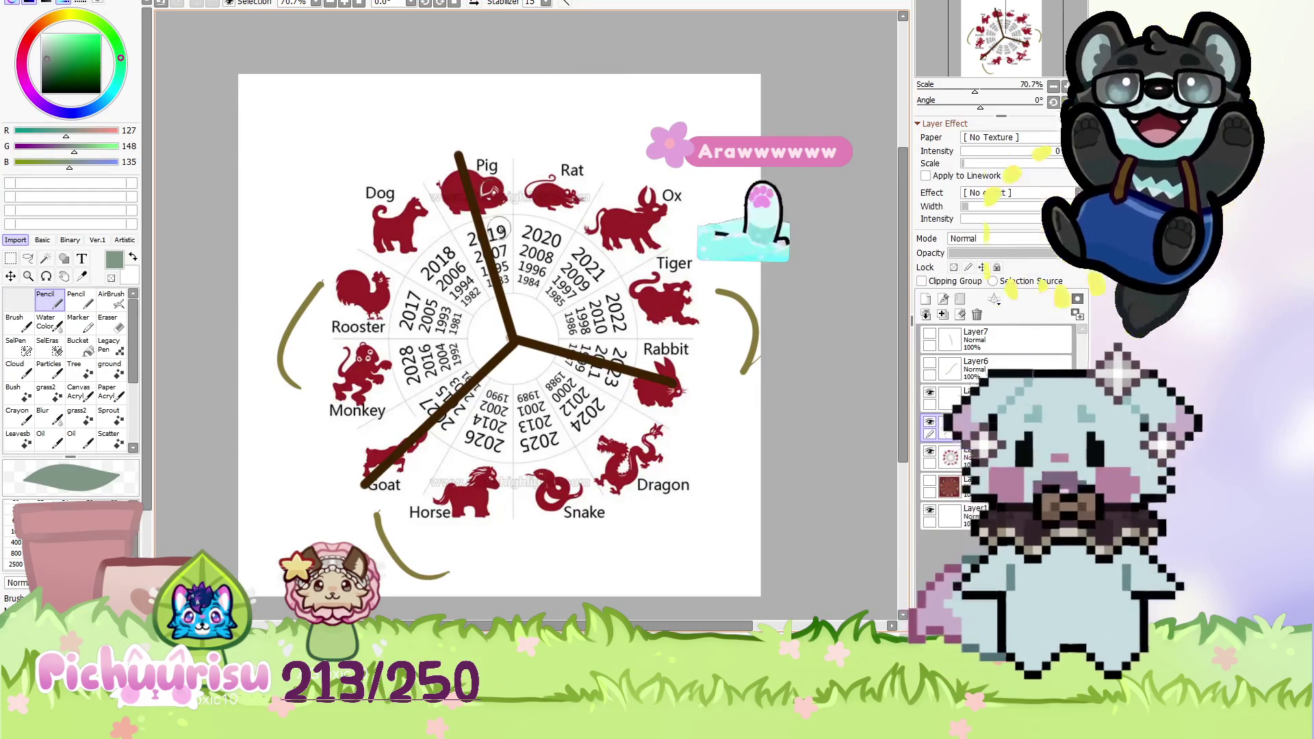
# Zoom in and out on the wheel to inspect the rotated divider.
pyautogui.scroll(1, 496, 178)
pyautogui.scroll(1, 488, 137)
pyautogui.scroll(-1, 479, 198)
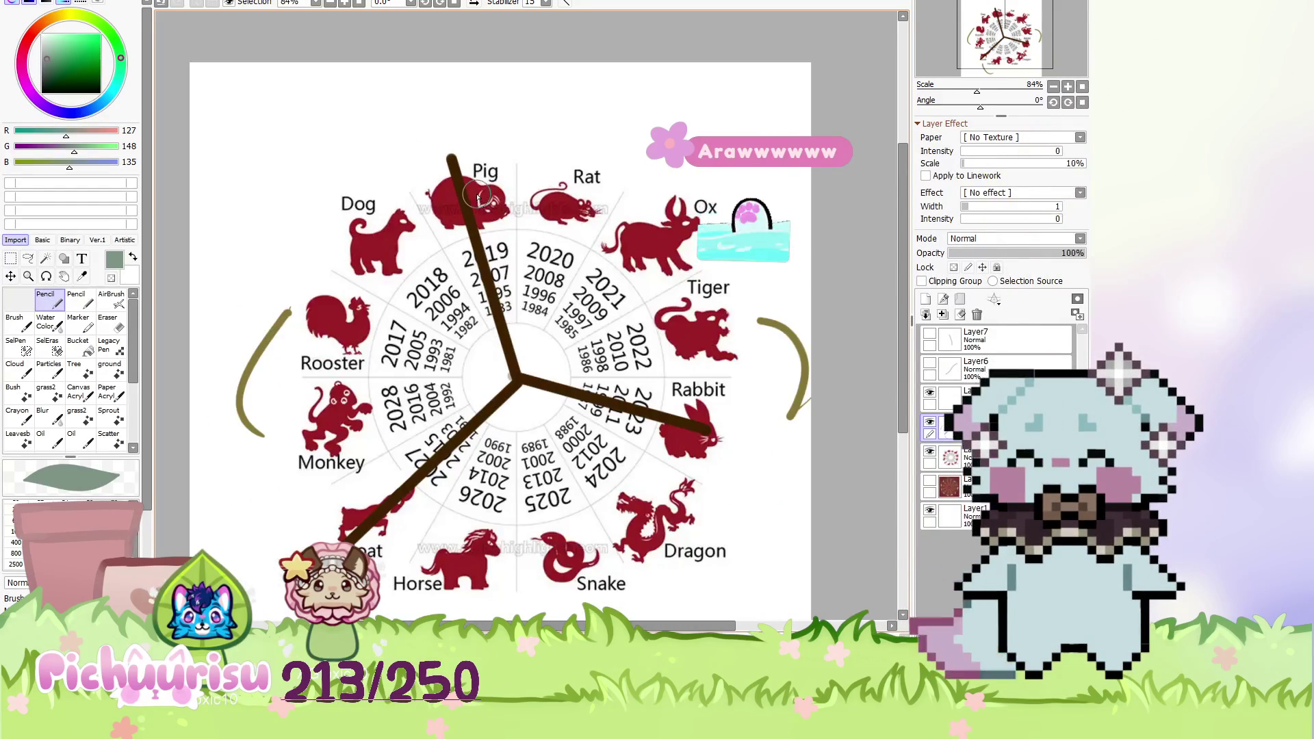
pyautogui.scroll(-1, 479, 198)
pyautogui.scroll(1, 489, 361)
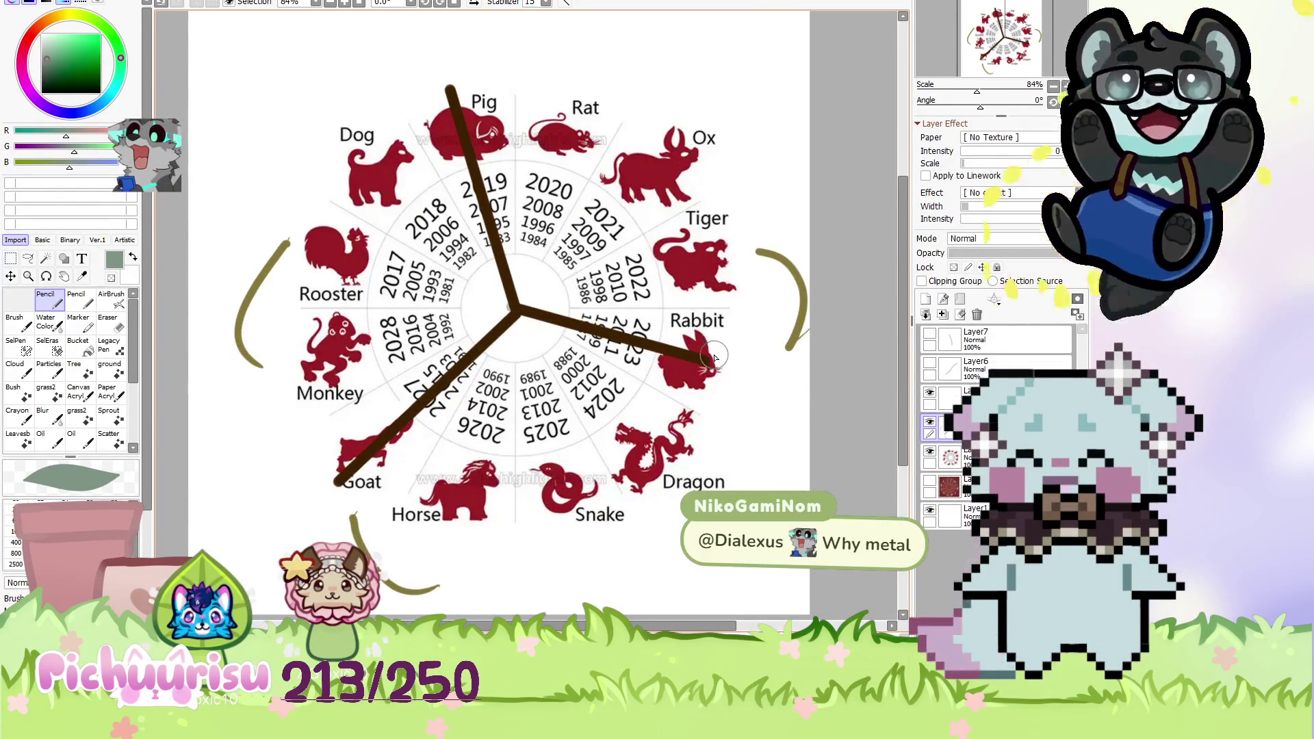
pyautogui.scroll(-1, 715, 356)
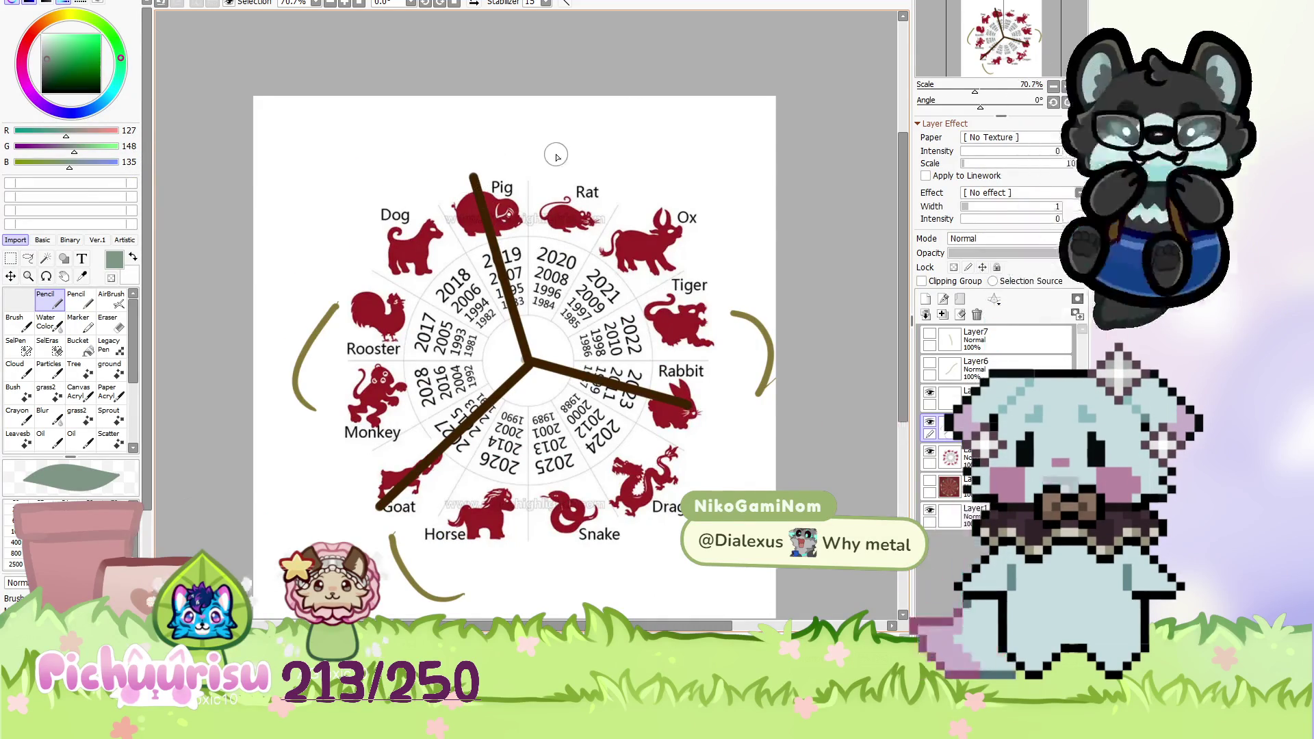
pyautogui.scroll(1, 556, 156)
pyautogui.scroll(-1, 581, 226)
pyautogui.scroll(1, 599, 284)
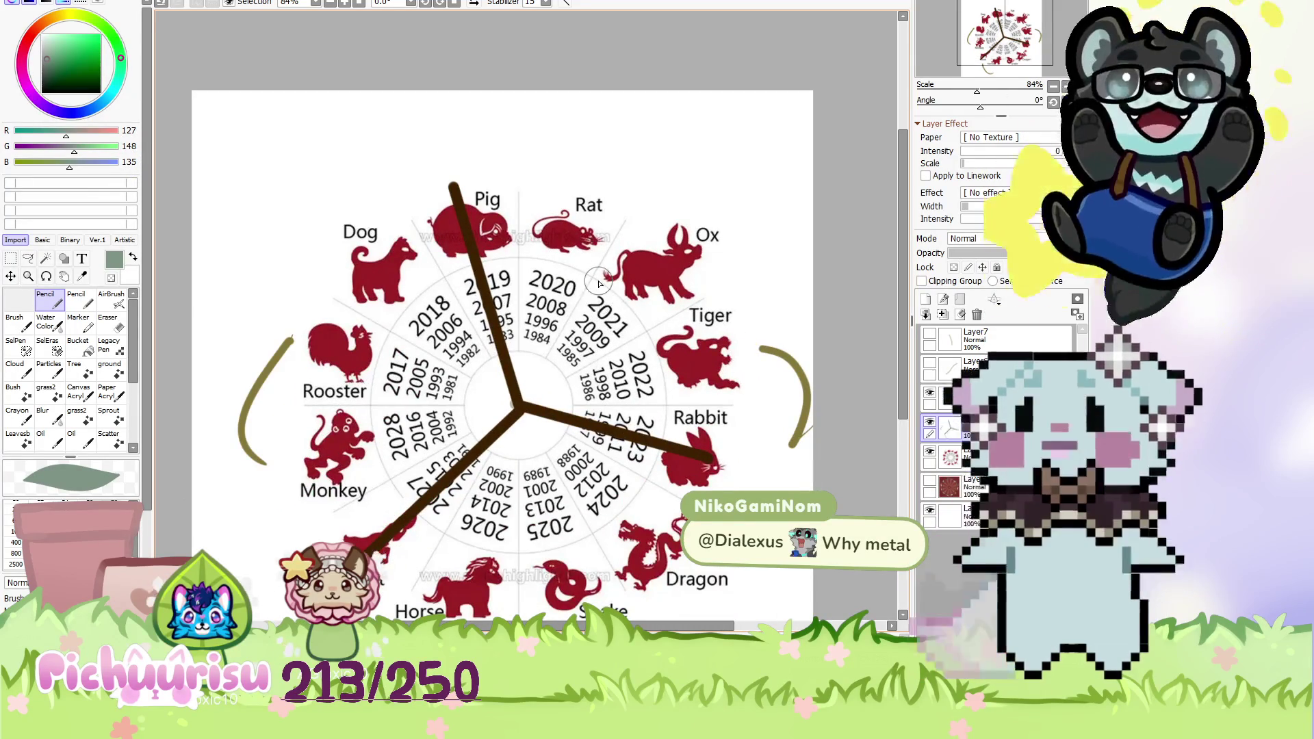
pyautogui.scroll(-1, 618, 258)
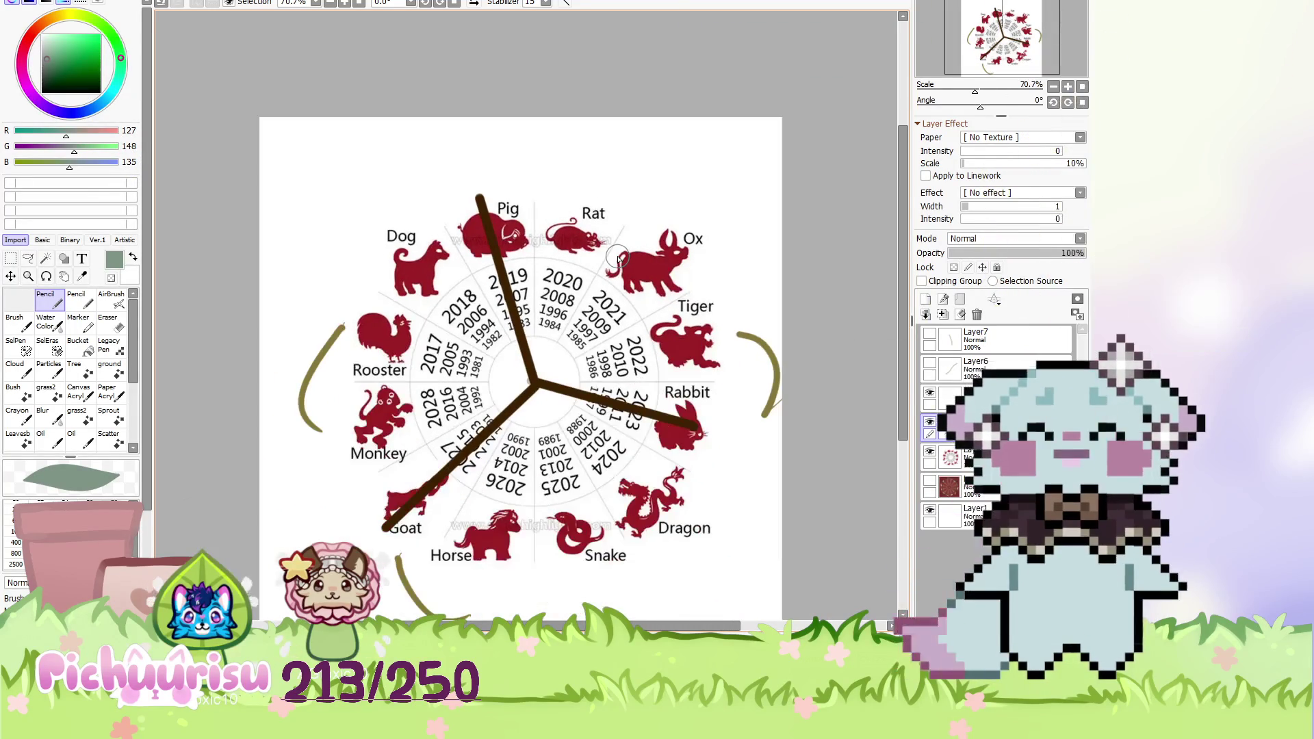
pyautogui.scroll(1, 472, 205)
pyautogui.scroll(1, 493, 215)
pyautogui.scroll(-2, 509, 225)
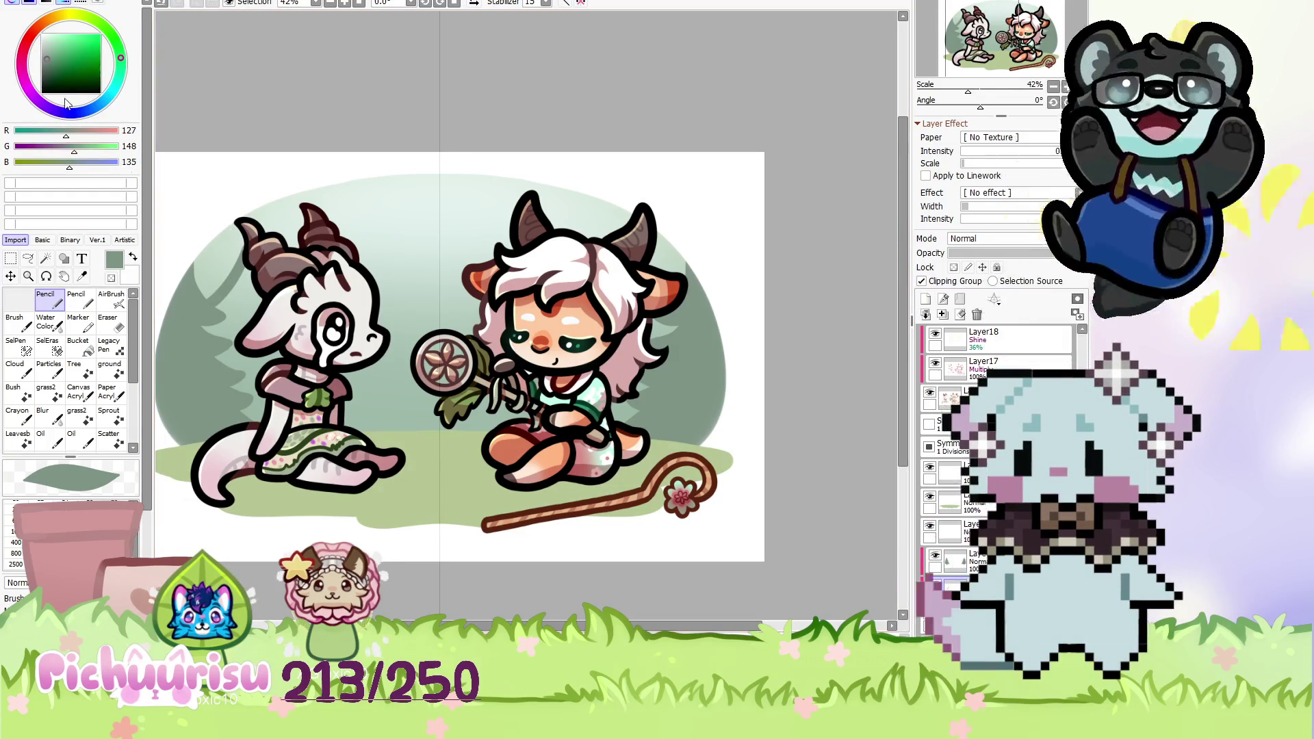
# Sample the pale background green and move Layer19 to the top of the layer stack.
pyautogui.keyDown('alt'); pyautogui.click(227, 334); pyautogui.keyUp('alt')
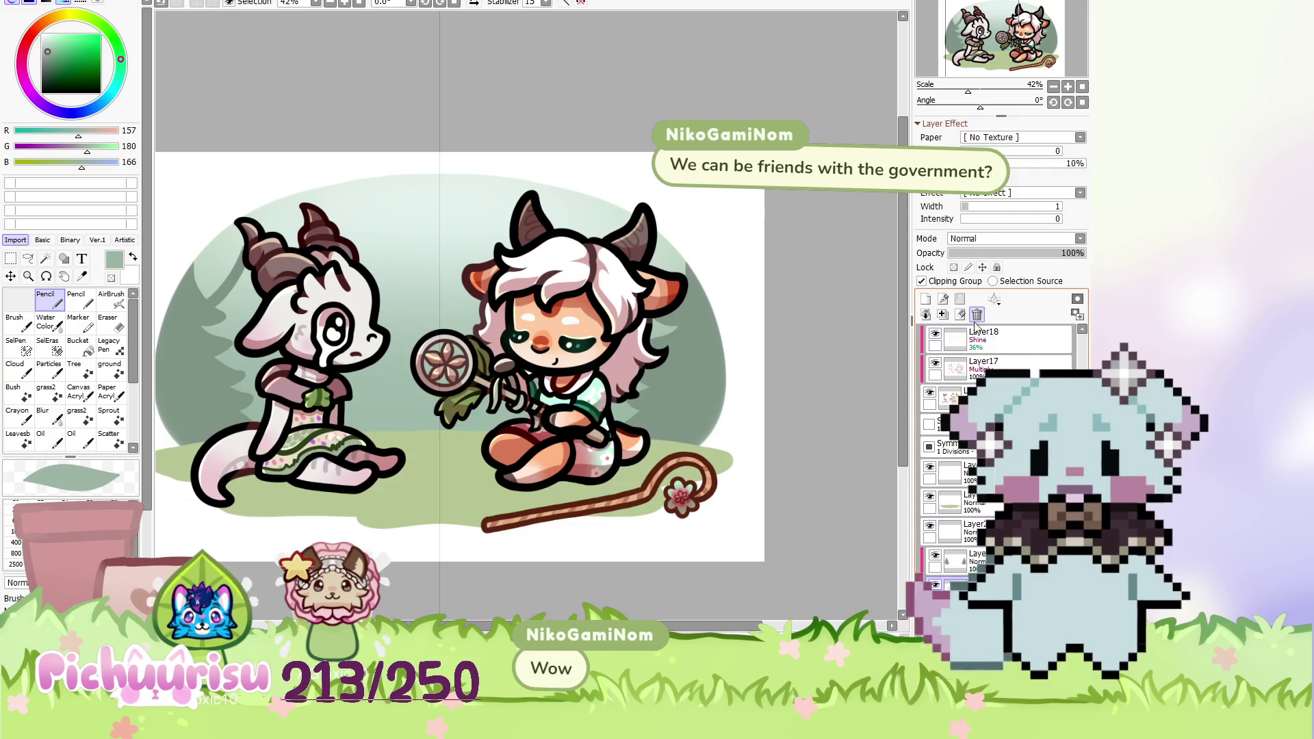
pyautogui.scroll(2, 229, 259)
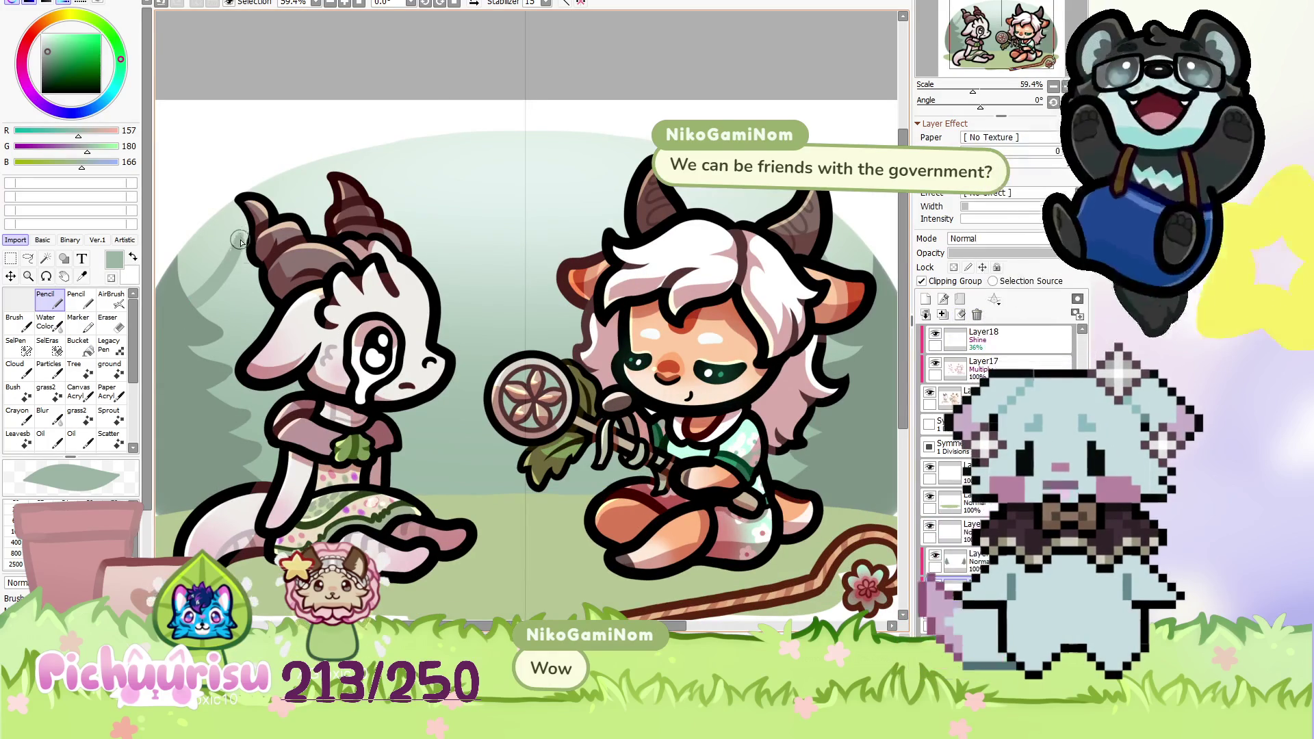
pyautogui.scroll(-1, 226, 356)
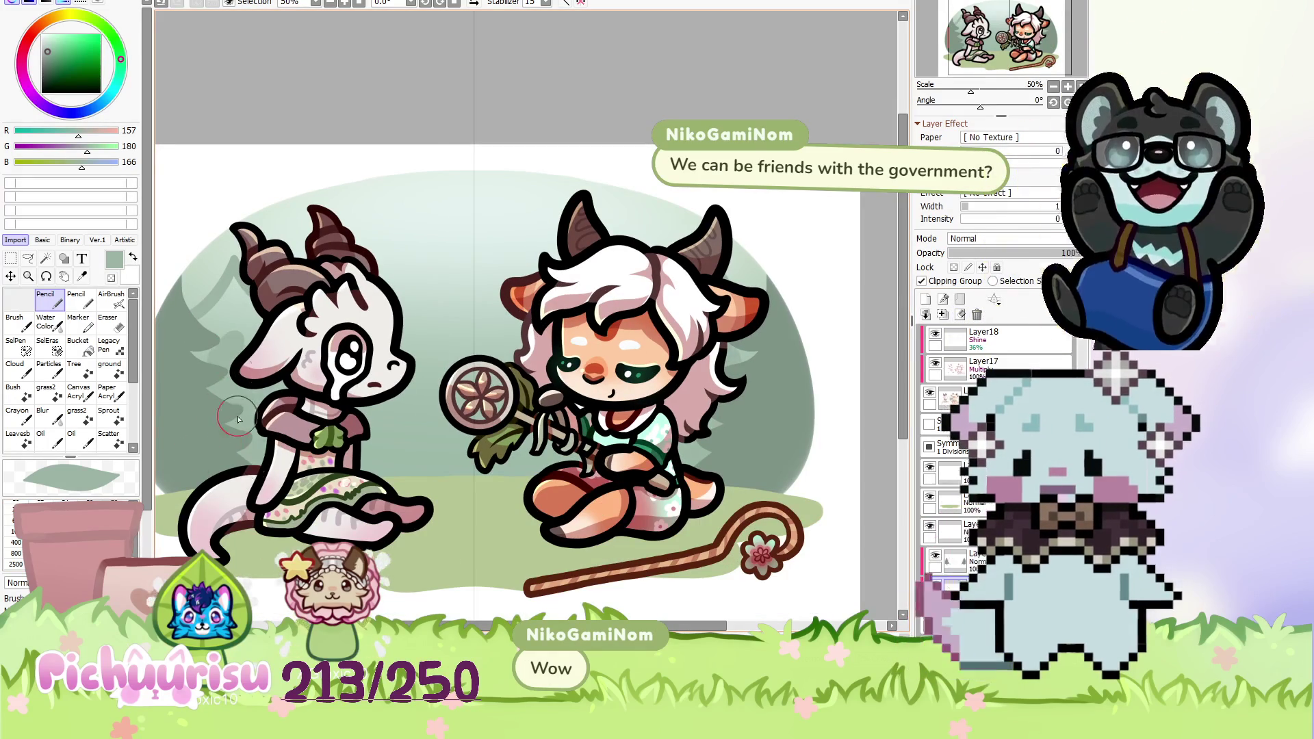
pyautogui.scroll(-4, 259, 320)
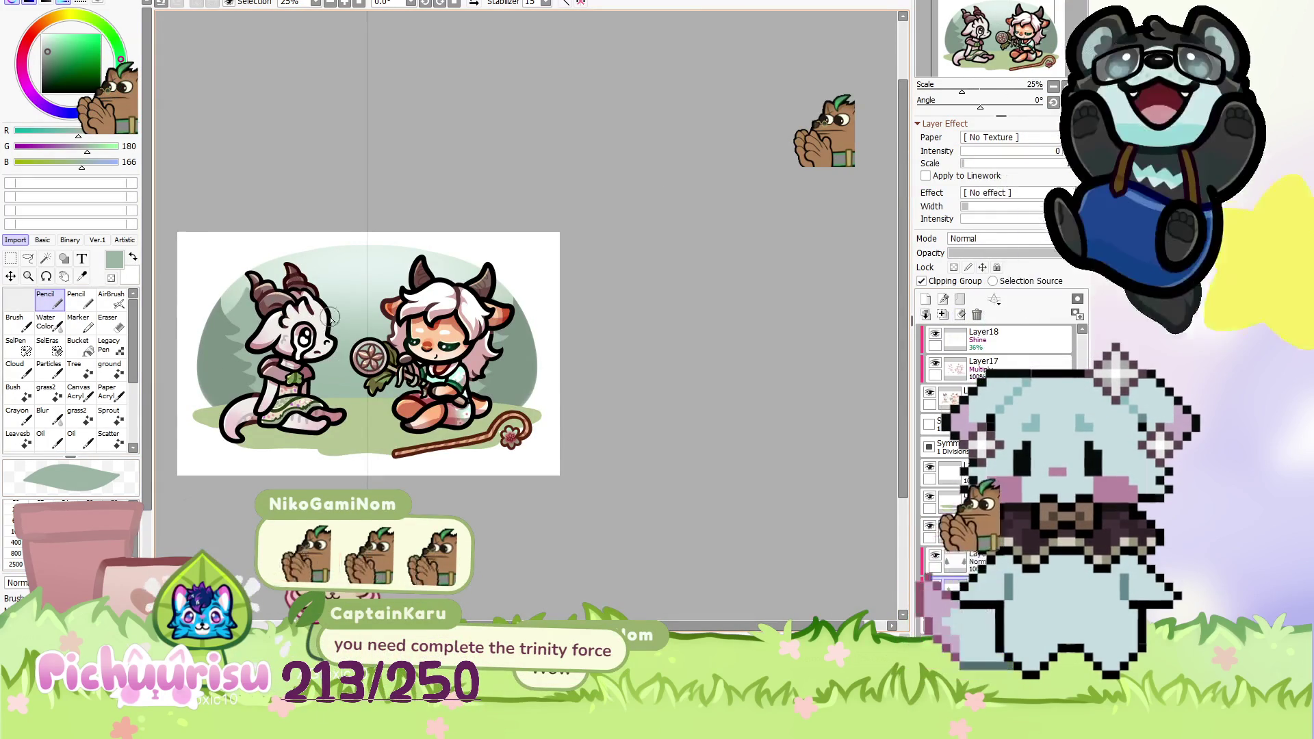
pyautogui.scroll(3, 394, 380)
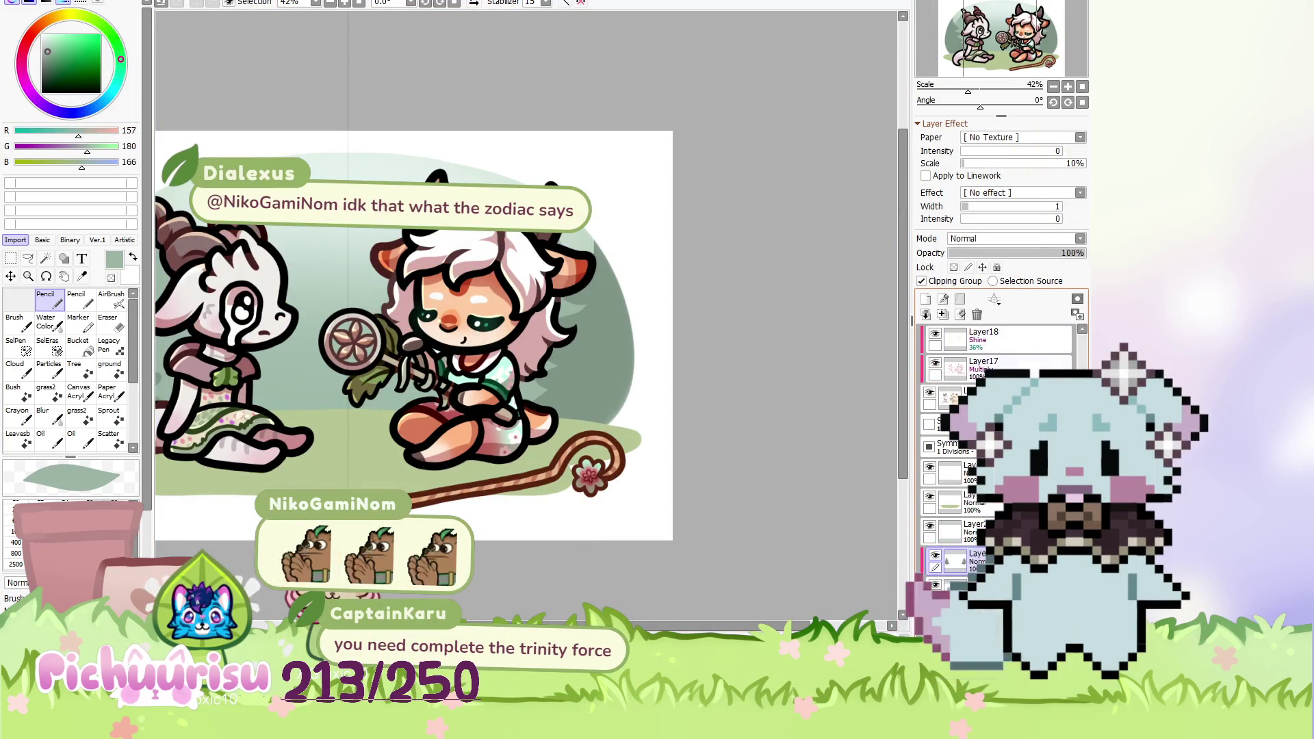
pyautogui.moveTo(986, 340); pyautogui.dragTo(953, 524)
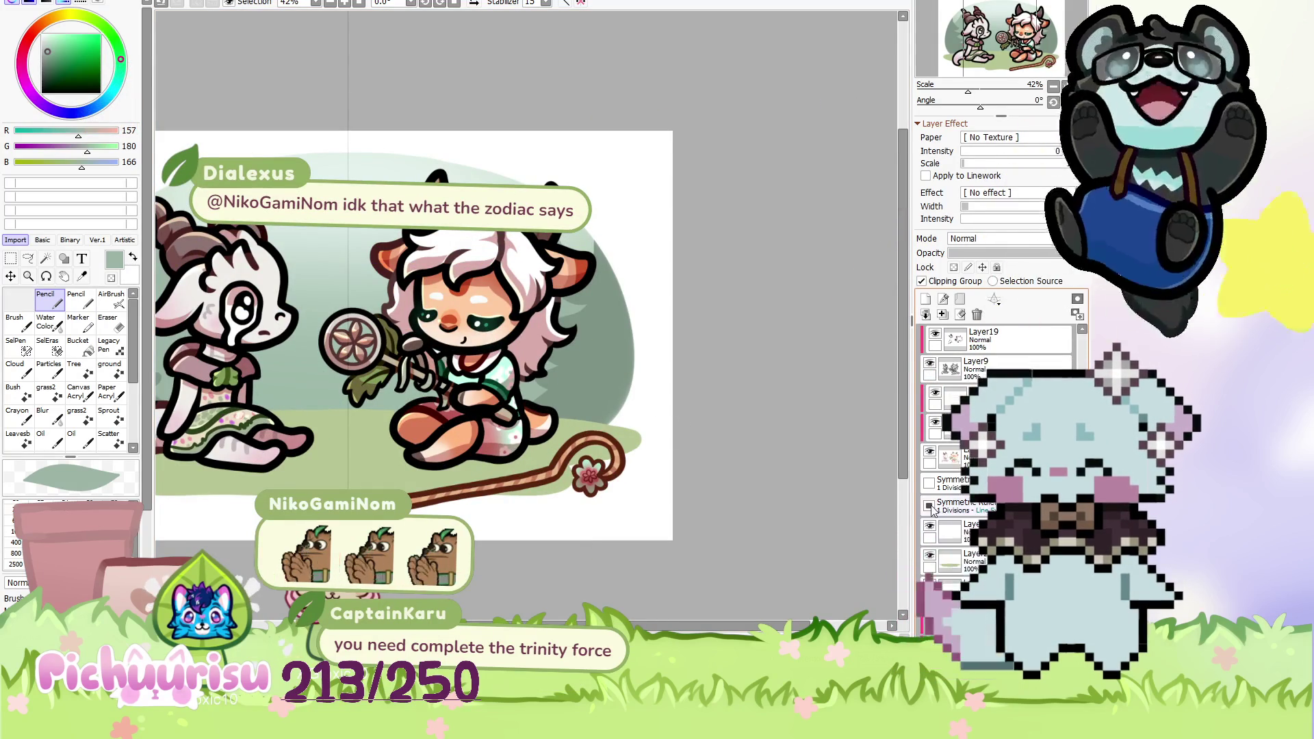
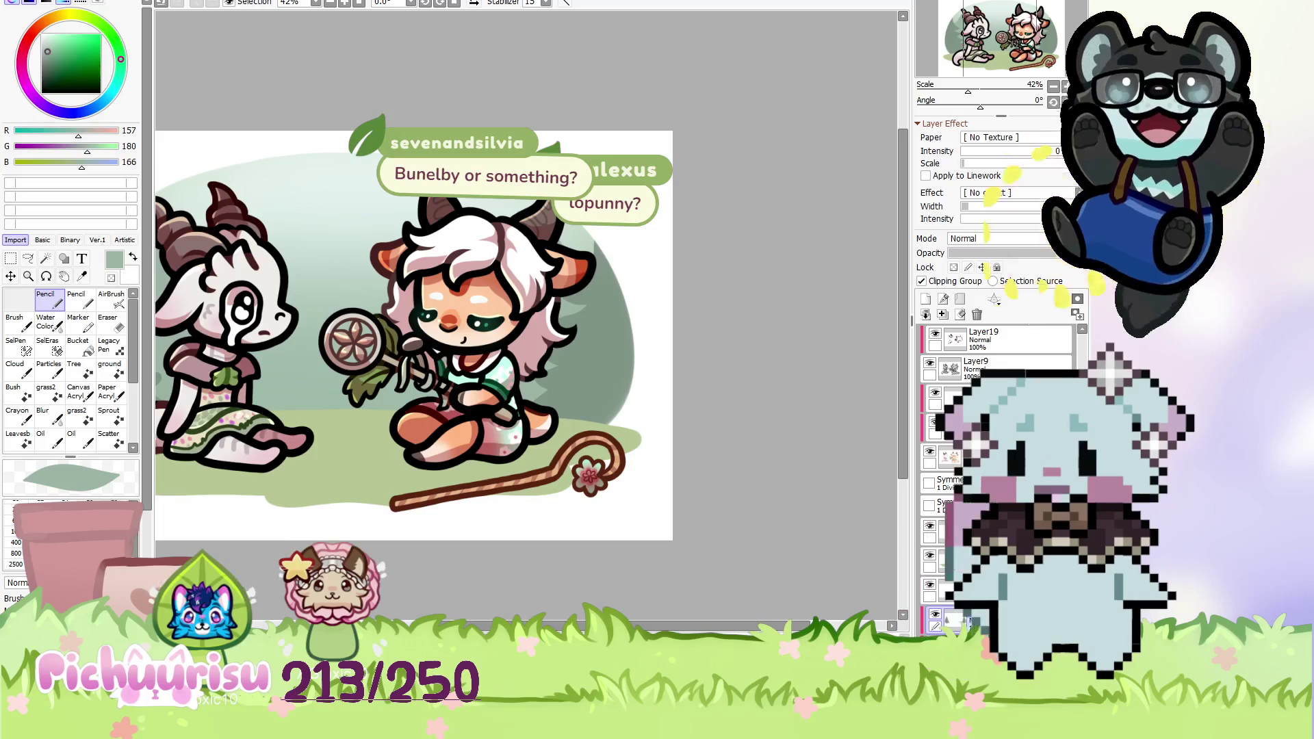
# Paste the Diggersby reference picture at the canvas's top-left beside the two characters.
pyautogui.scroll(-1, 384, 540)
pyautogui.hotkey('ctrl', 'v')
pyautogui.scroll(5, 233, 294)
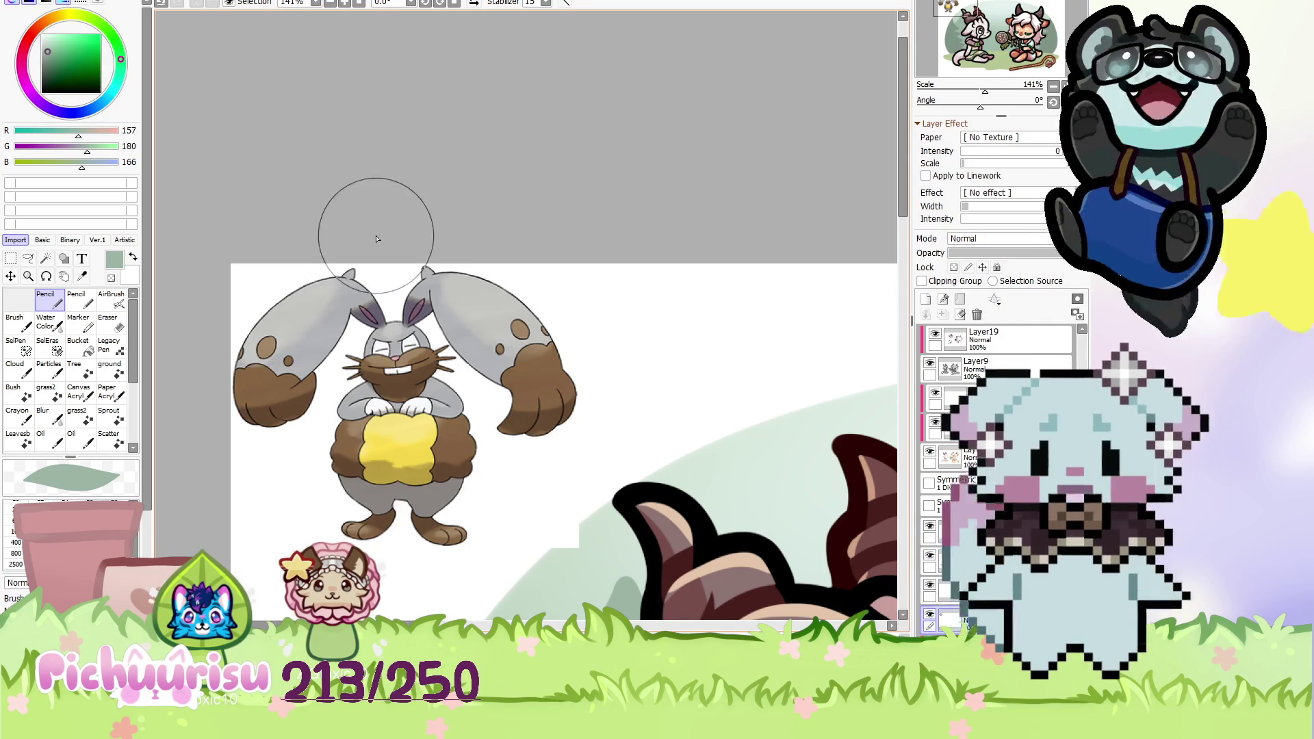
# Hide the Diggersby reference layer.
pyautogui.click(931, 615)
pyautogui.scroll(-7, 367, 277)
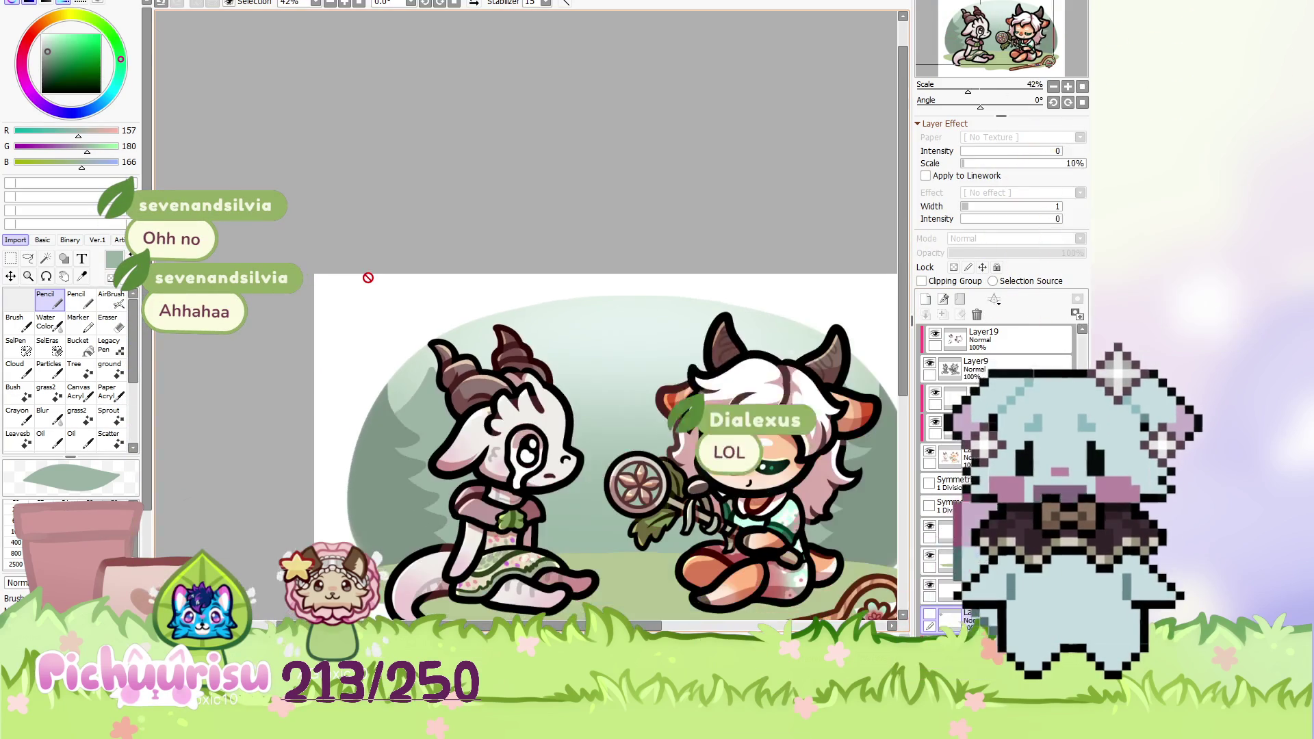
pyautogui.scroll(-2, 433, 297)
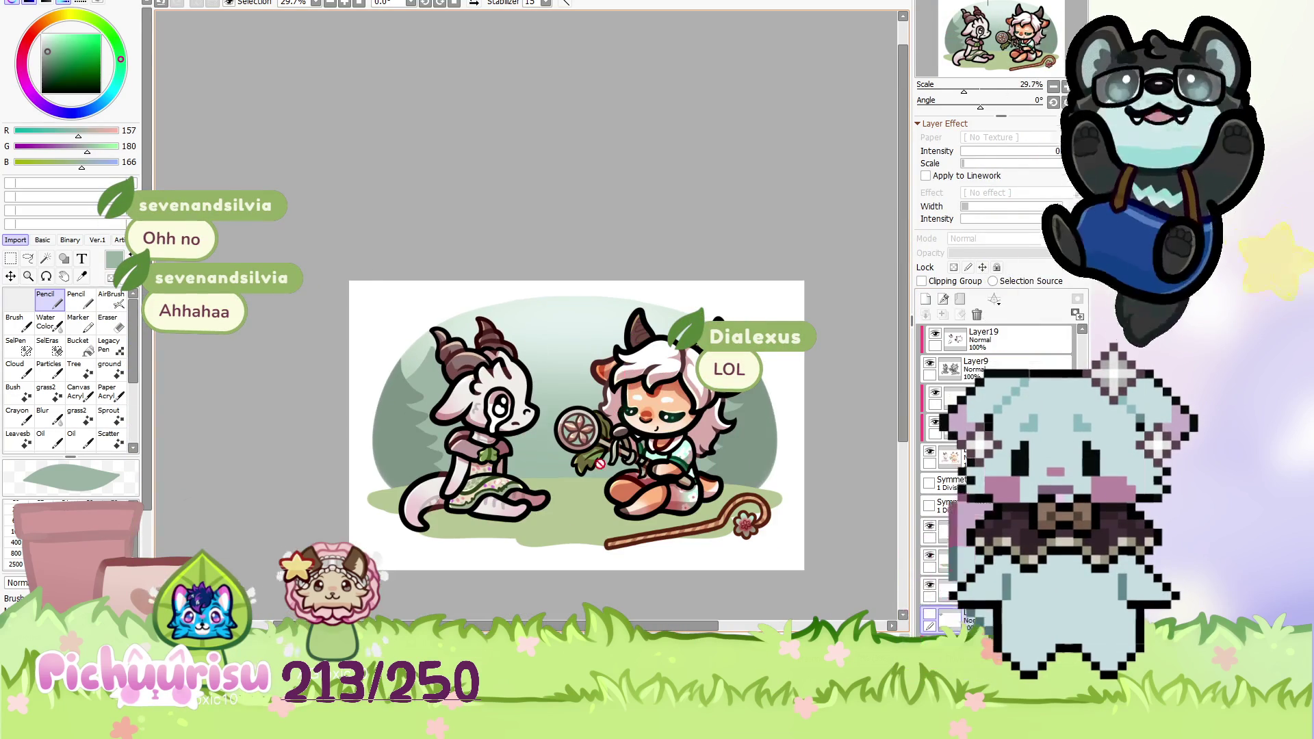
pyautogui.scroll(2, 657, 450)
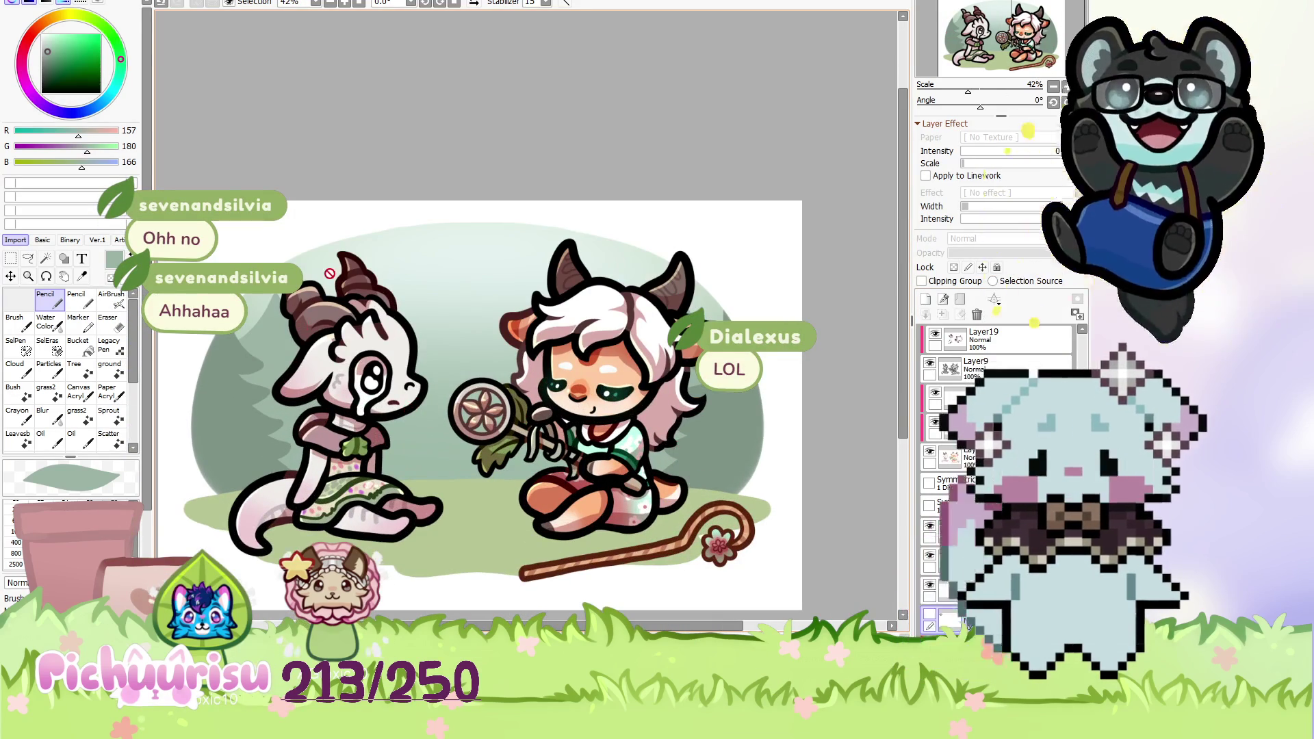
pyautogui.scroll(-2, 599, 258)
pyautogui.scroll(3, 415, 307)
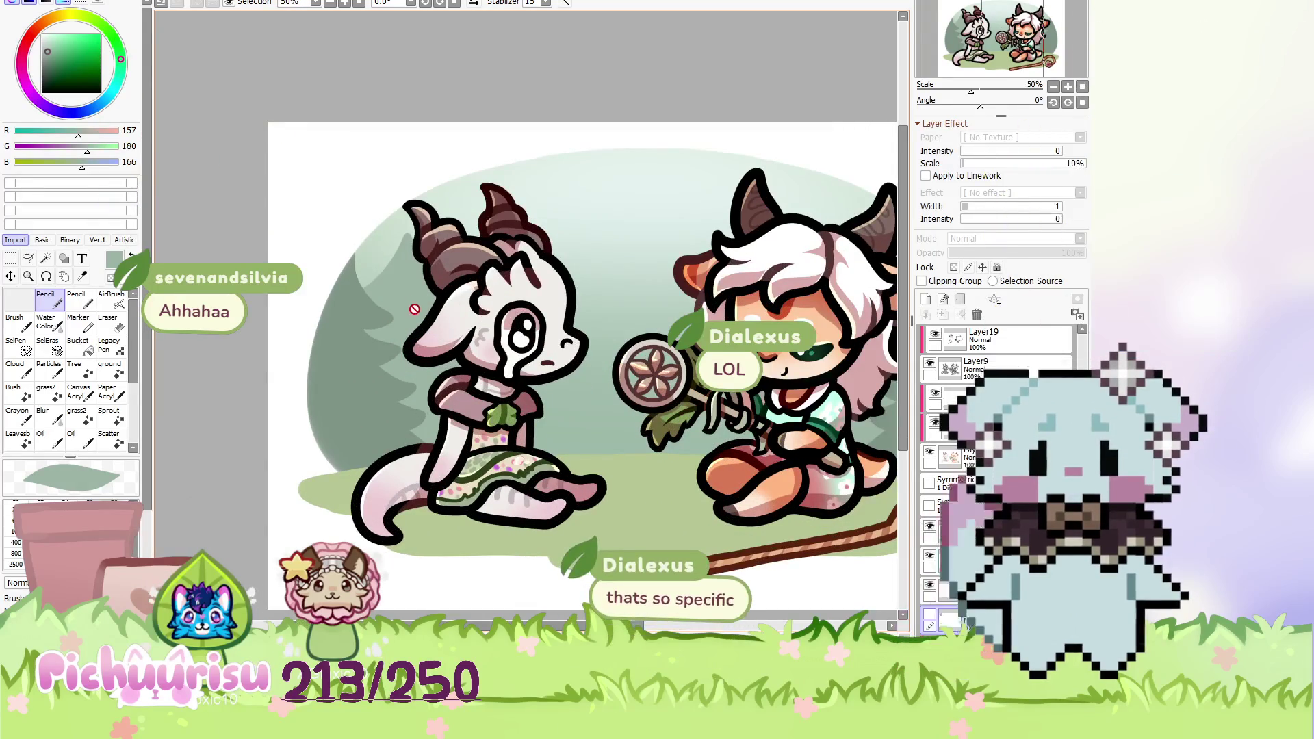
# Select the layer beneath that part of the drawing.
pyautogui.keyDown('ctrl'); pyautogui.click(411, 426); pyautogui.keyUp('ctrl')
pyautogui.scroll(6, 410, 425)
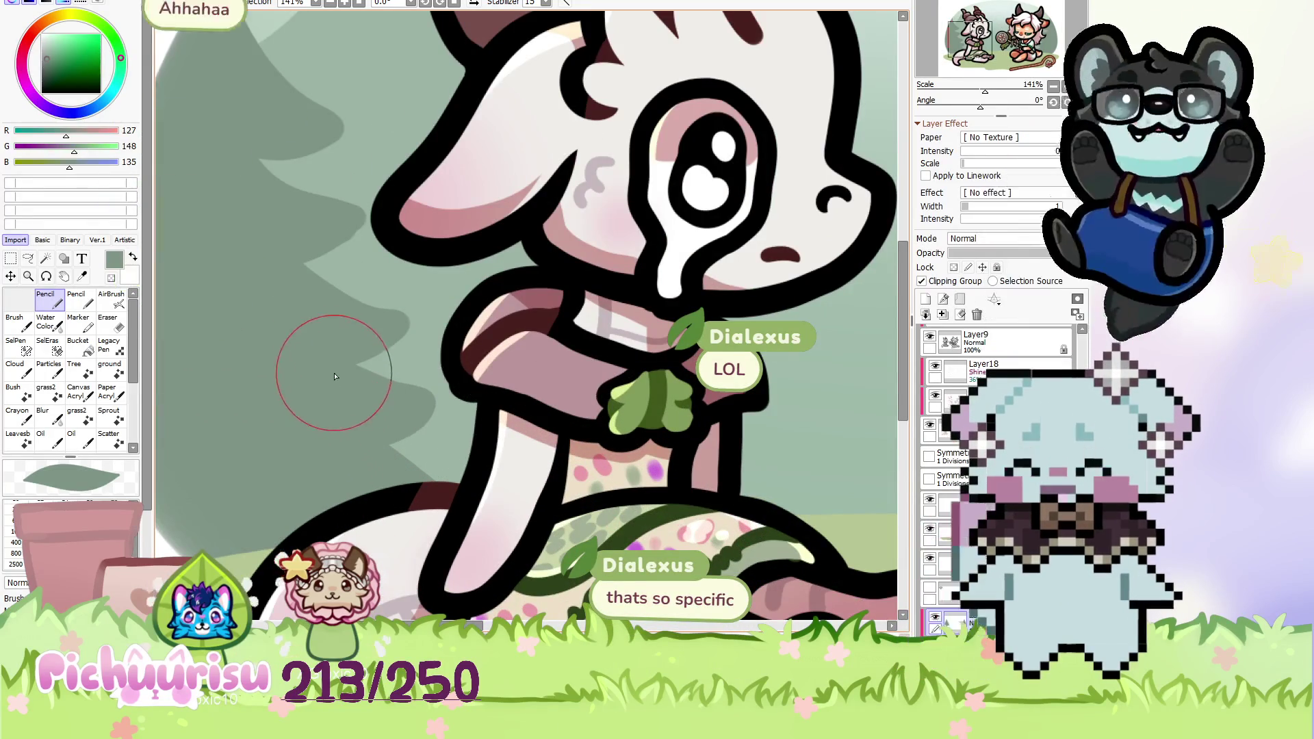
pyautogui.scroll(-4, 302, 347)
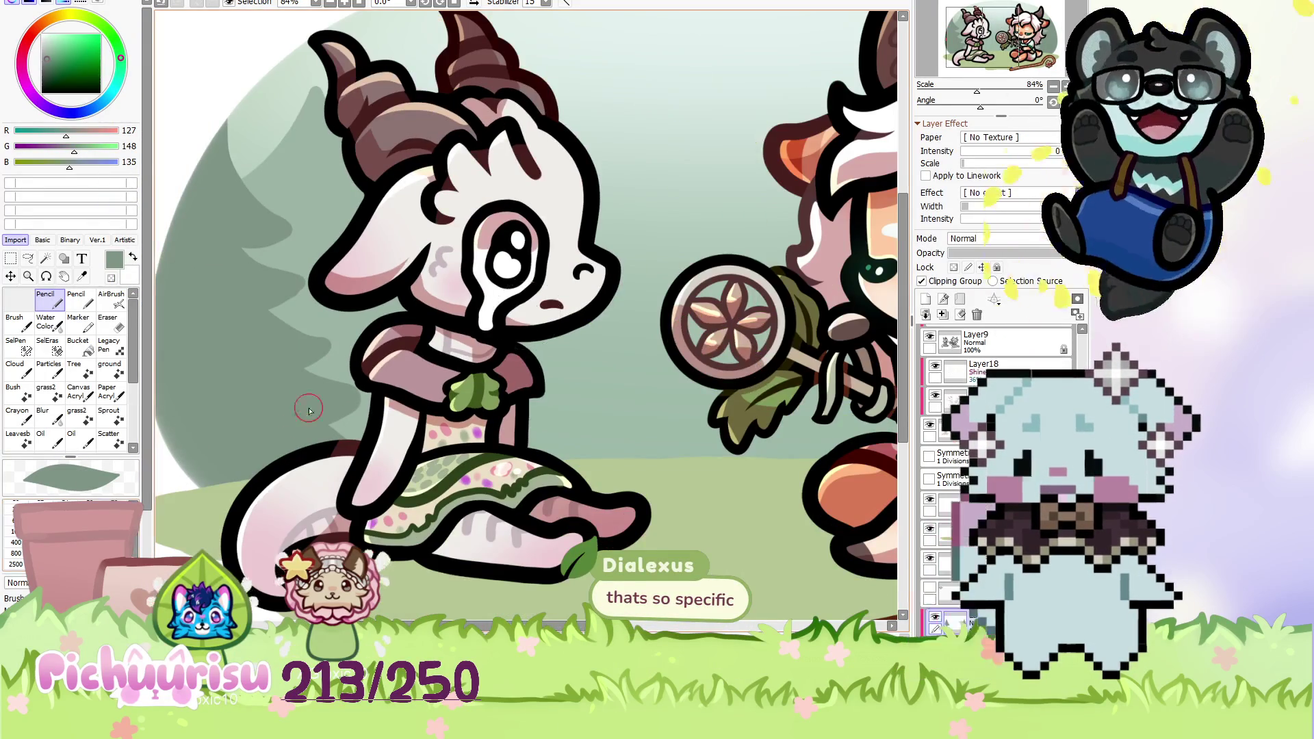
pyautogui.scroll(4, 335, 373)
pyautogui.scroll(-3, 356, 353)
pyautogui.scroll(3, 382, 333)
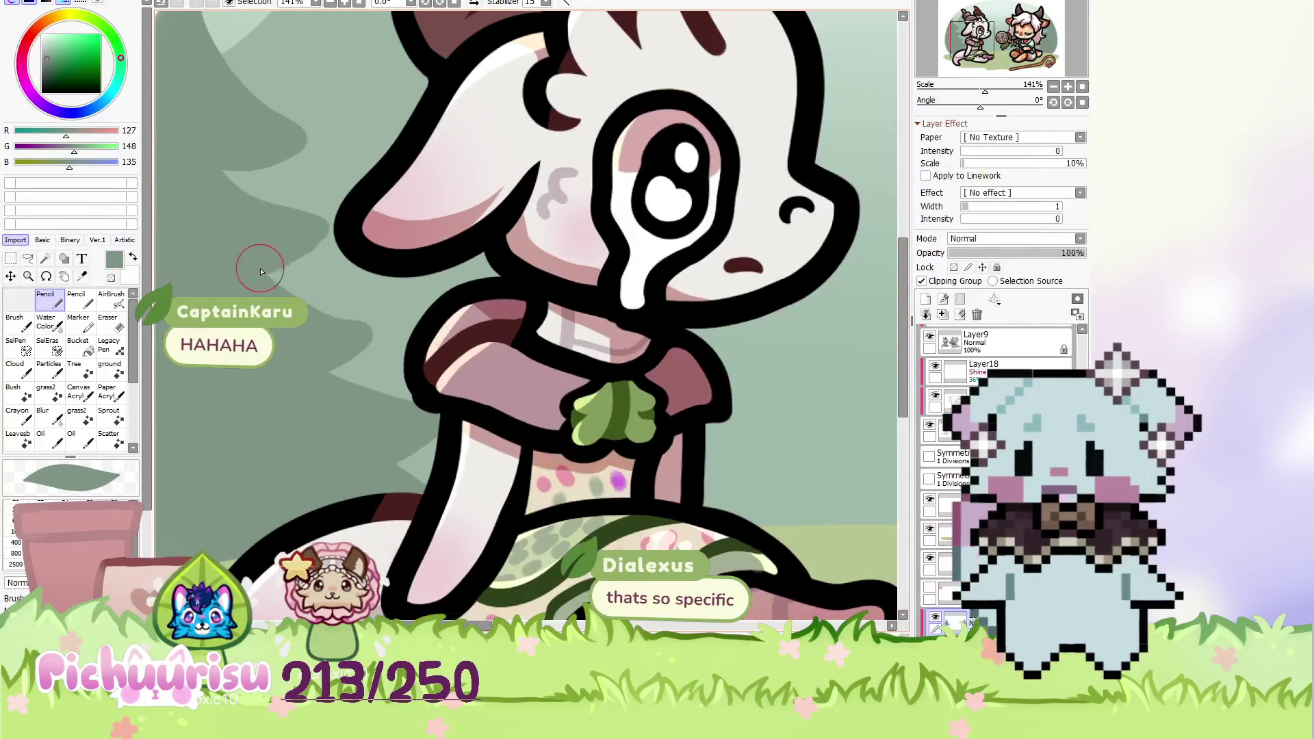
pyautogui.scroll(-3, 381, 333)
pyautogui.scroll(4, 347, 360)
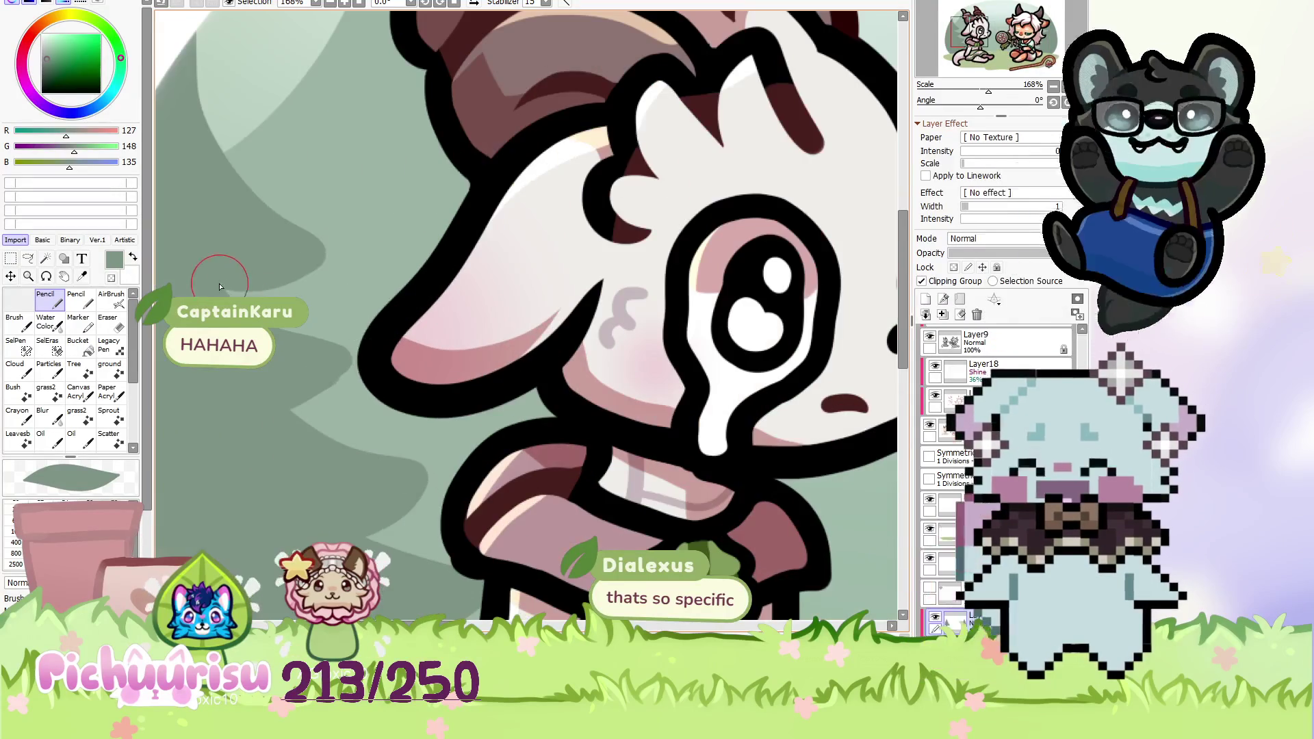
pyautogui.scroll(-4, 347, 360)
pyautogui.scroll(-5, 390, 339)
pyautogui.scroll(-2, 433, 315)
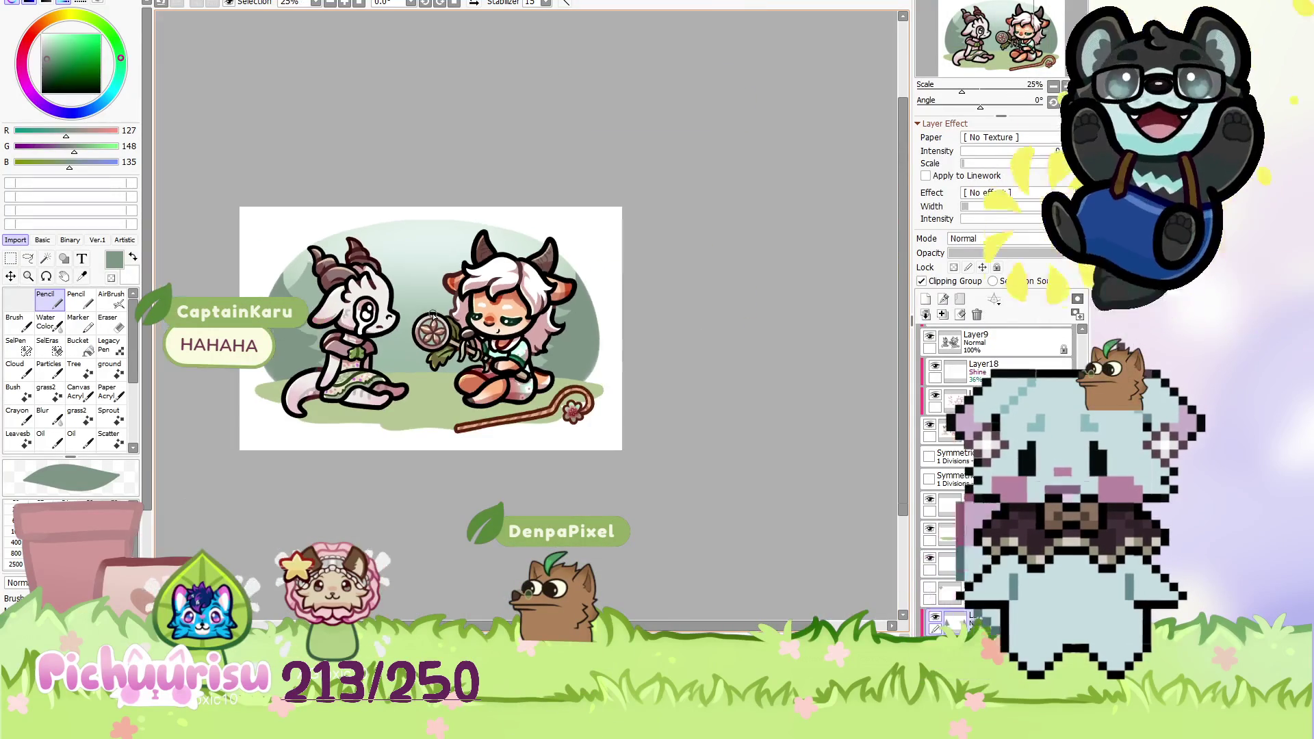
pyautogui.scroll(-1, 418, 338)
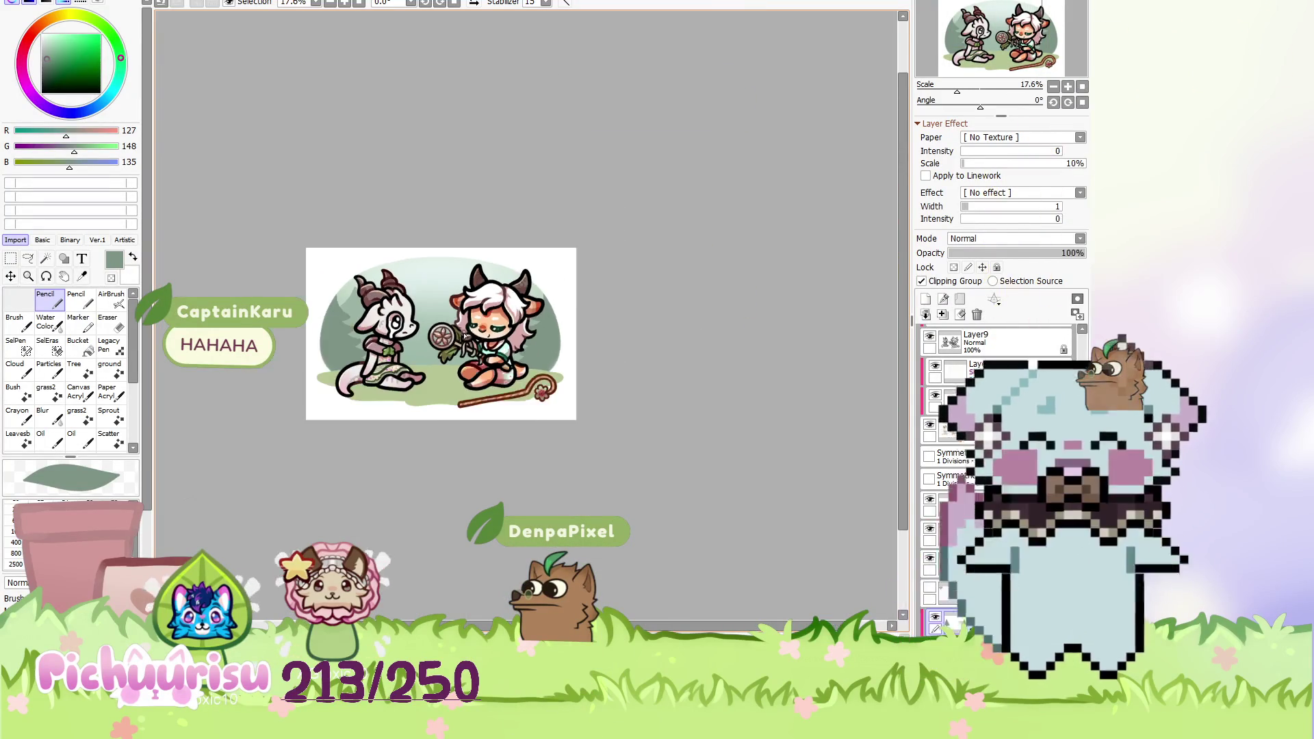
pyautogui.scroll(2, 403, 362)
pyautogui.scroll(-1, 403, 361)
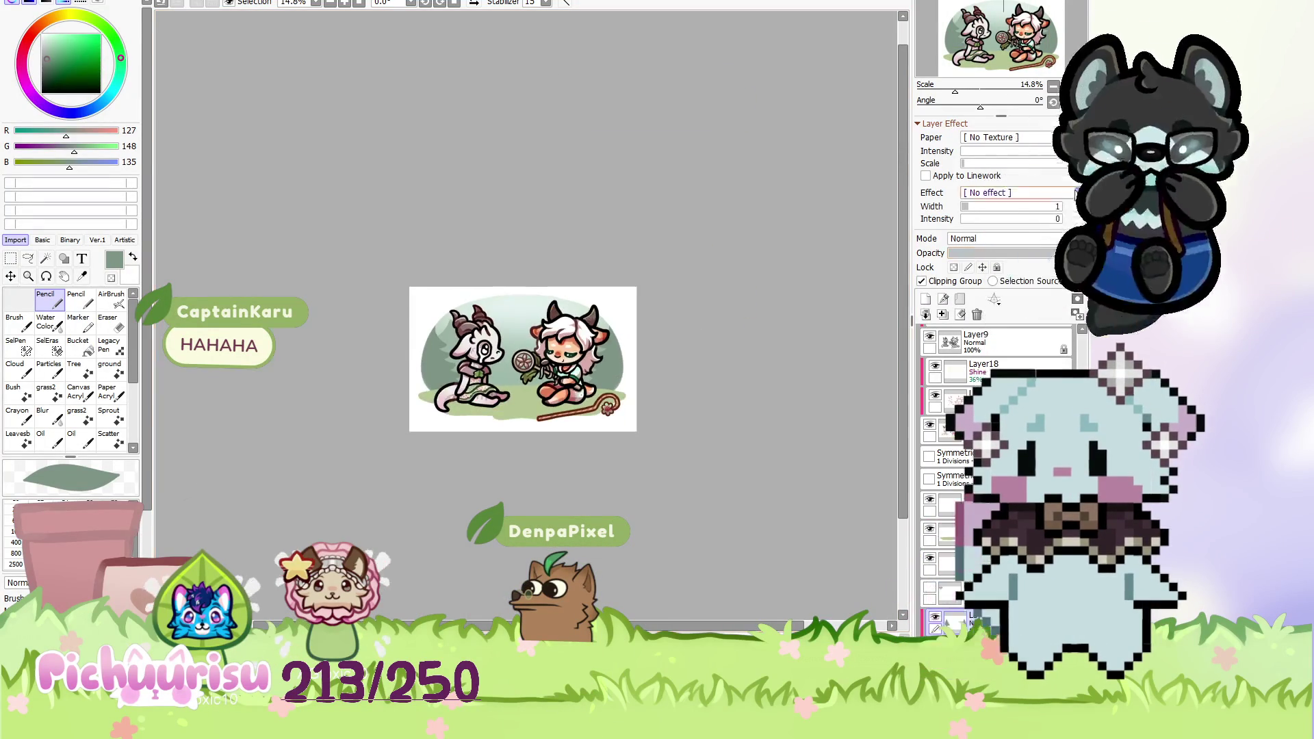
# Set the drawing colour to the lighter sage green 157/180/166.
pyautogui.click(1069, 102)
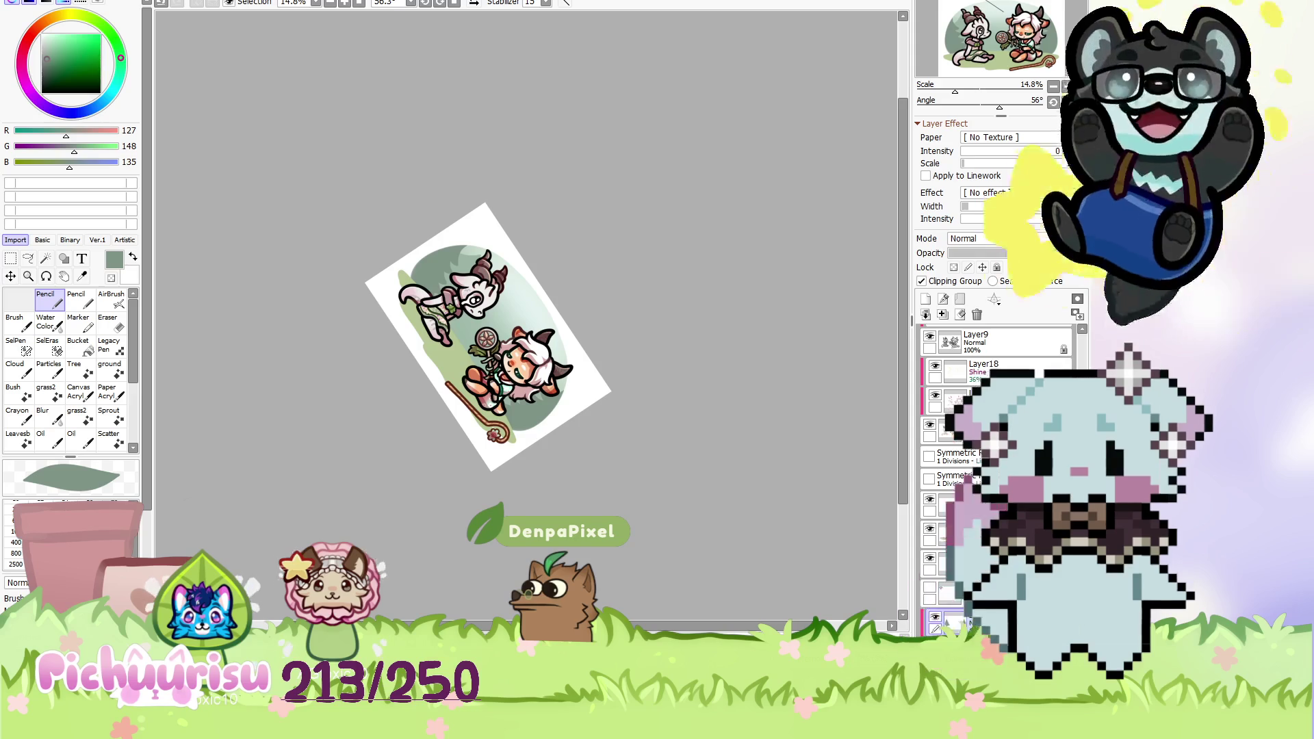
pyautogui.click(1082, 102)
pyautogui.scroll(2, 420, 386)
pyautogui.scroll(1, 419, 387)
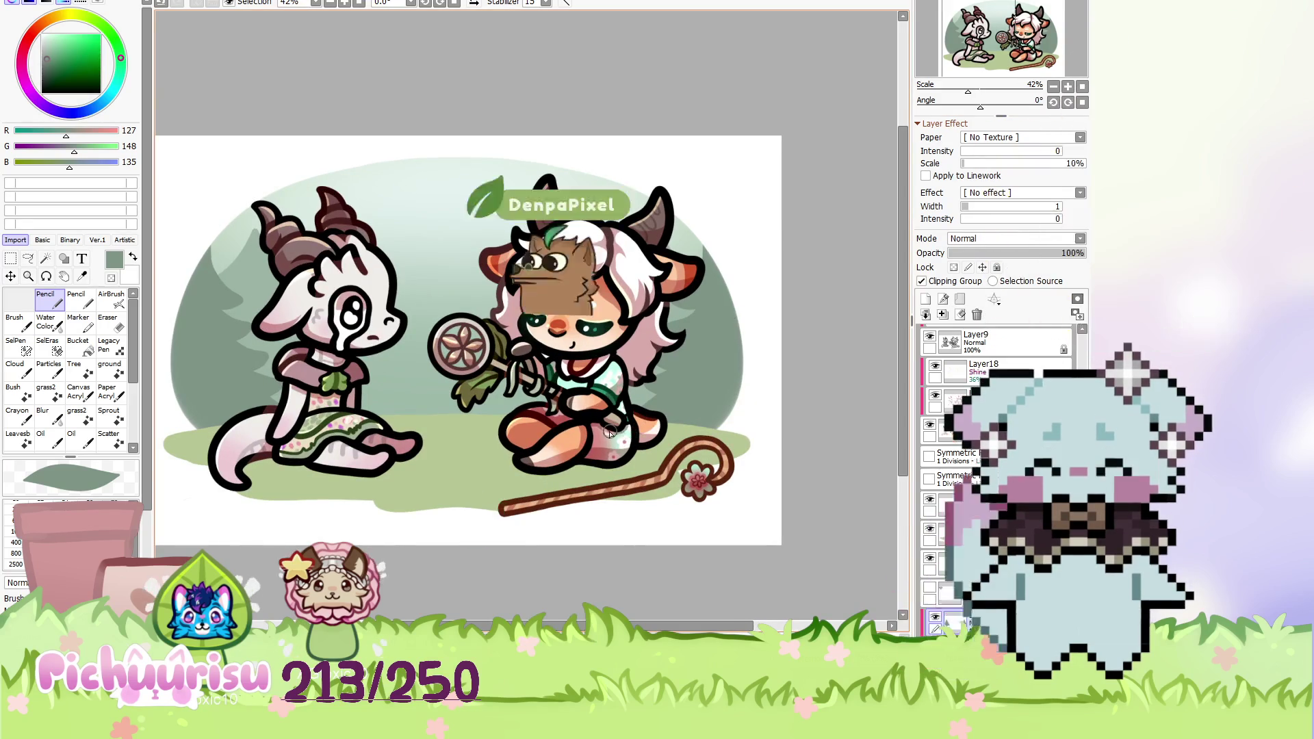
pyautogui.keyDown('alt'); pyautogui.click(420, 387); pyautogui.keyUp('alt')
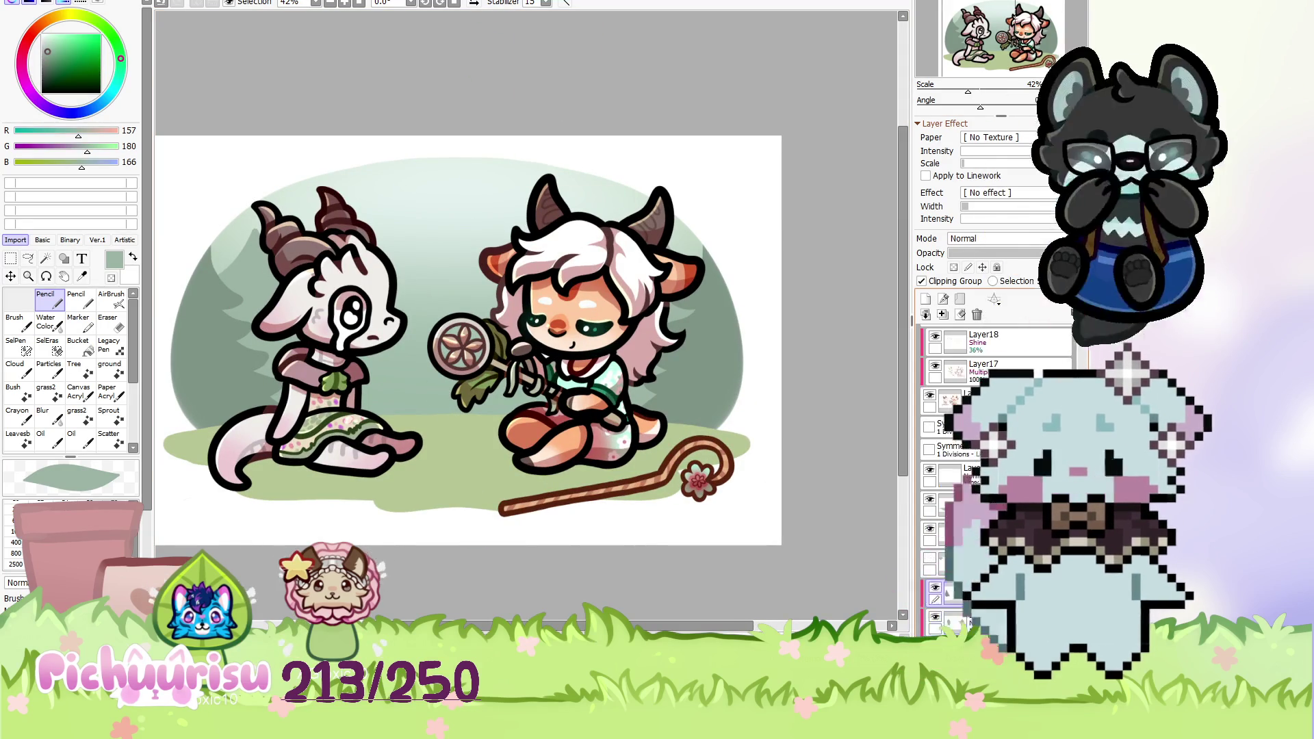
pyautogui.scroll(-3, 999, 479)
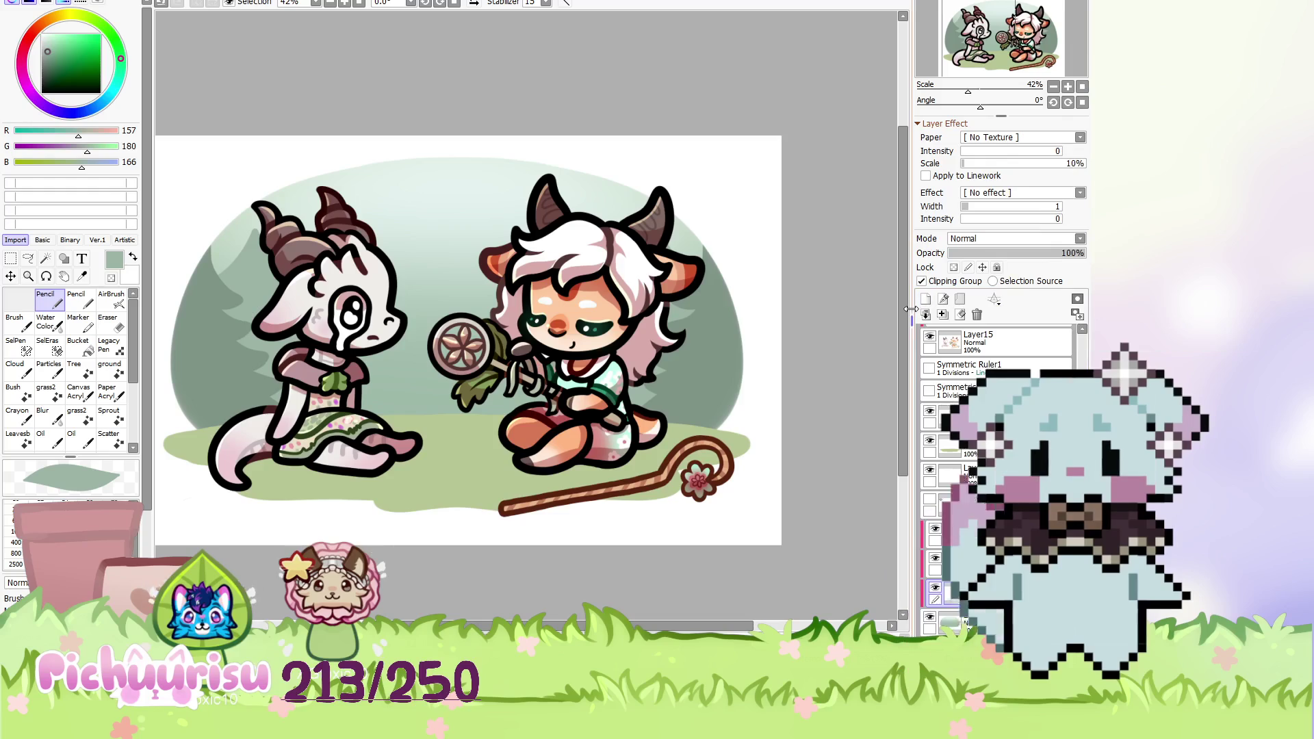
pyautogui.scroll(2, 467, 309)
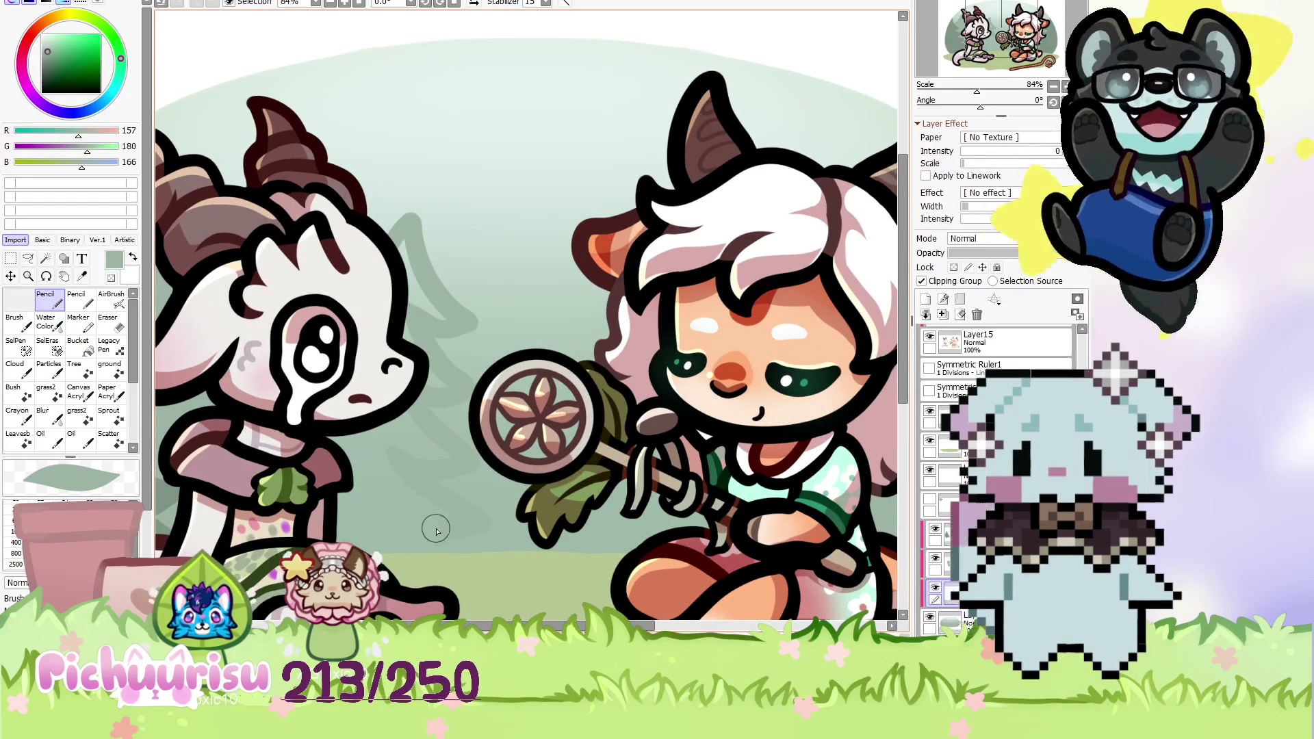
pyautogui.scroll(-1, 377, 450)
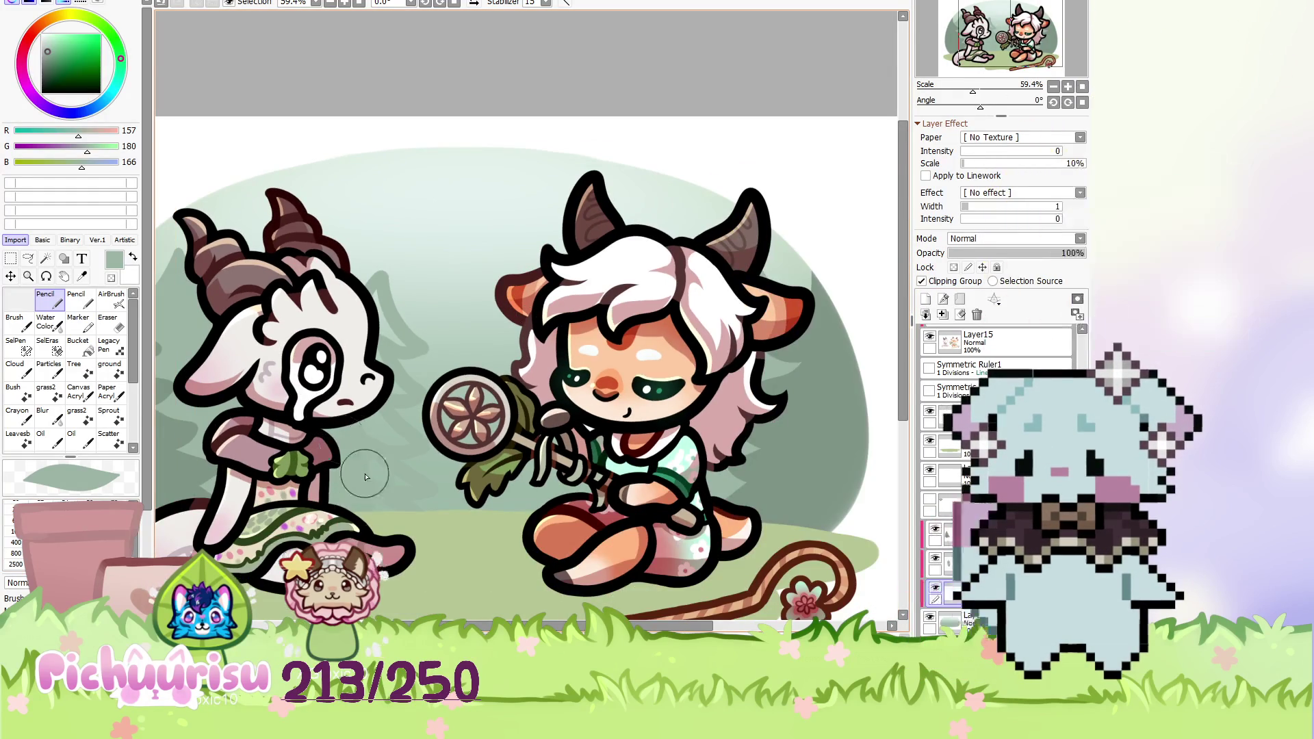
pyautogui.scroll(1, 365, 494)
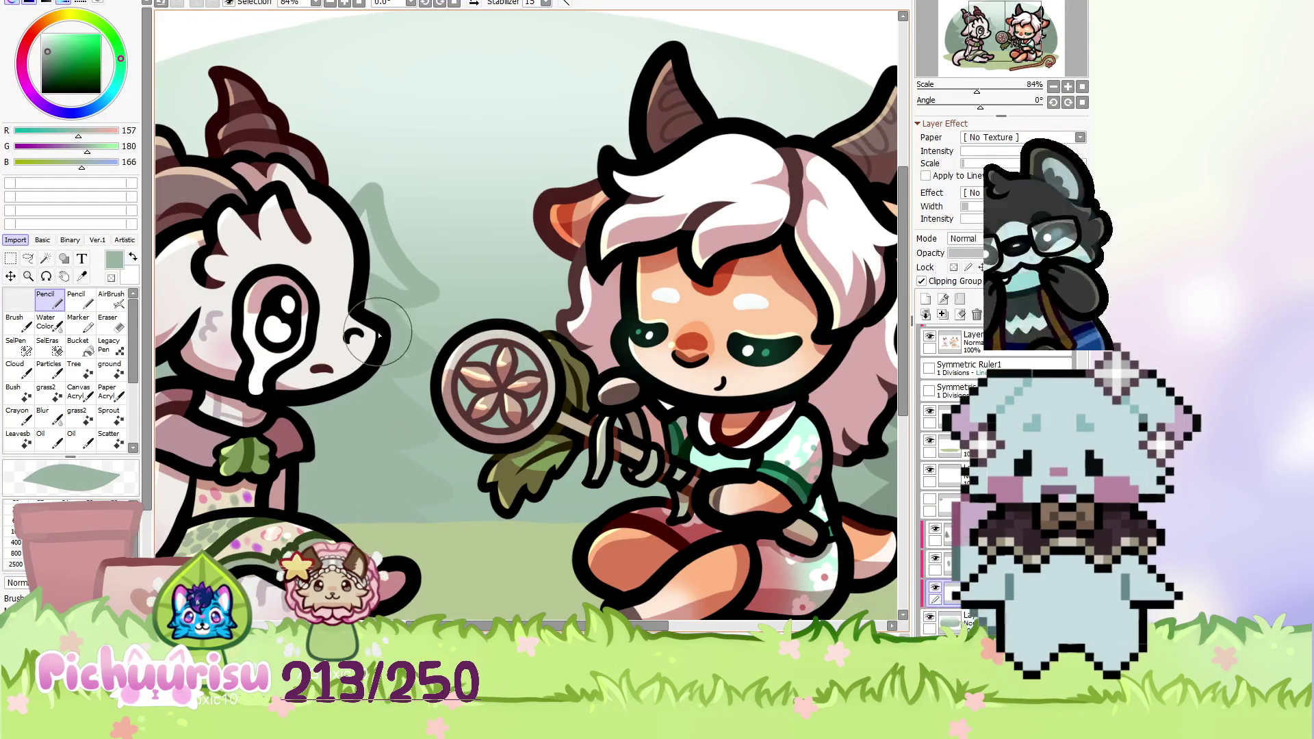
pyautogui.scroll(-3, 249, 299)
pyautogui.scroll(-2, 249, 299)
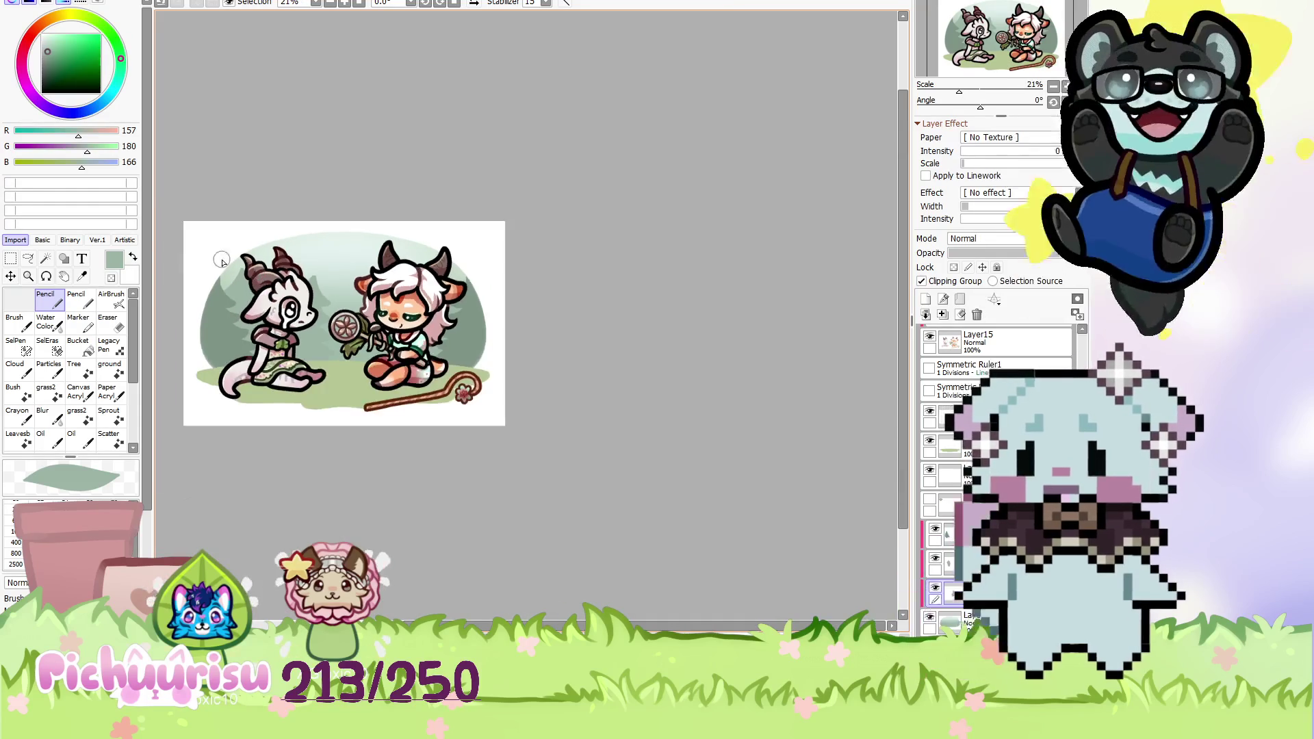
pyautogui.scroll(7, 367, 274)
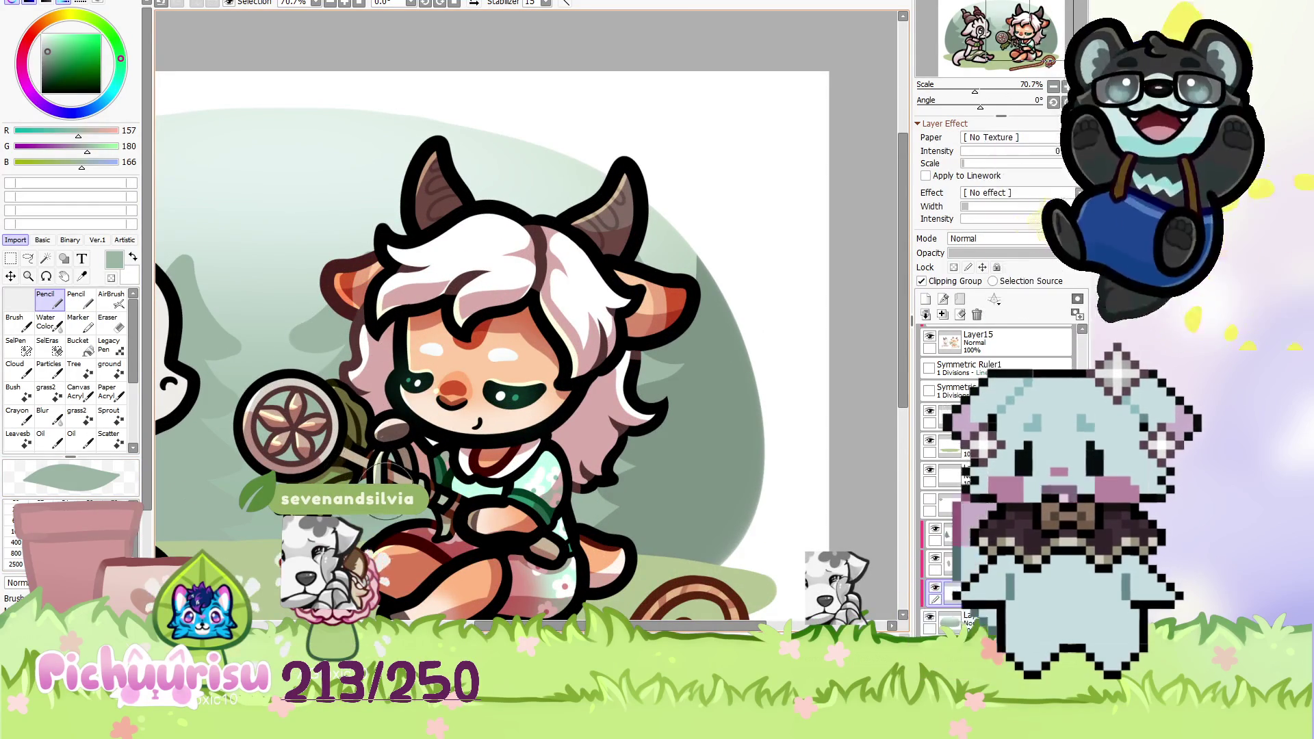
pyautogui.scroll(-3, 431, 528)
pyautogui.scroll(2, 376, 360)
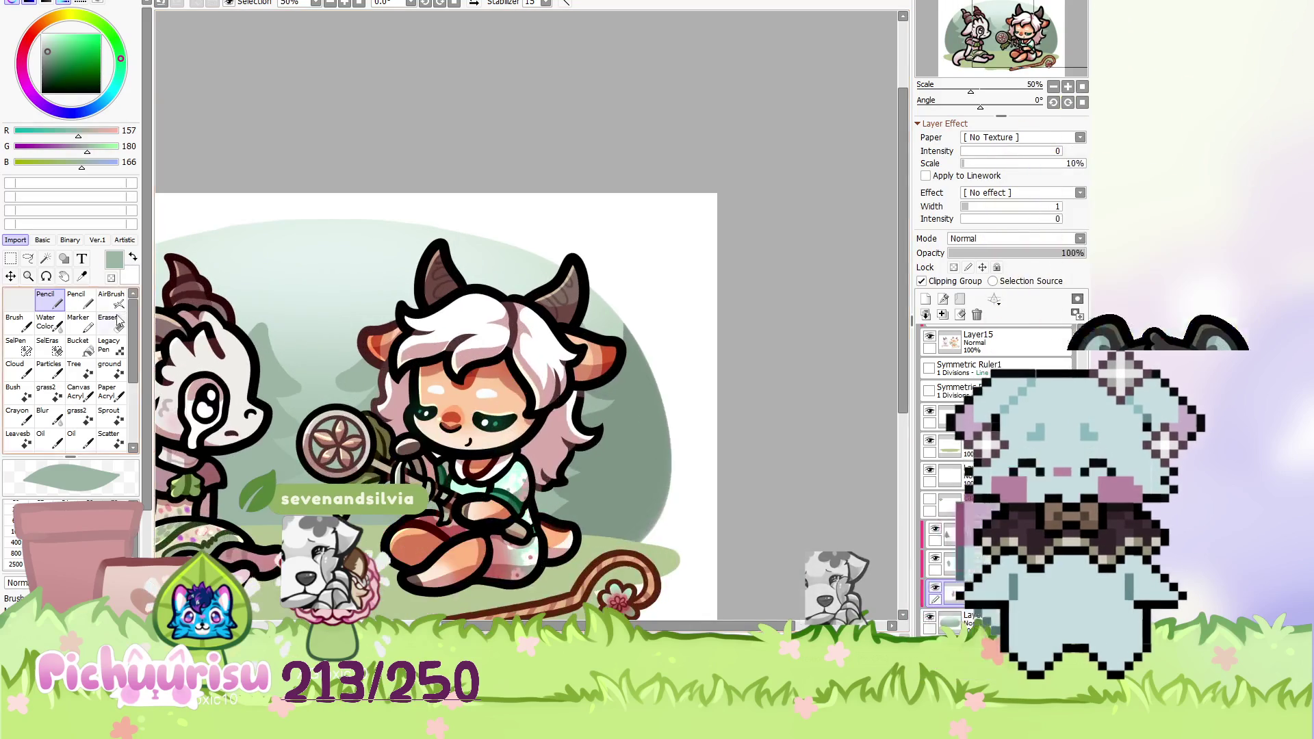
pyautogui.press('e')
pyautogui.scroll(3, 376, 360)
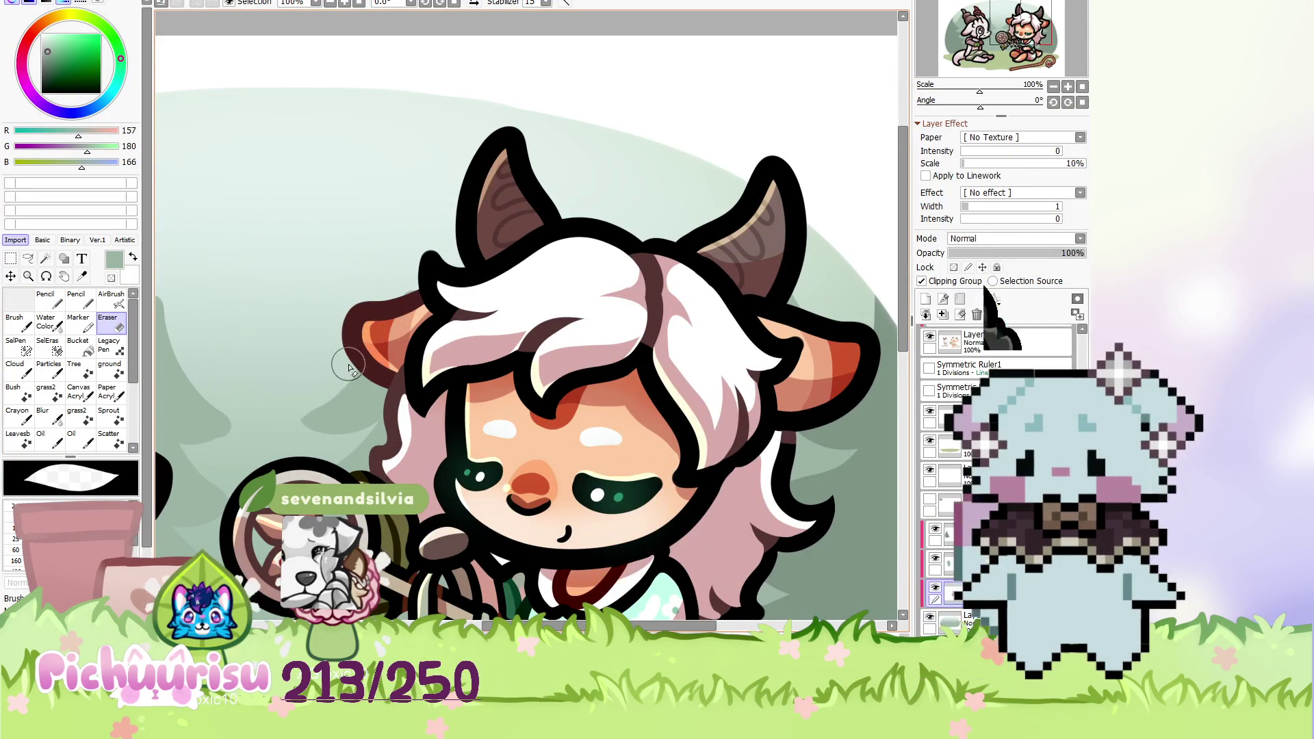
pyautogui.scroll(-6, 308, 411)
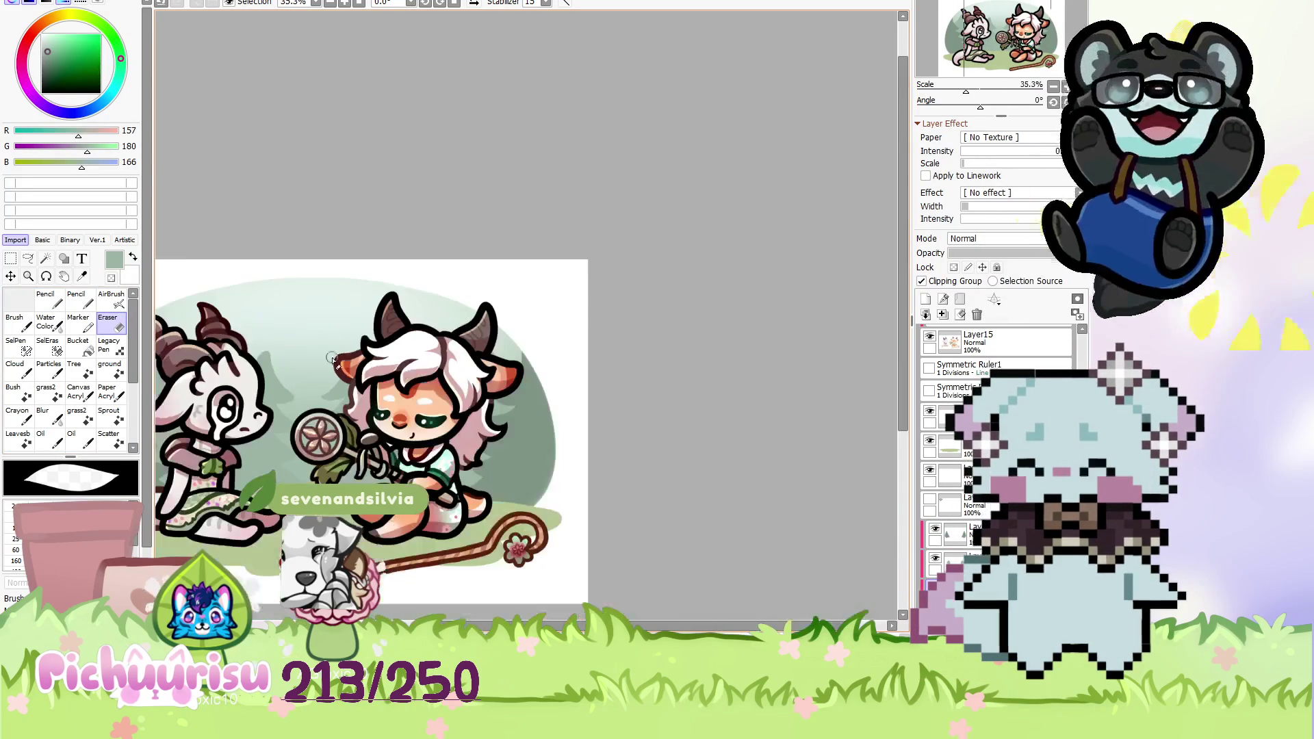
pyautogui.click(49, 299)
pyautogui.scroll(-2, 269, 343)
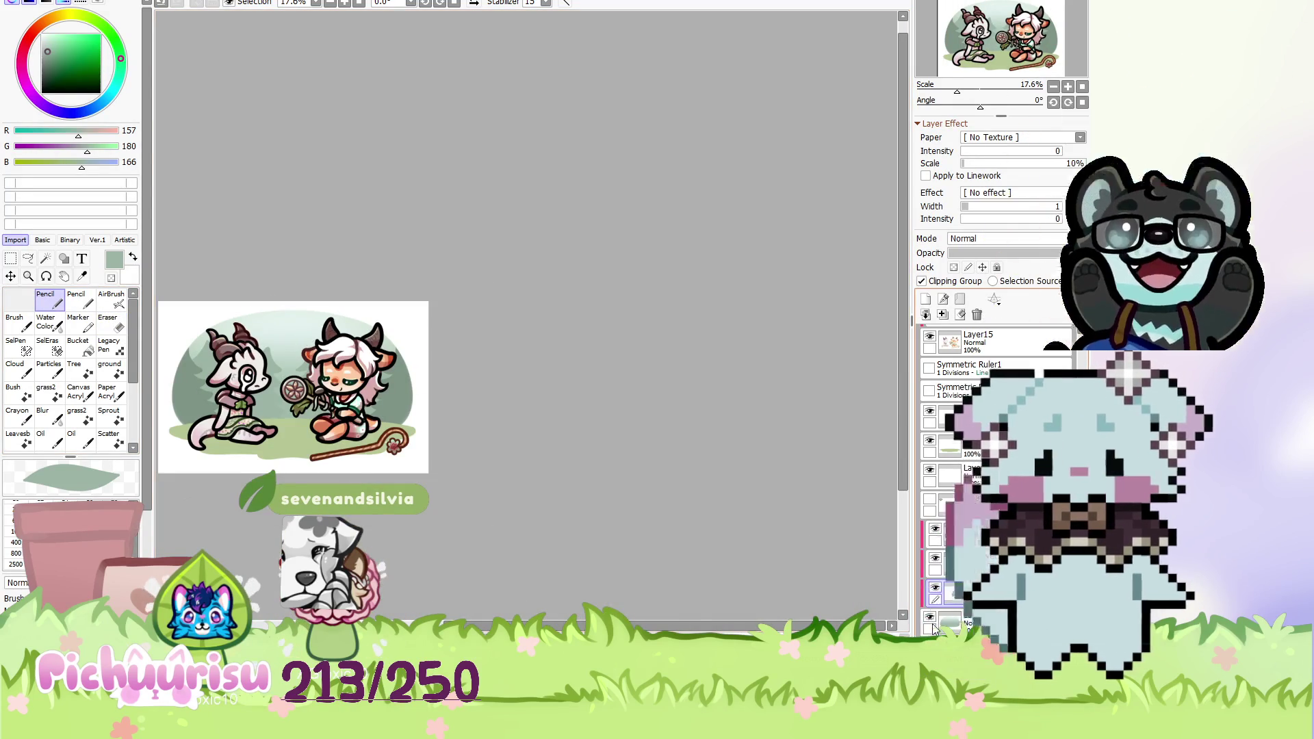
pyautogui.scroll(-2, 996, 479)
# Toggle the current layer's Clipping Group setting.
pyautogui.click(922, 281)
pyautogui.scroll(2, 340, 292)
pyautogui.scroll(3, 340, 292)
pyautogui.scroll(3, 340, 292)
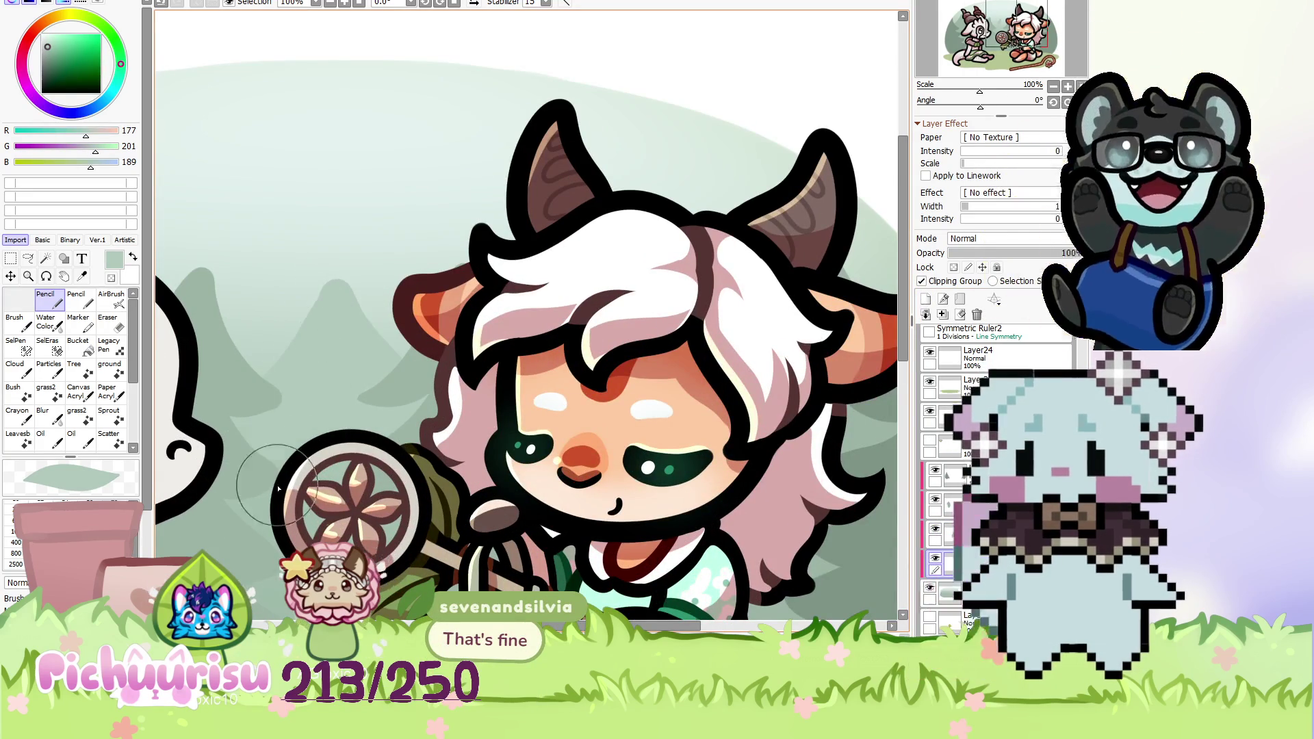
pyautogui.scroll(-2, 270, 471)
pyautogui.scroll(-2, 287, 424)
pyautogui.scroll(-2, 307, 380)
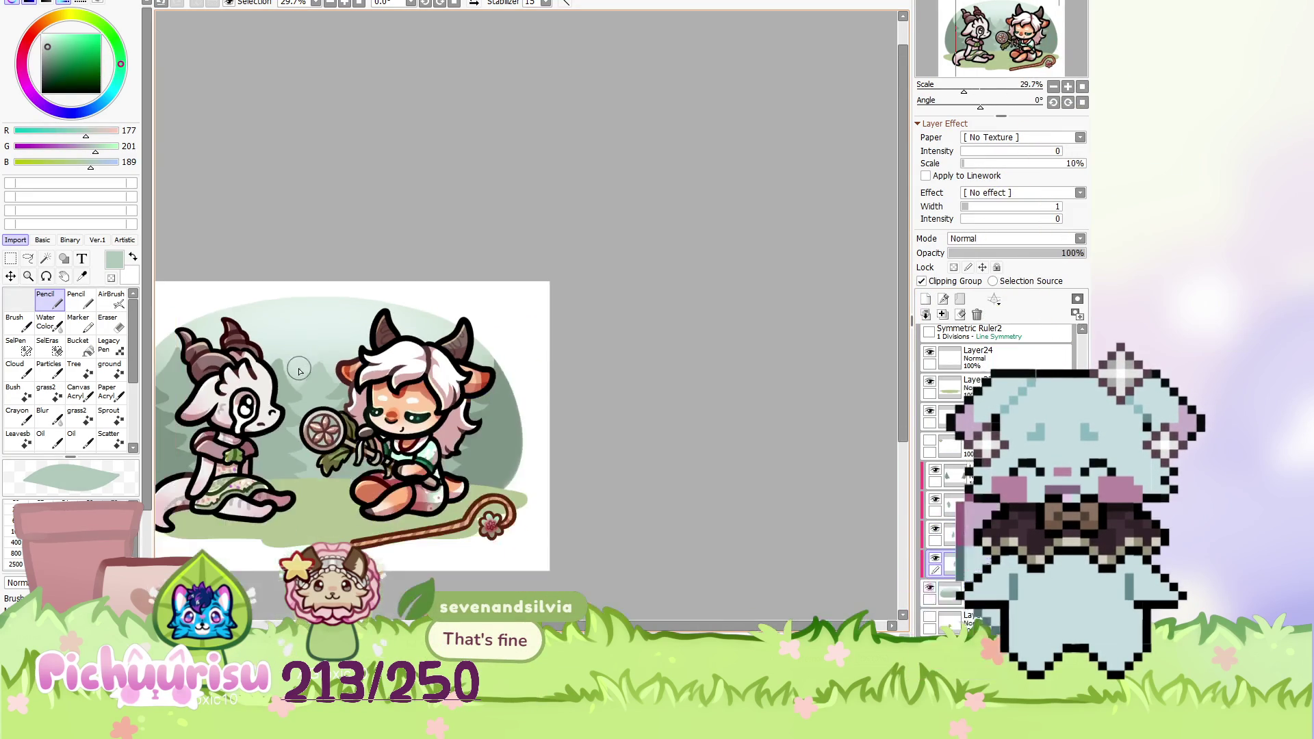
# Switch to the Eraser tool.
pyautogui.click(108, 322)
pyautogui.scroll(3, 274, 427)
pyautogui.scroll(1, 274, 427)
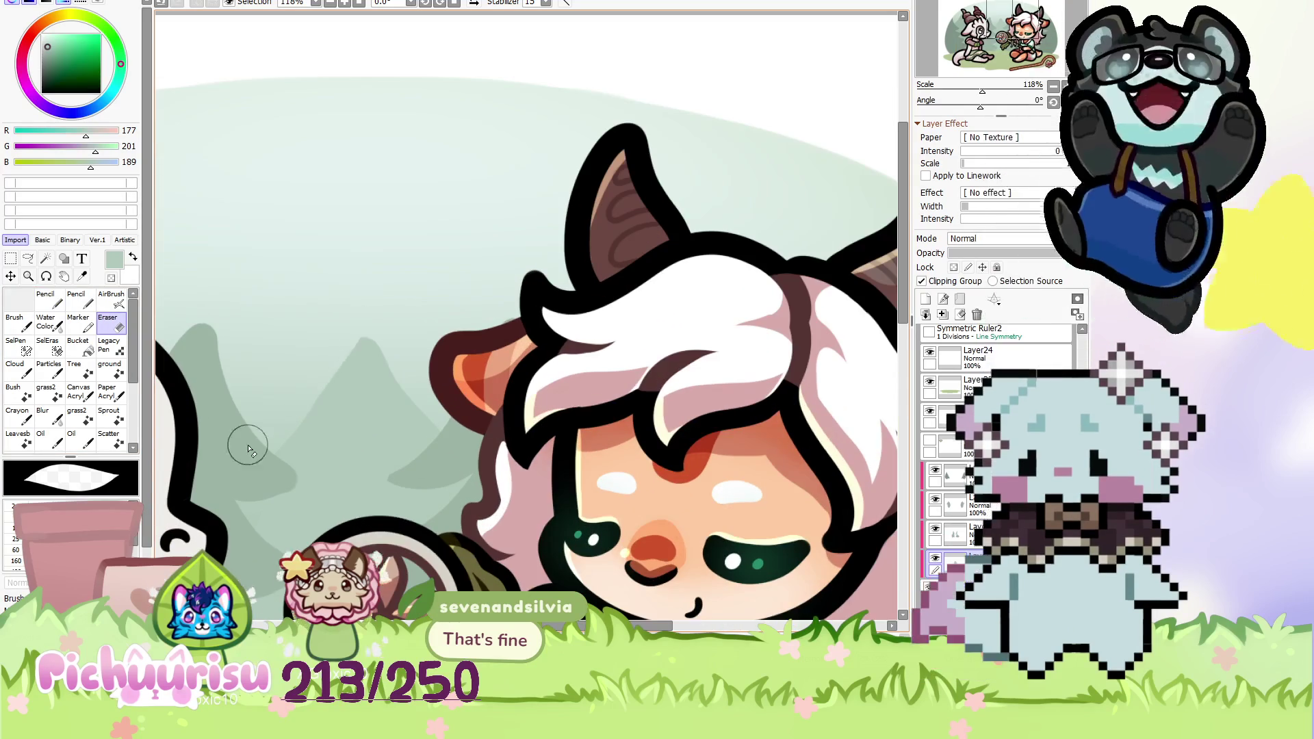
pyautogui.scroll(-3, 332, 288)
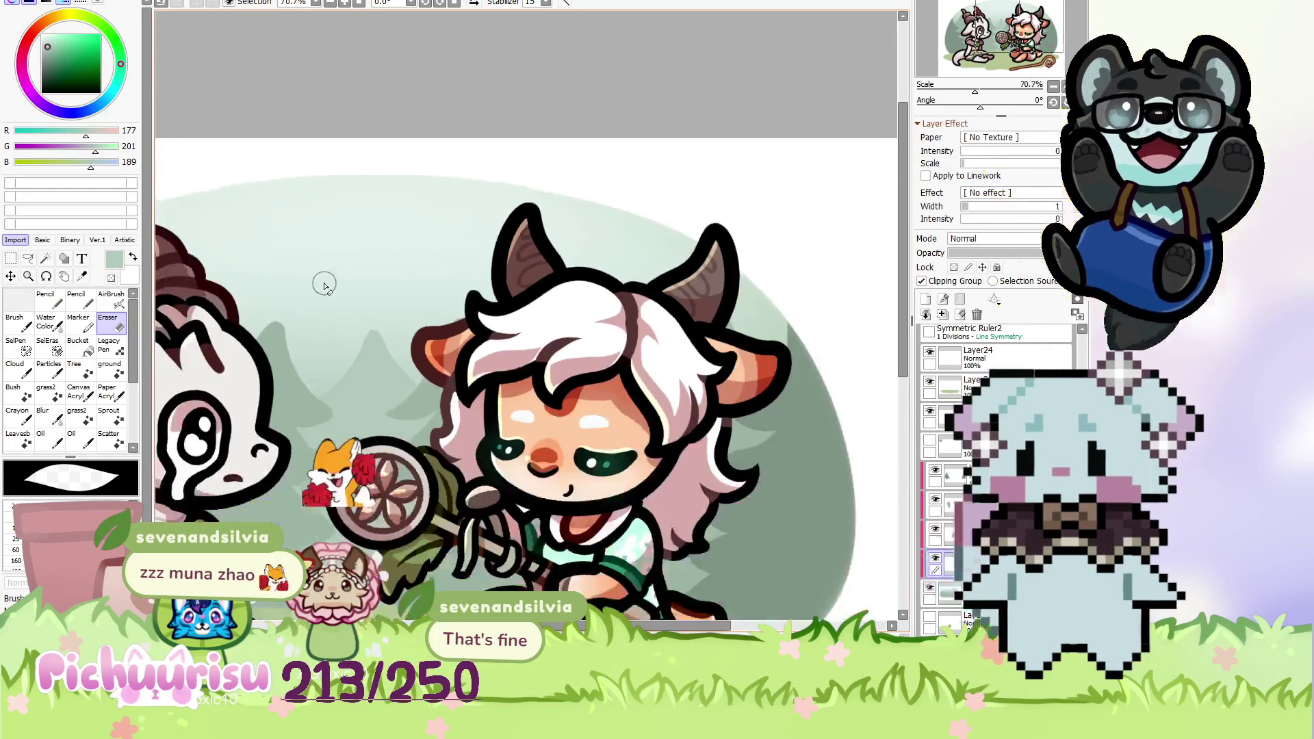
pyautogui.scroll(-3, 333, 288)
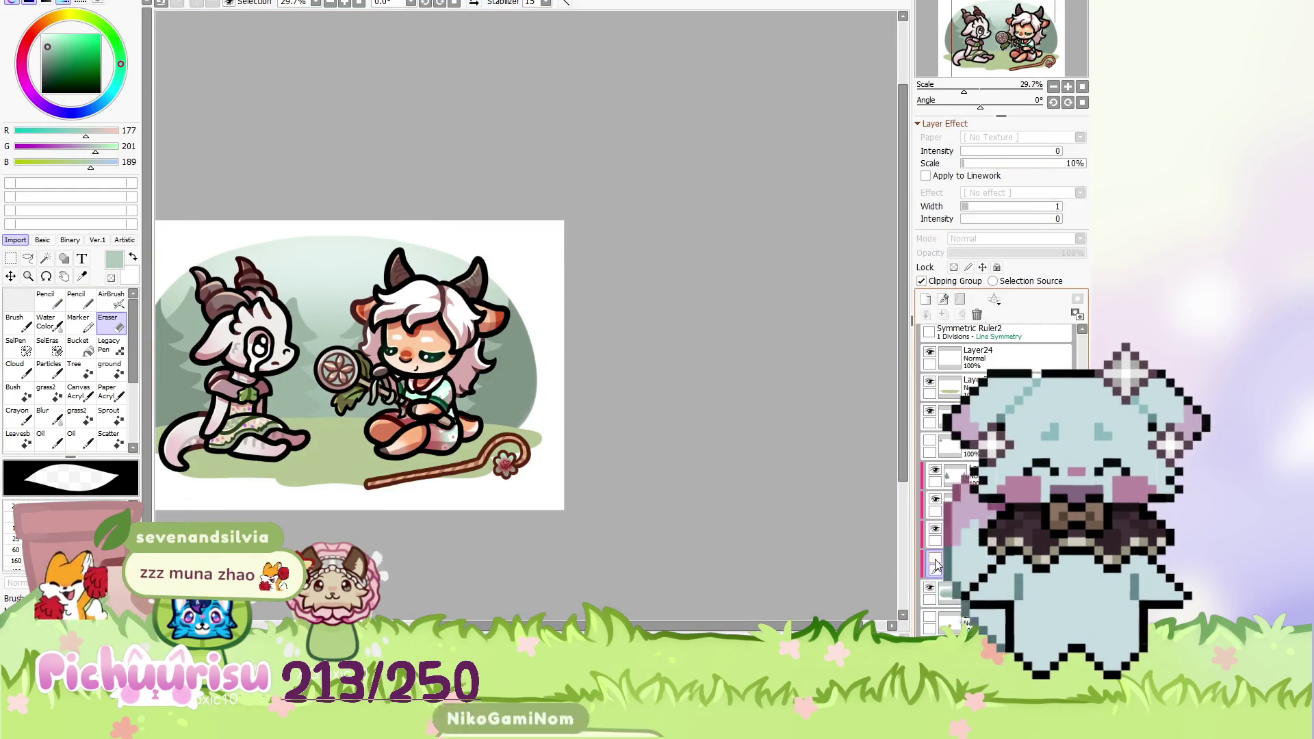
pyautogui.scroll(-1, 563, 295)
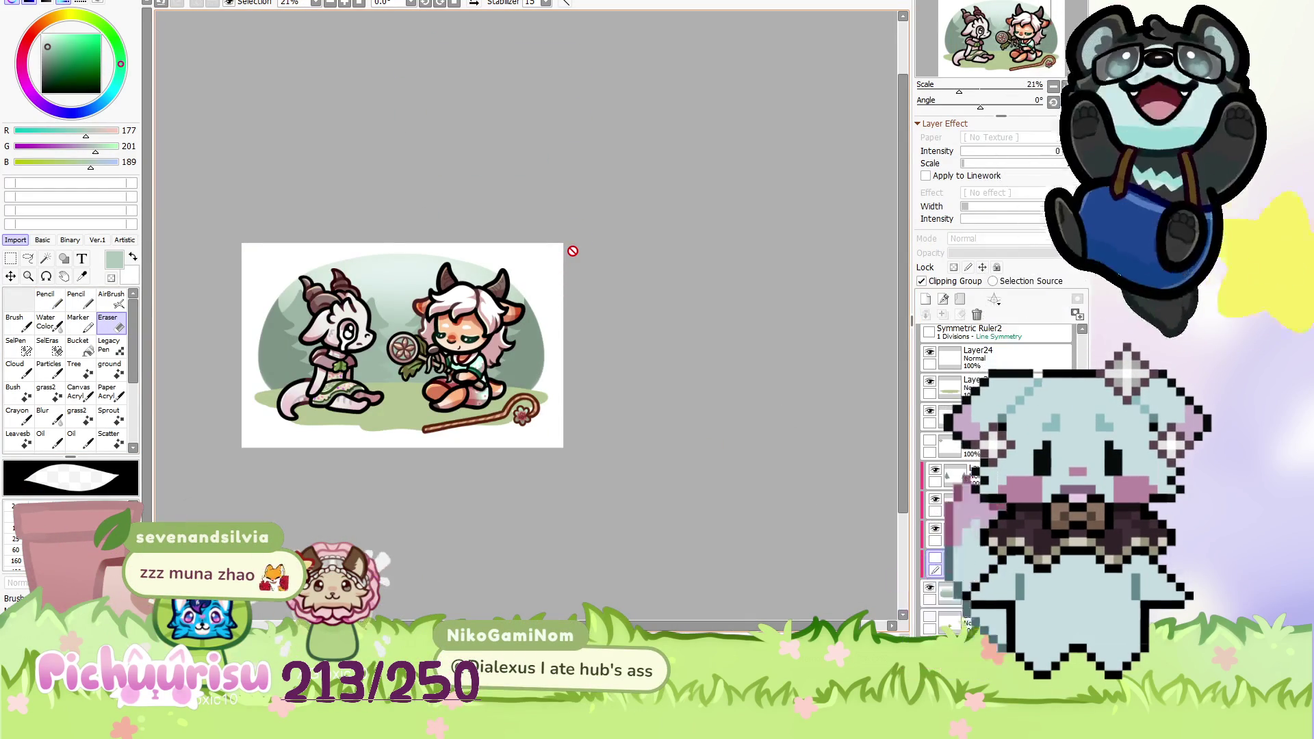
pyautogui.scroll(1, 534, 294)
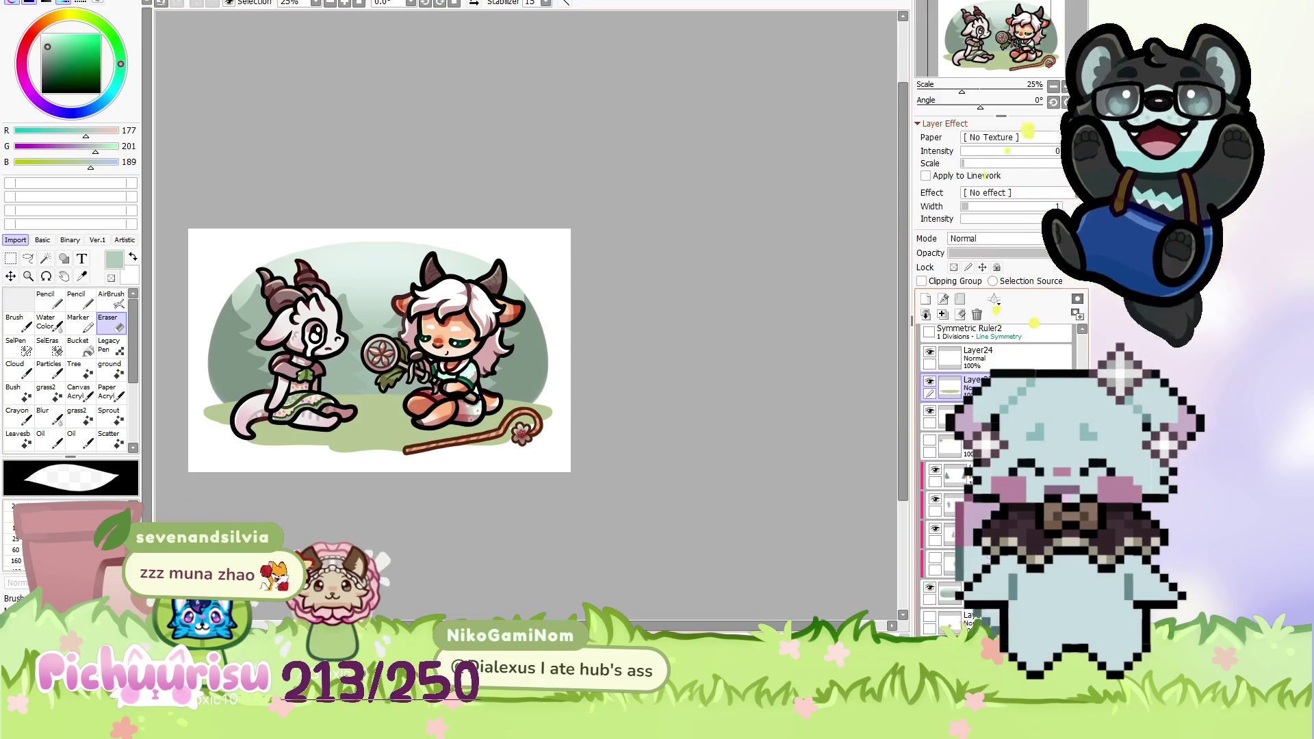
# Select the unclipped layer and switch back to the Pencil tool.
pyautogui.keyDown('ctrl'); pyautogui.click(397, 431); pyautogui.keyUp('ctrl')
pyautogui.scroll(3, 637, 380)
pyautogui.scroll(2, 637, 378)
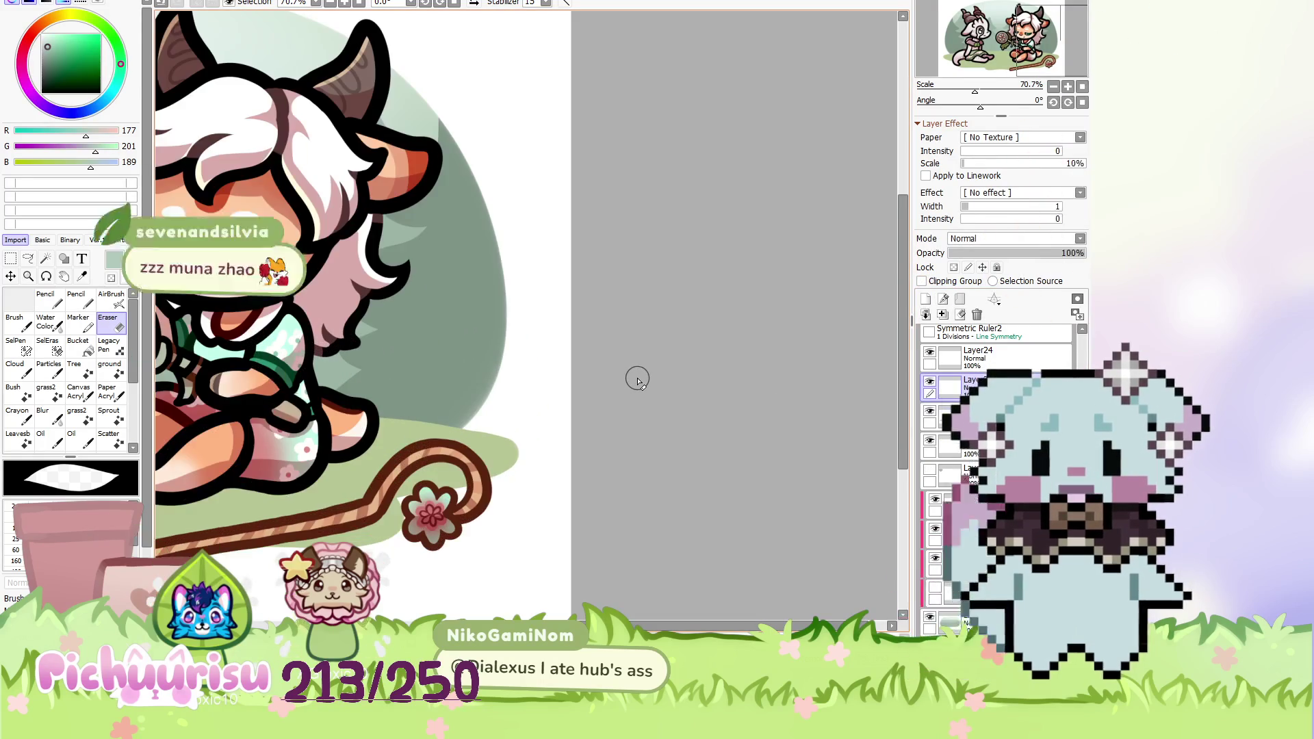
pyautogui.scroll(2, 420, 414)
pyautogui.click(45, 299)
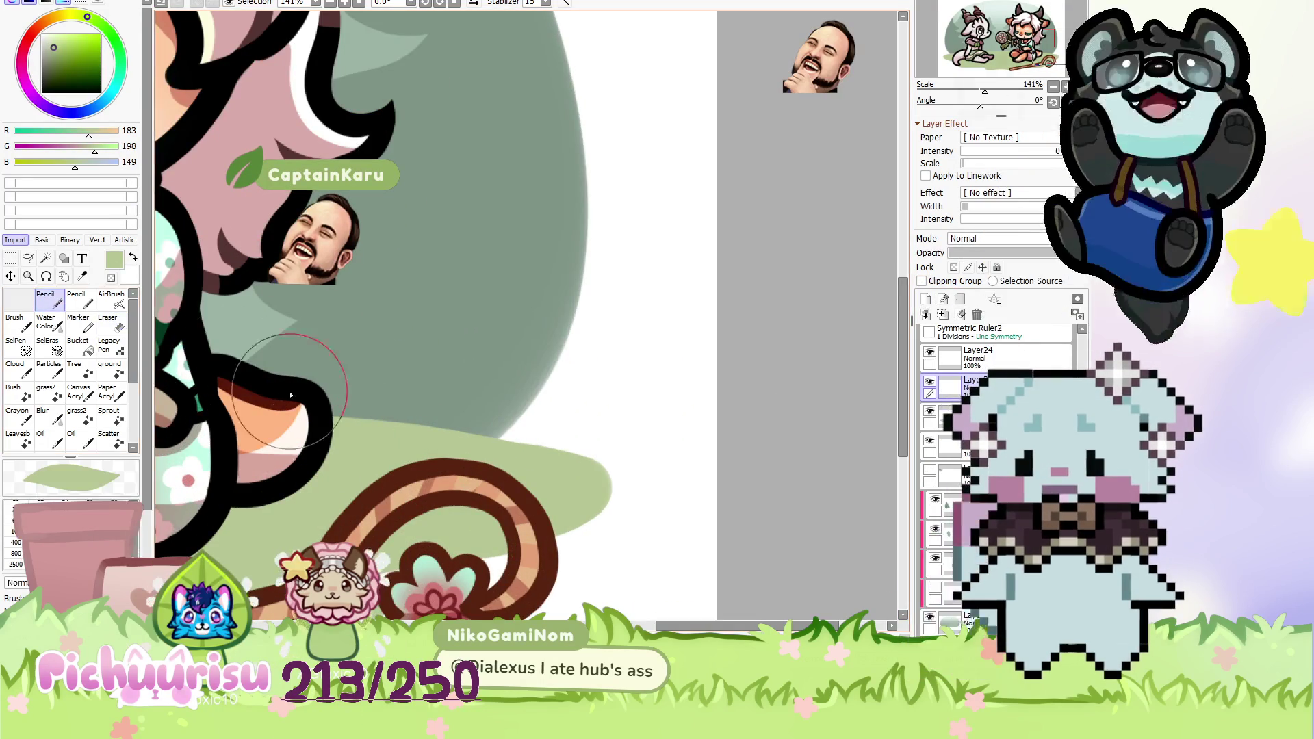
# Paint a leaf-shaped light-green grass tuft in the meadow.
pyautogui.scroll(1, 414, 420)
pyautogui.moveTo(404, 370)
pyautogui.mouseDown()
pyautogui.moveTo(356, 411)
pyautogui.moveTo(370, 417)
pyautogui.mouseUp()
pyautogui.moveTo(315, 349); pyautogui.dragTo(367, 418)
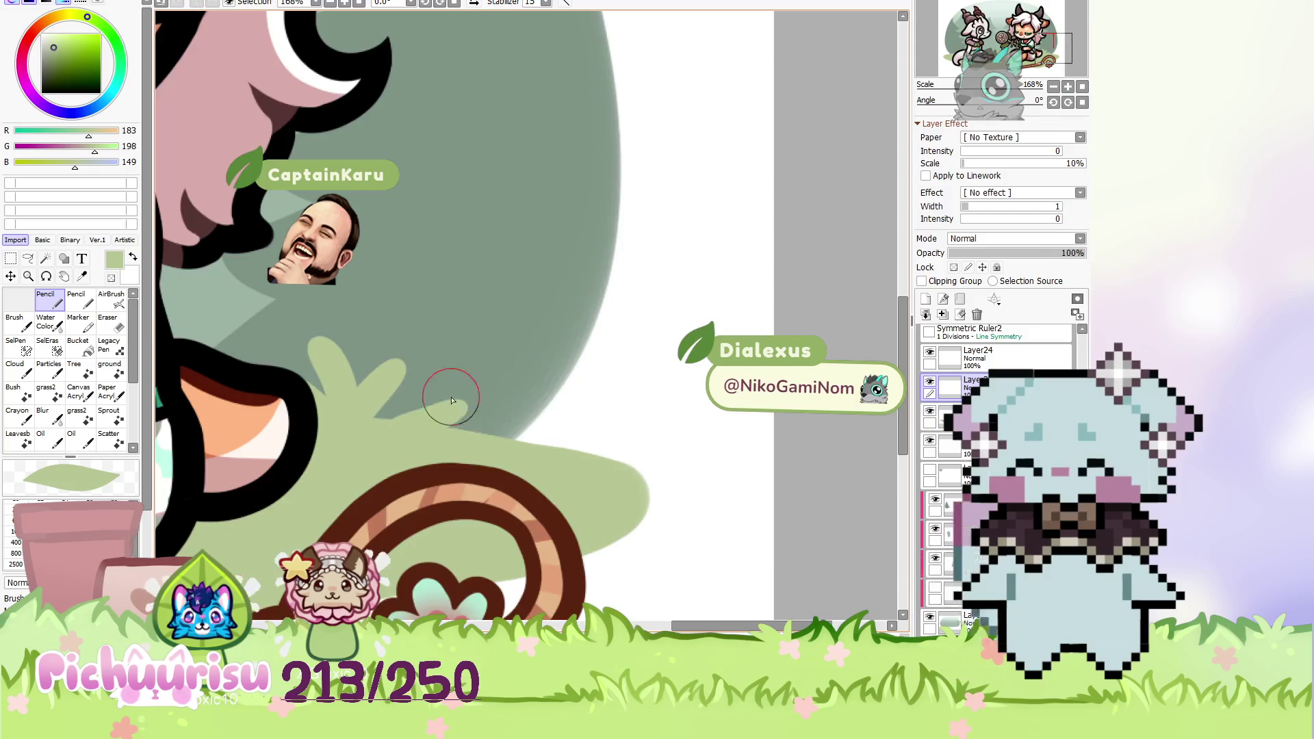
pyautogui.scroll(-5, 367, 422)
pyautogui.scroll(5, 199, 393)
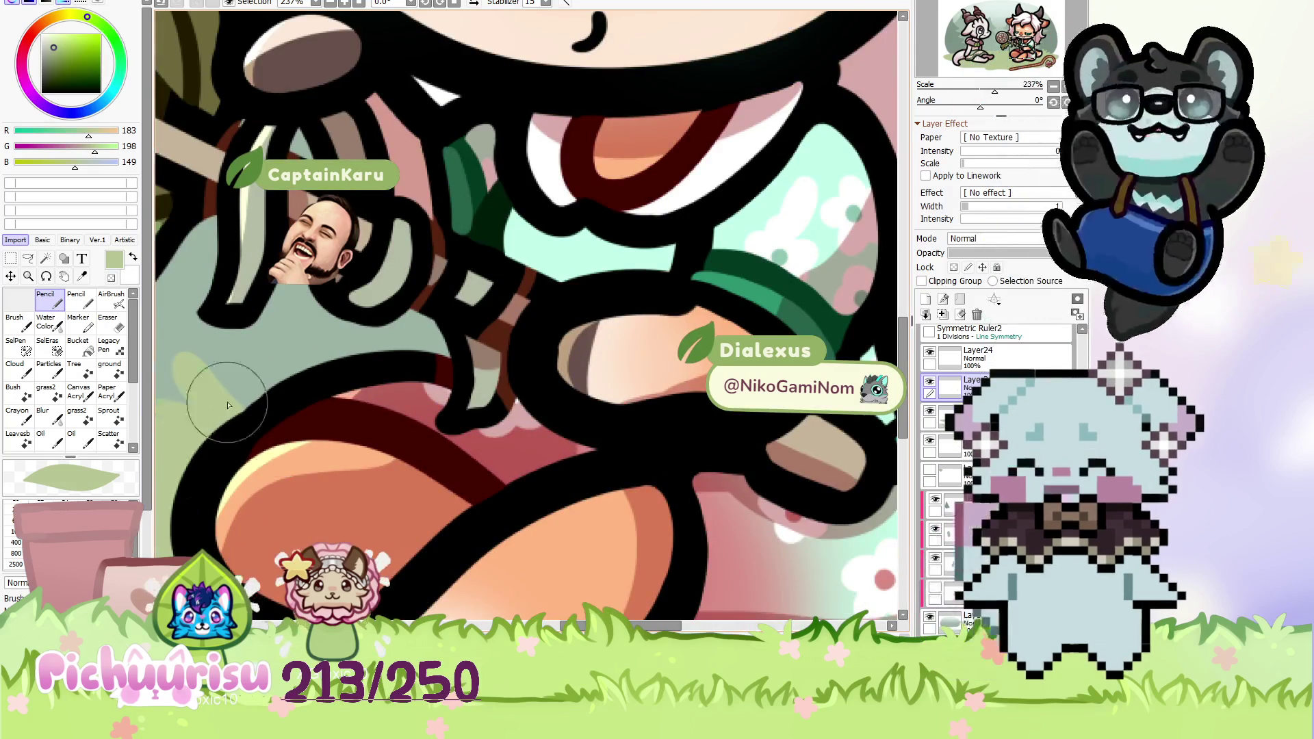
pyautogui.scroll(-5, 202, 390)
pyautogui.scroll(3, 213, 385)
pyautogui.scroll(2, 219, 381)
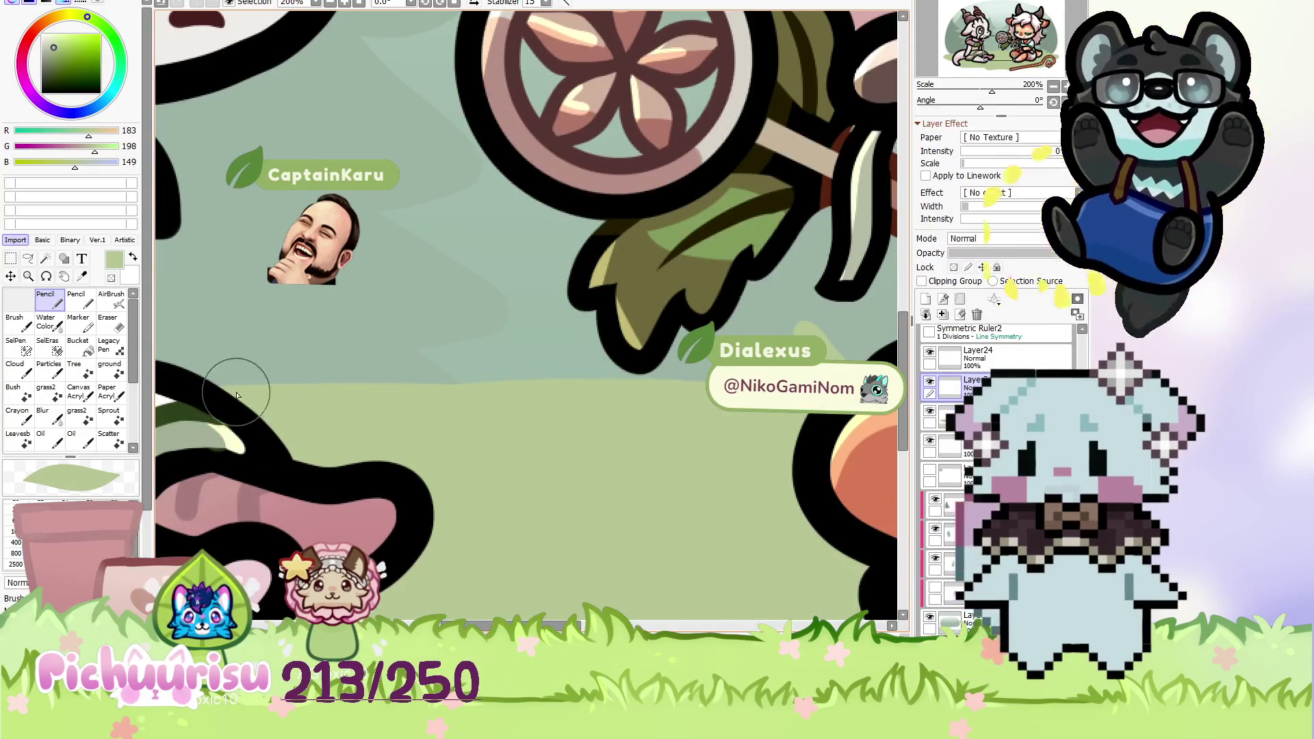
# Add another light-green grass stroke on the ground, then select Layer32.
pyautogui.moveTo(239, 395); pyautogui.dragTo(269, 329)
pyautogui.scroll(-5, 274, 373)
pyautogui.scroll(4, 234, 385)
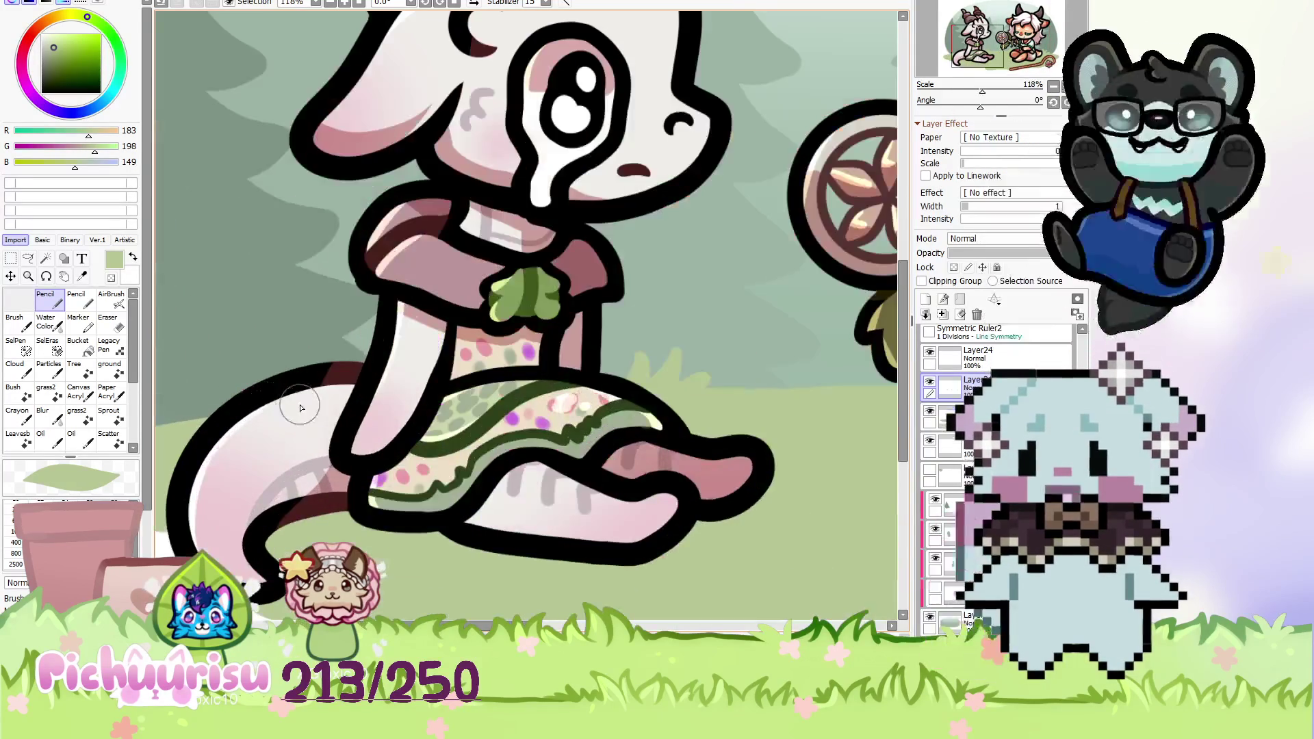
pyautogui.scroll(-7, 178, 340)
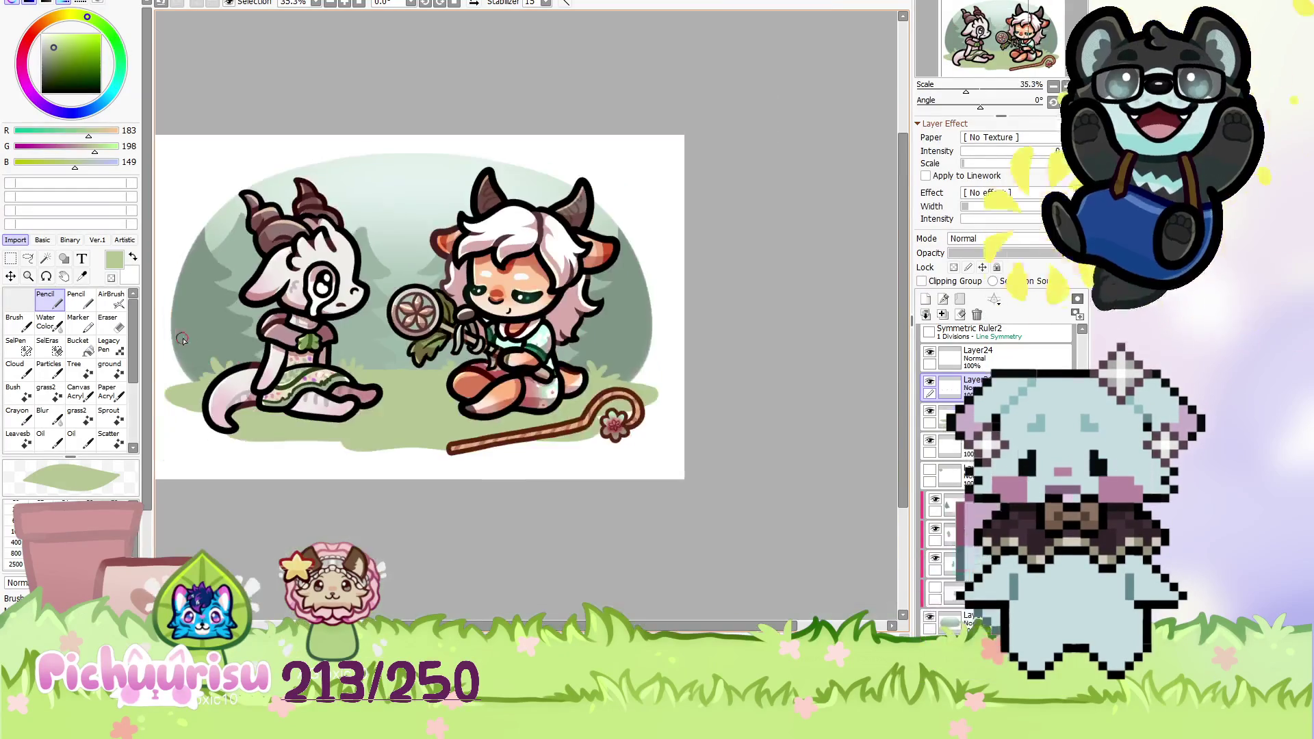
pyautogui.scroll(9, 419, 359)
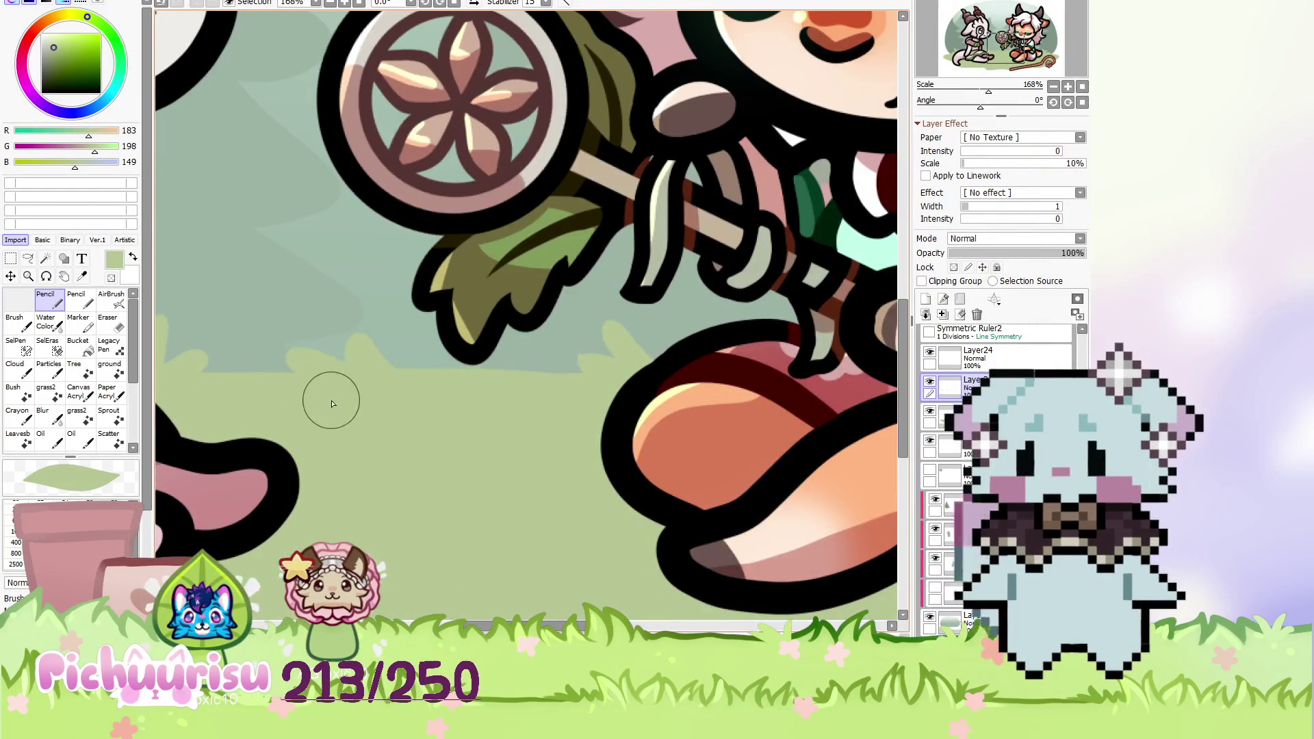
pyautogui.scroll(-10, 330, 398)
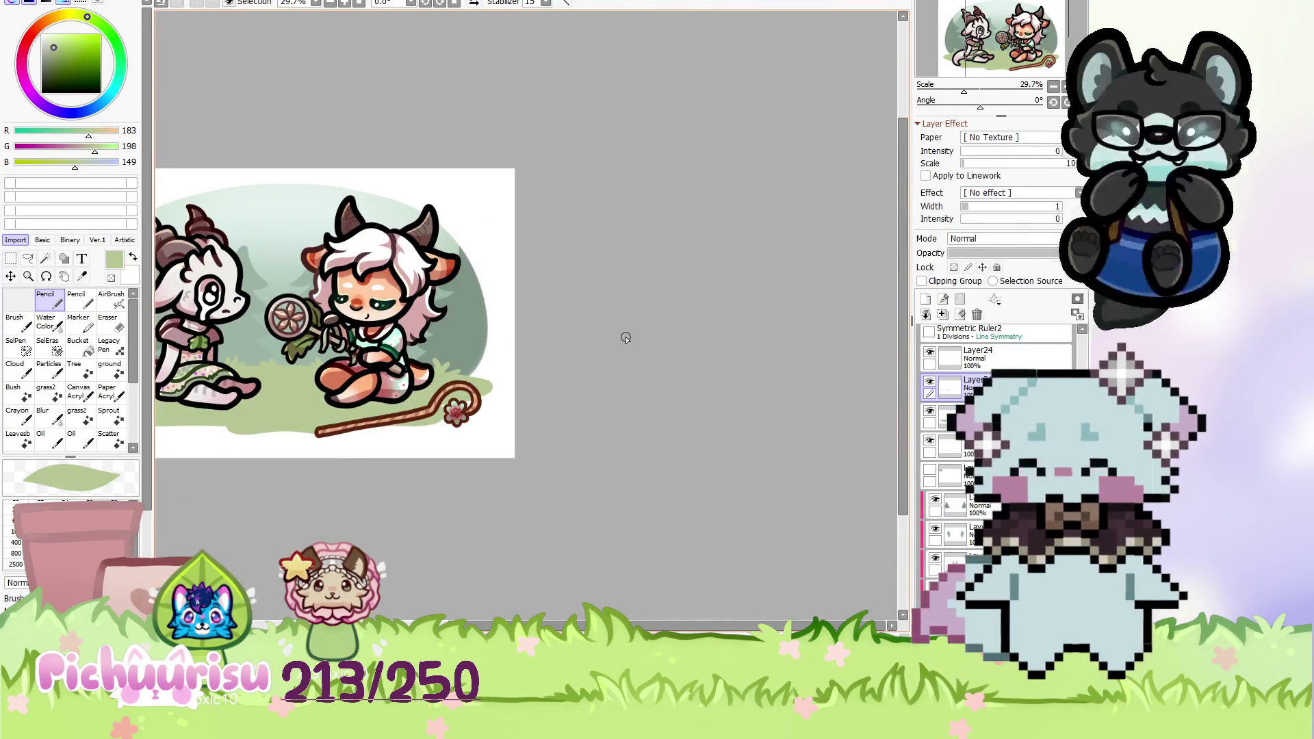
pyautogui.scroll(-2, 625, 339)
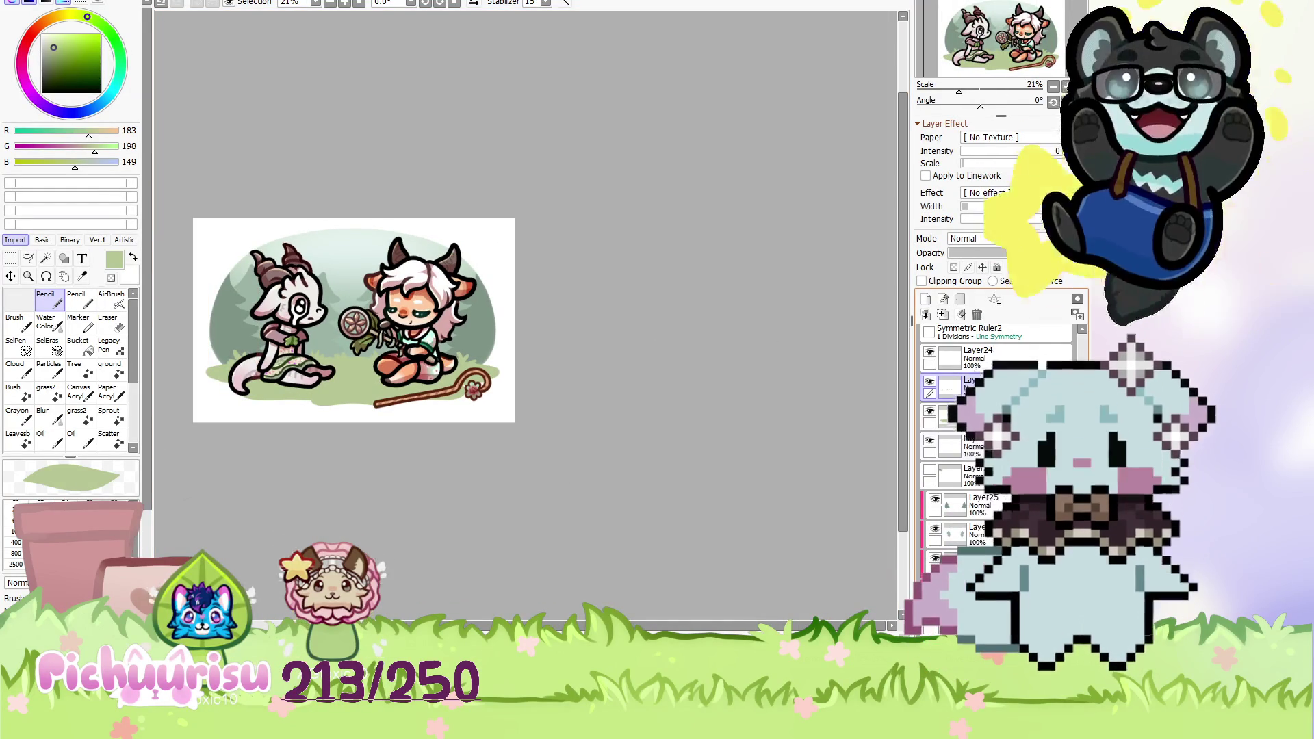
pyautogui.click(951, 387)
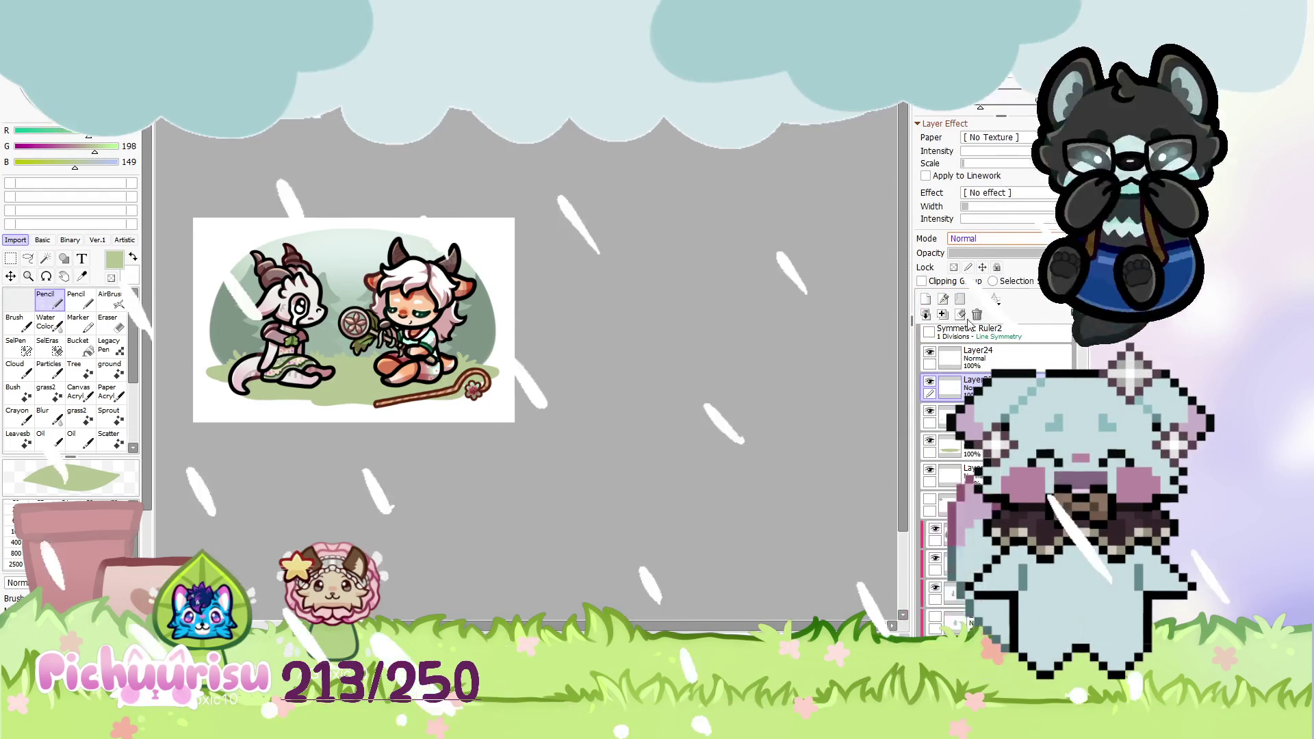
# Change Layer32's blending mode from Normal to Multiply.
pyautogui.click(1013, 238)
pyautogui.click(1006, 252)
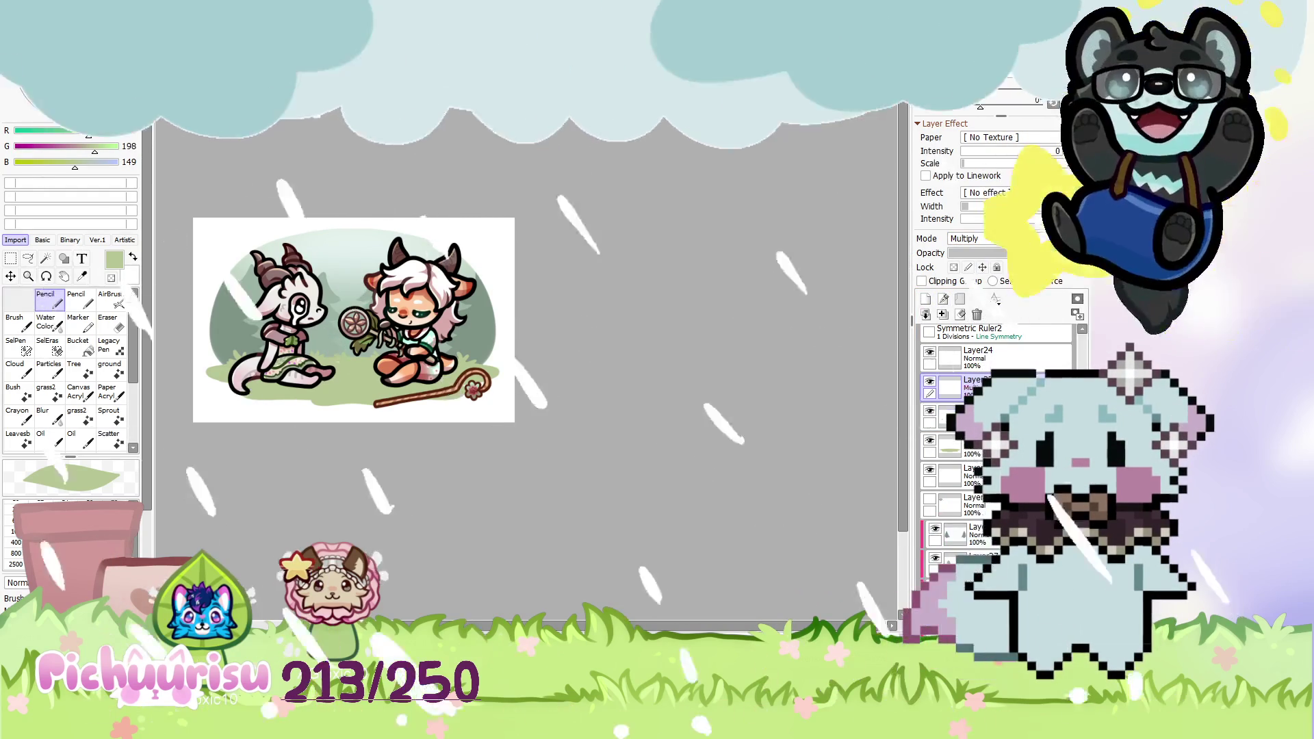
pyautogui.scroll(1, 731, 283)
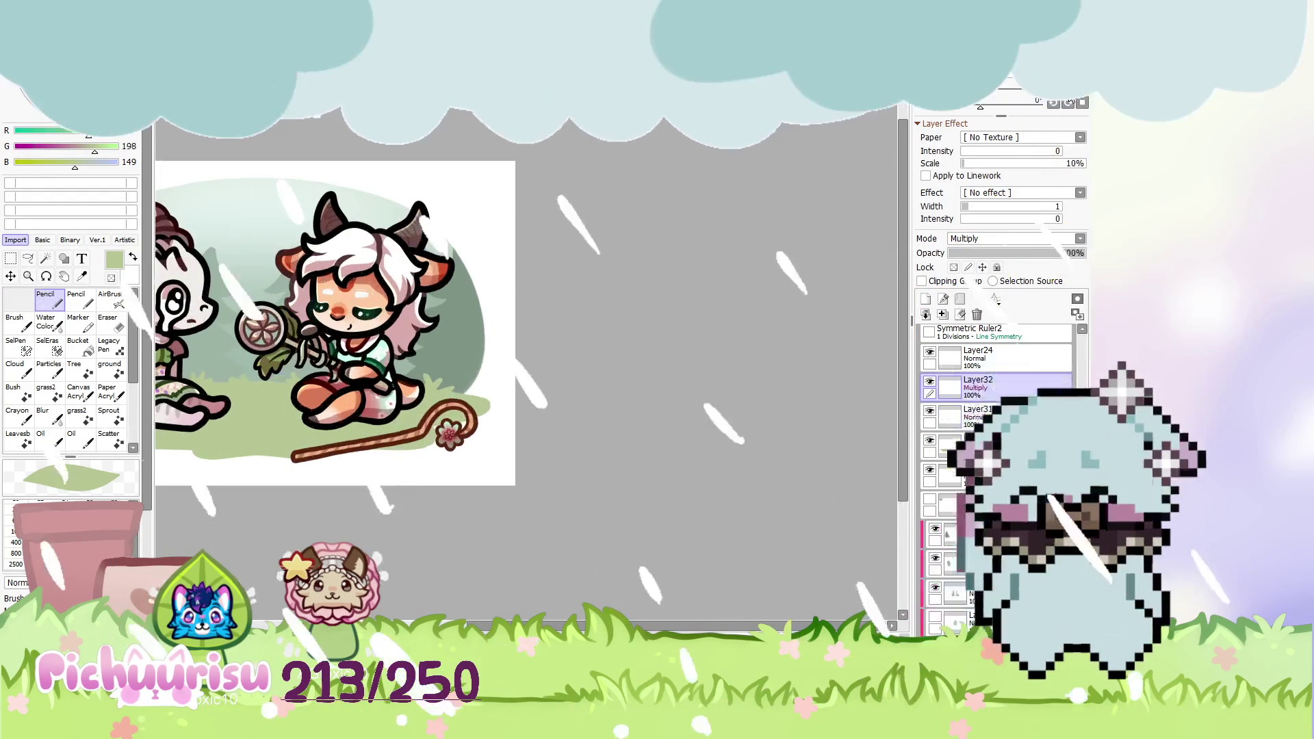
pyautogui.scroll(-1, 731, 283)
# Rotate the canvas view to inspect the Multiply result, then reset it upright.
pyautogui.press('End')
pyautogui.press('End')
pyautogui.press('End')
pyautogui.scroll(1, 731, 284)
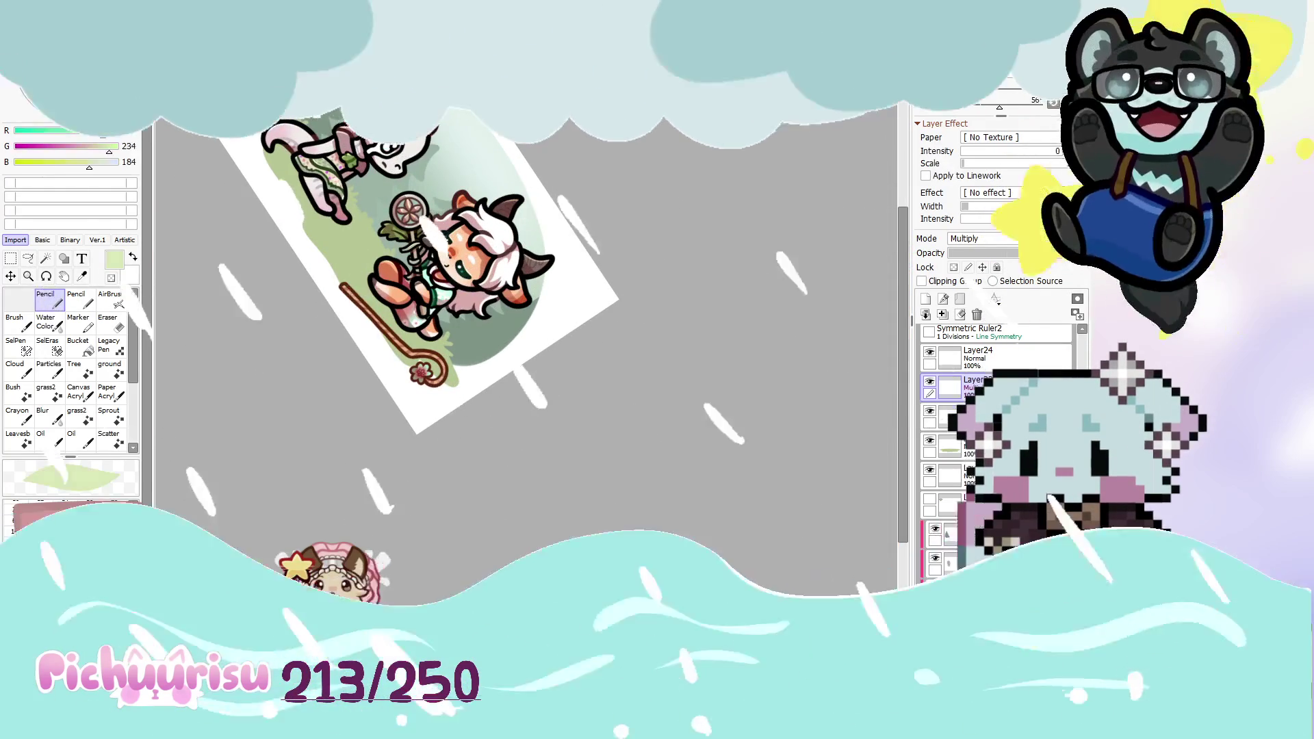
pyautogui.scroll(2, 276, 140)
pyautogui.scroll(1, 279, 147)
pyautogui.scroll(-1, 286, 168)
pyautogui.scroll(1, 289, 176)
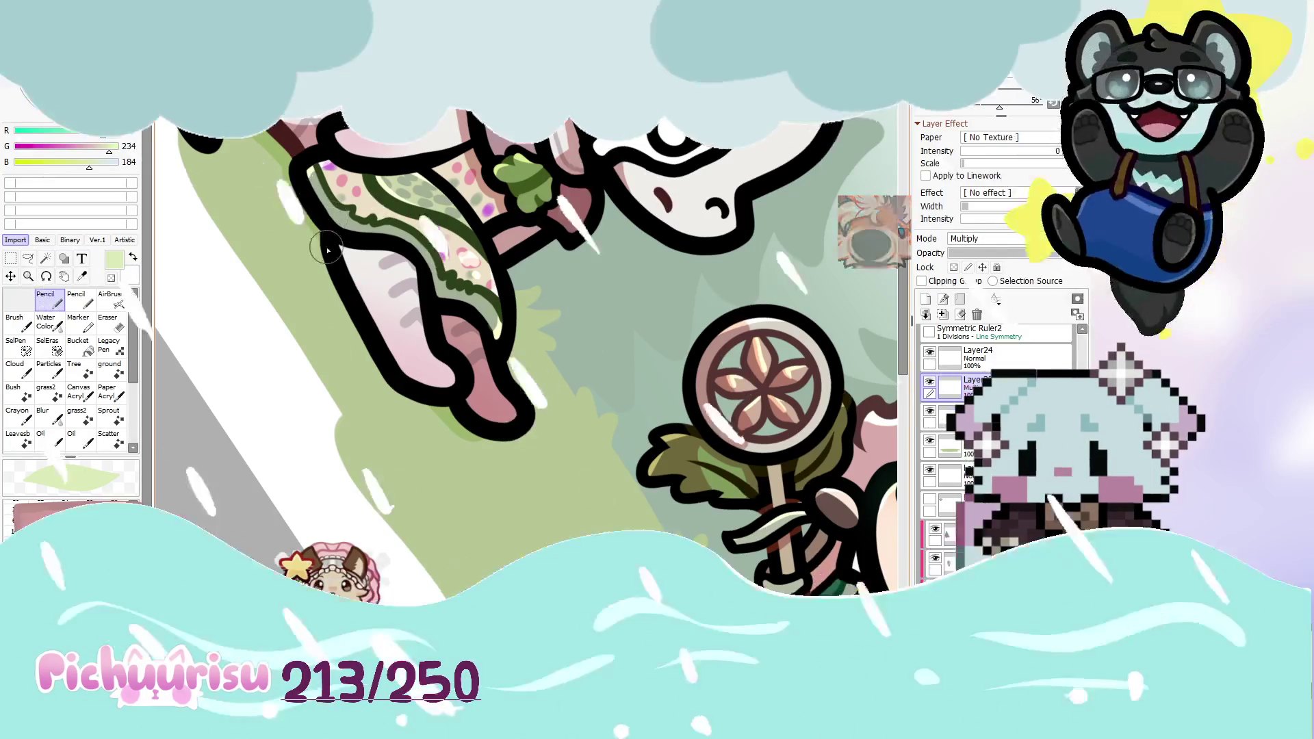
pyautogui.scroll(-1, 253, 240)
pyautogui.scroll(1, 247, 233)
pyautogui.scroll(-1, 241, 226)
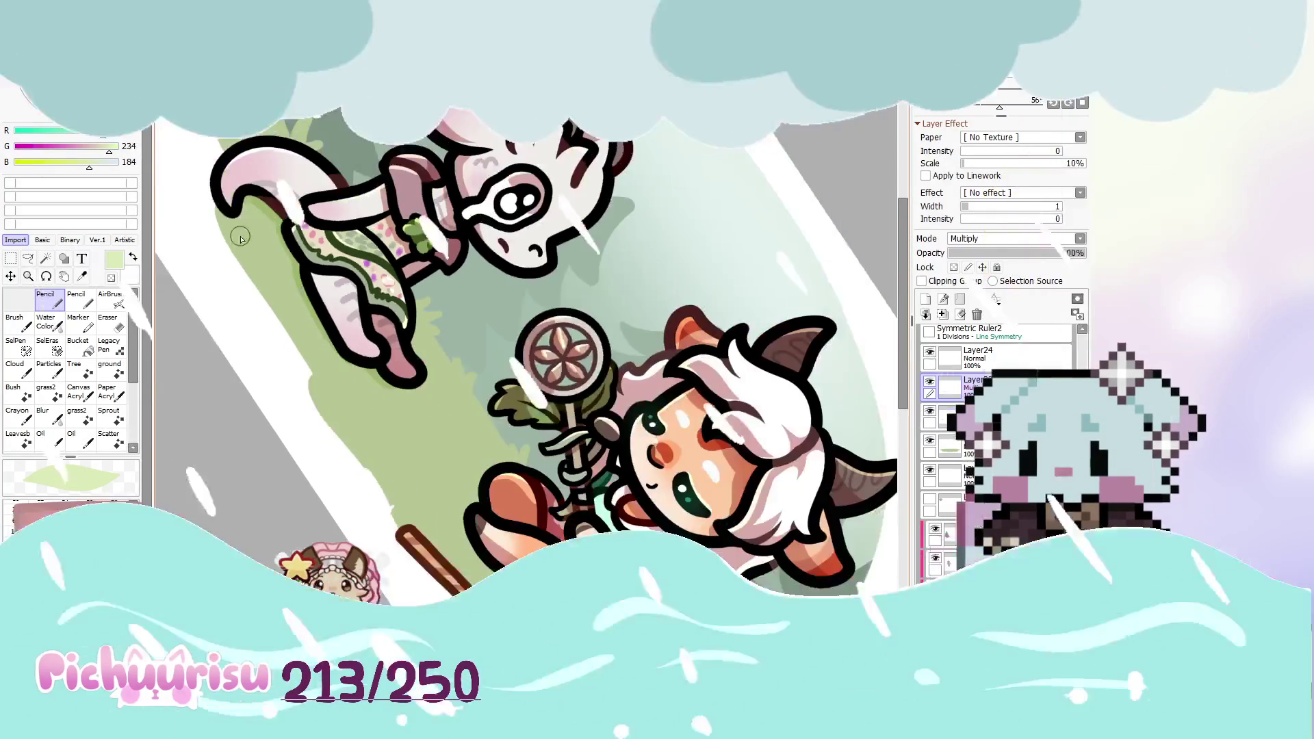
pyautogui.scroll(2, 233, 217)
pyautogui.scroll(-3, 217, 191)
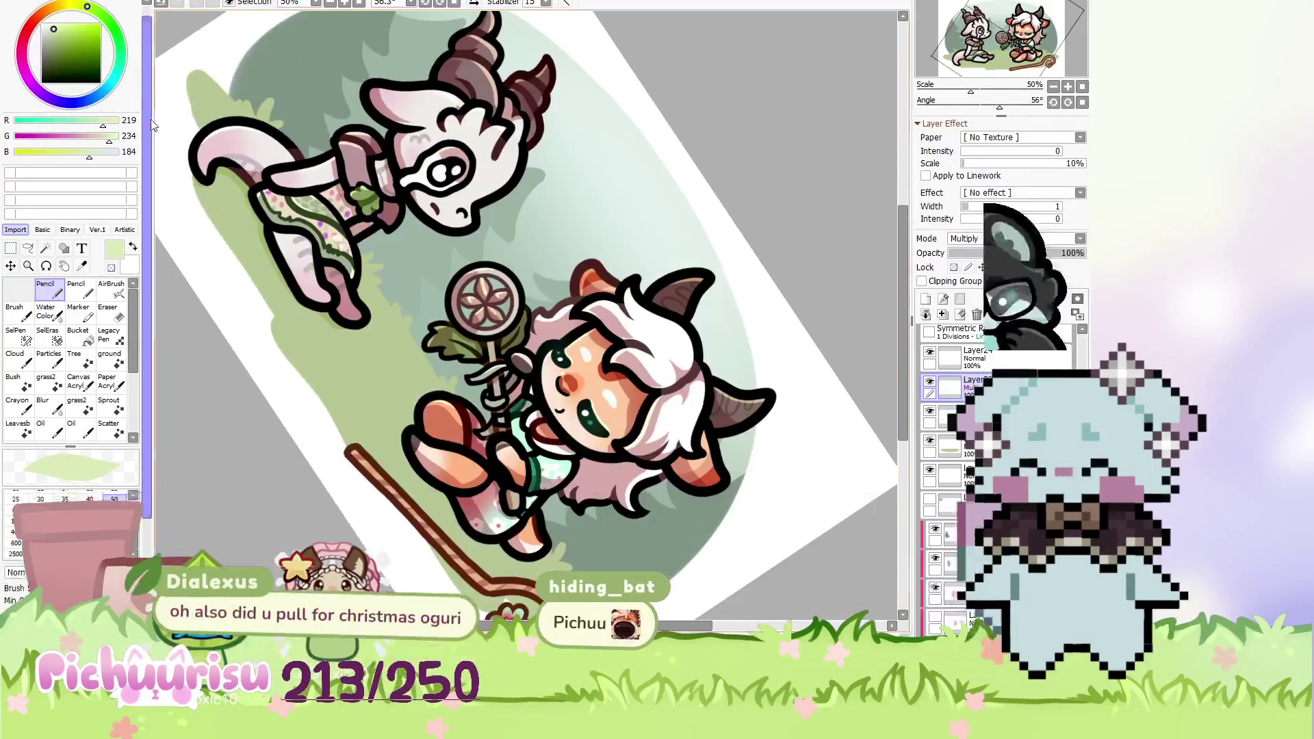
pyautogui.scroll(-1, 274, 294)
pyautogui.scroll(3, 281, 301)
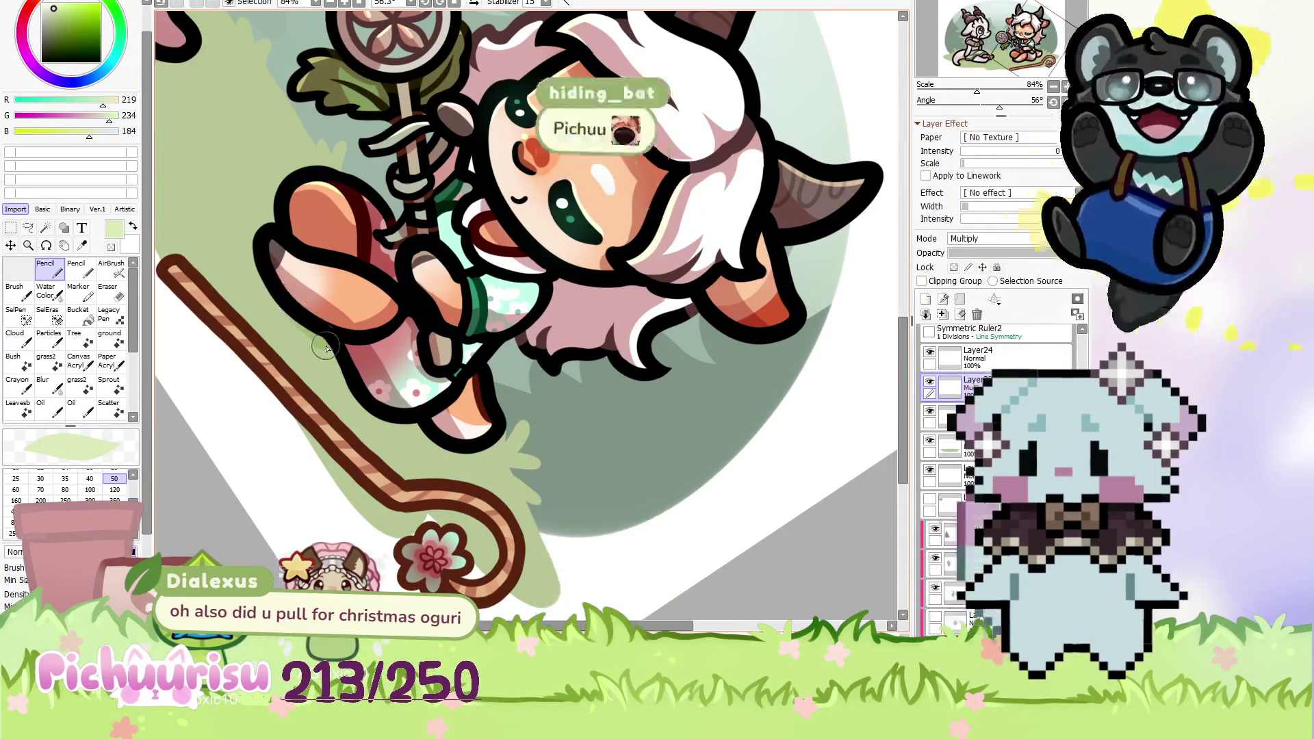
pyautogui.scroll(2, 423, 428)
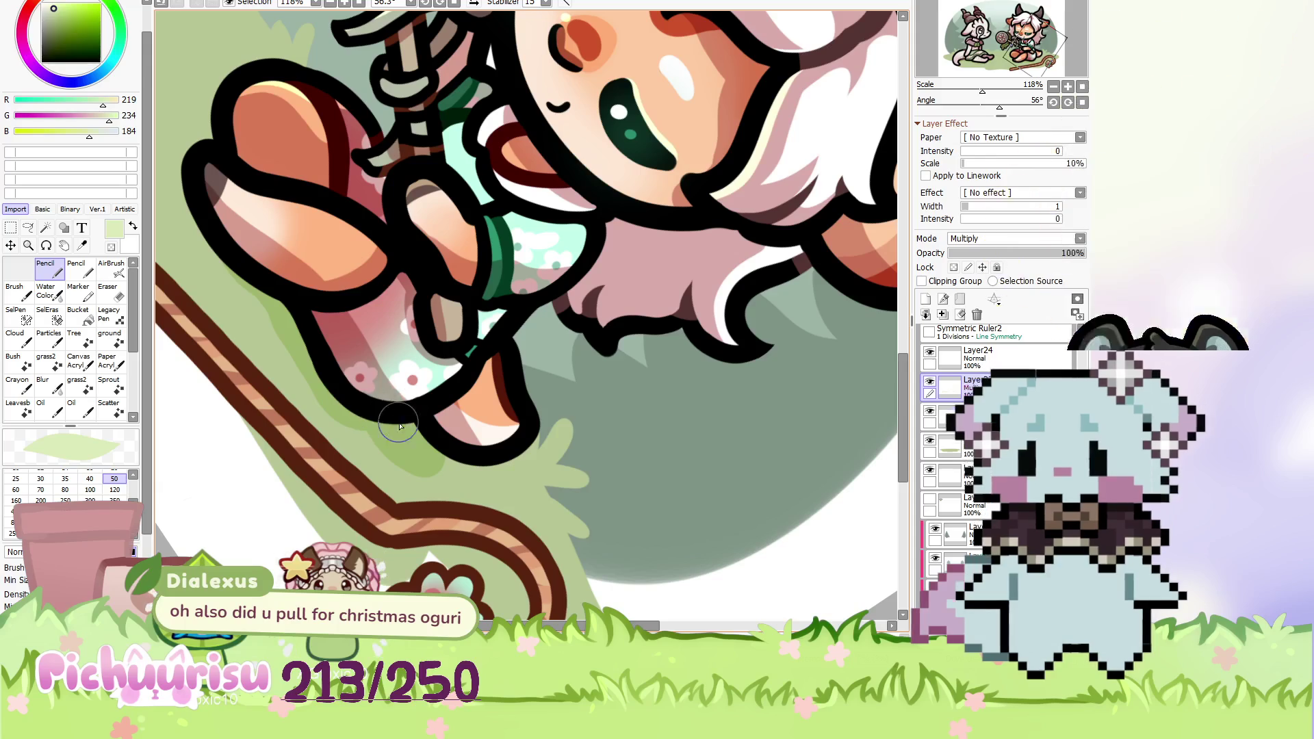
pyautogui.scroll(-5, 372, 410)
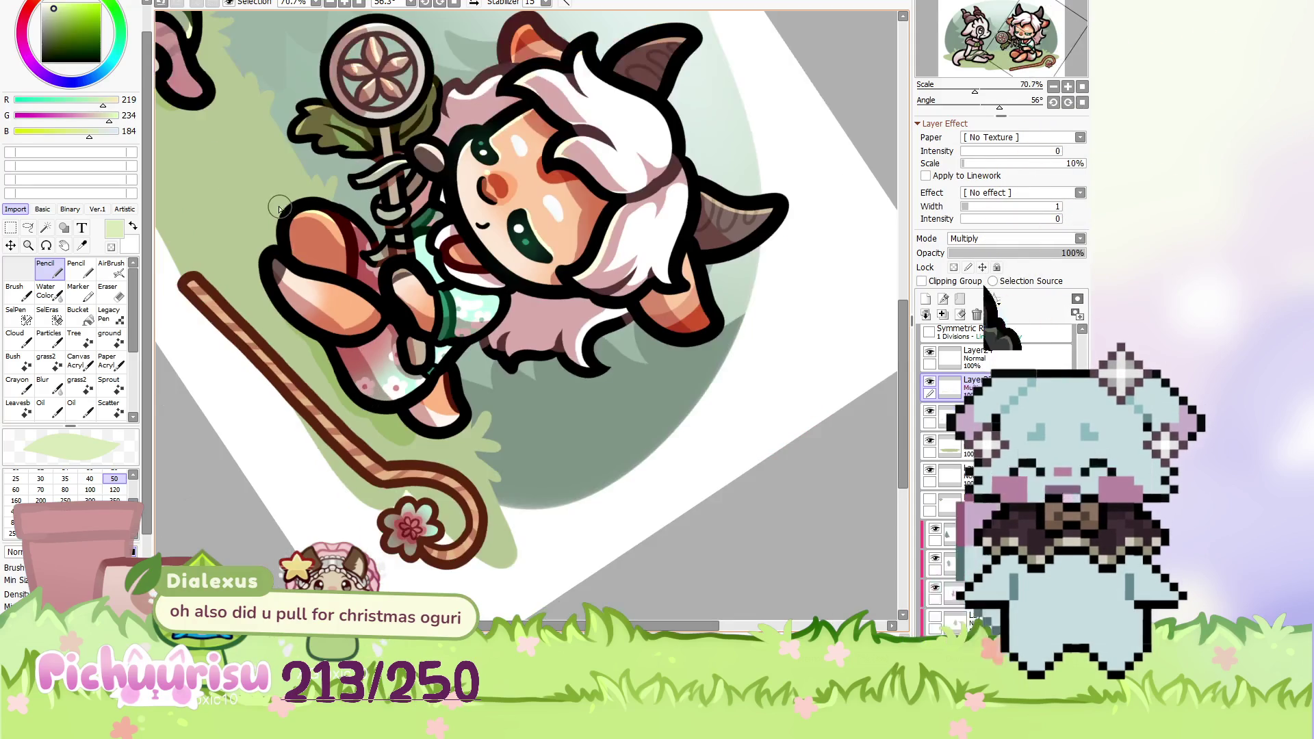
pyautogui.scroll(2, 410, 329)
pyautogui.scroll(-2, 429, 317)
pyautogui.scroll(2, 411, 335)
pyautogui.scroll(2, 325, 394)
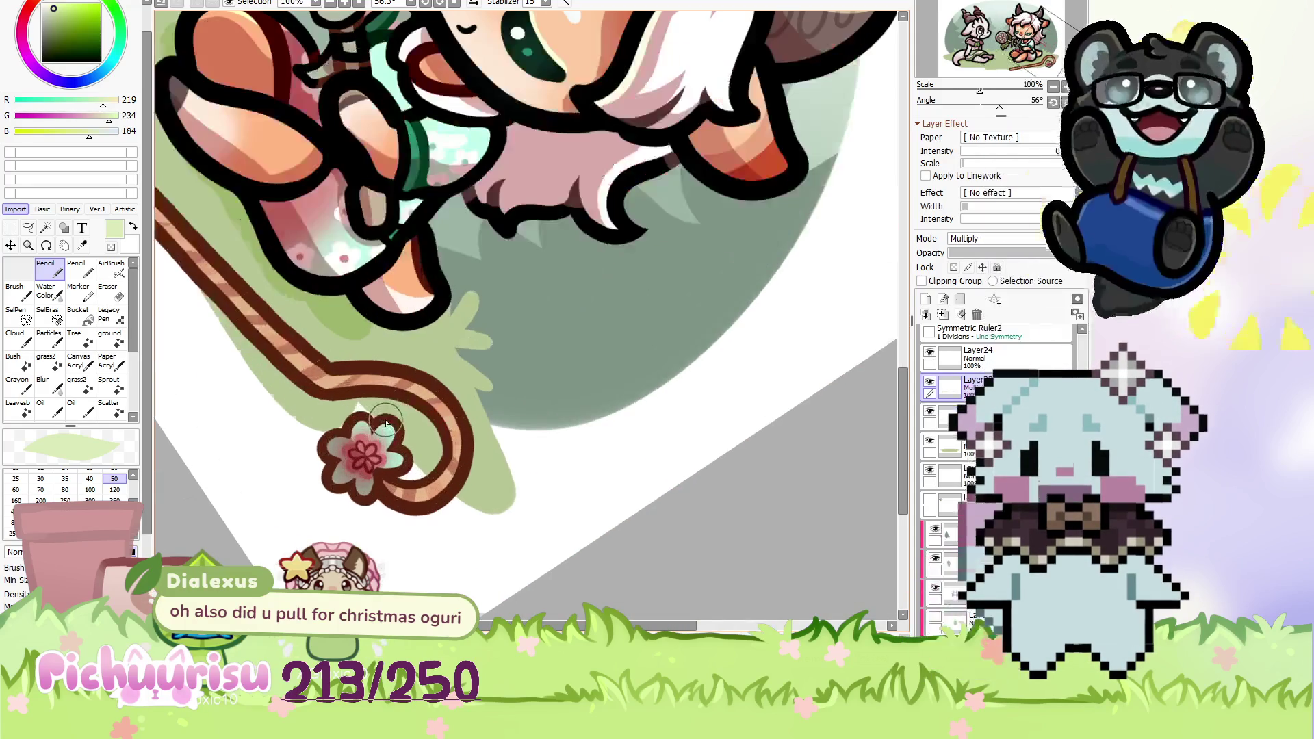
pyautogui.scroll(2, 255, 344)
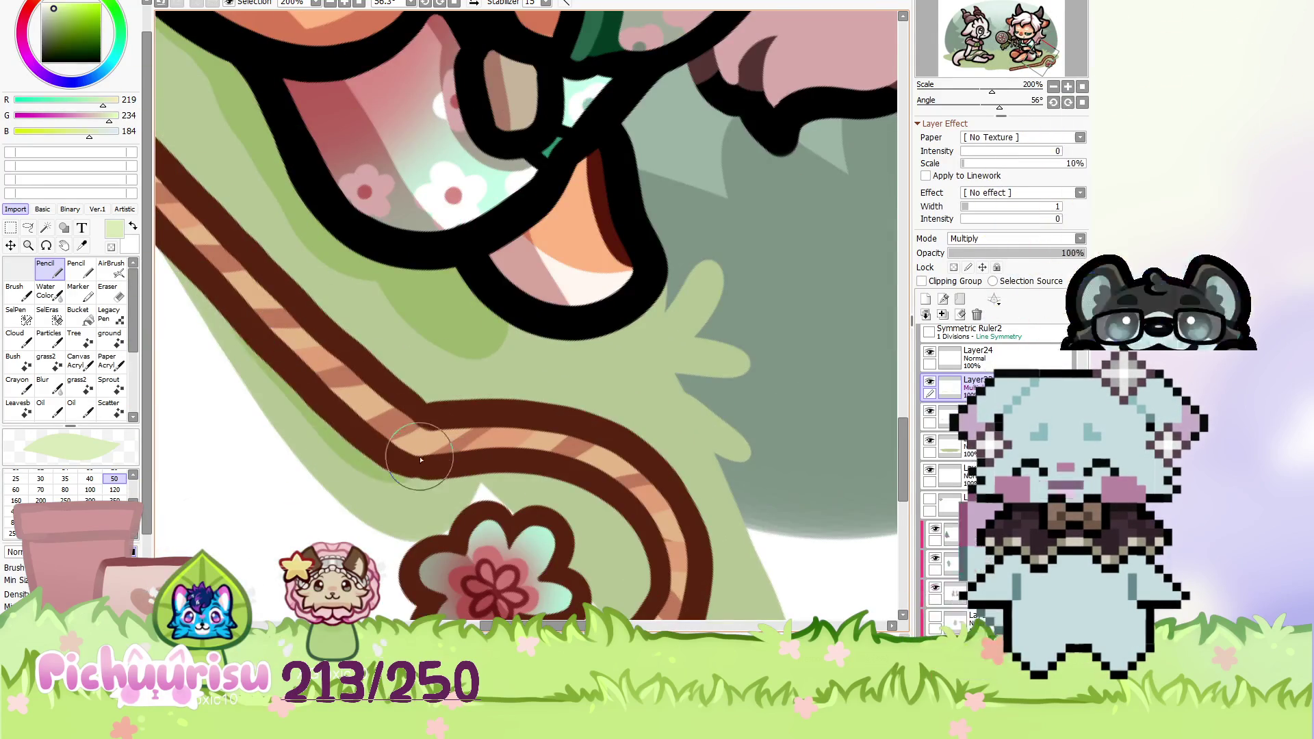
pyautogui.scroll(-1, 406, 469)
pyautogui.scroll(-3, 265, 312)
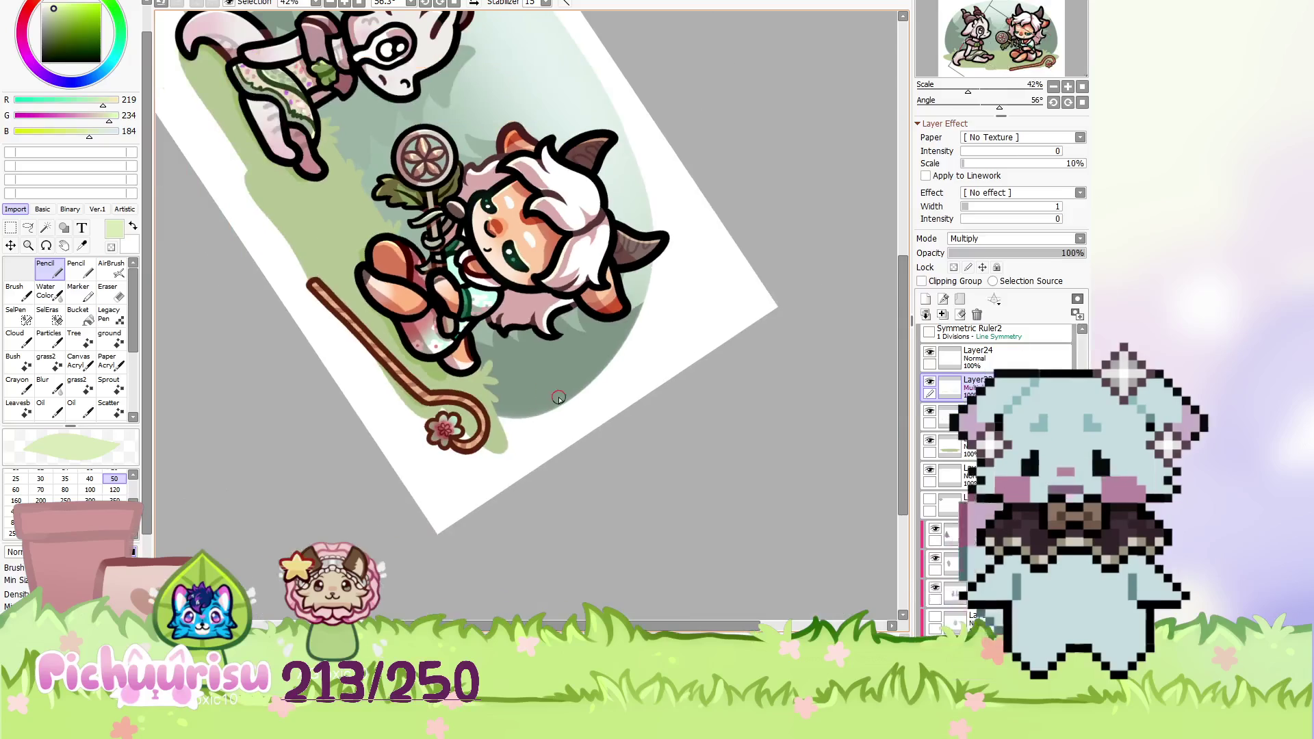
pyautogui.press('Home')
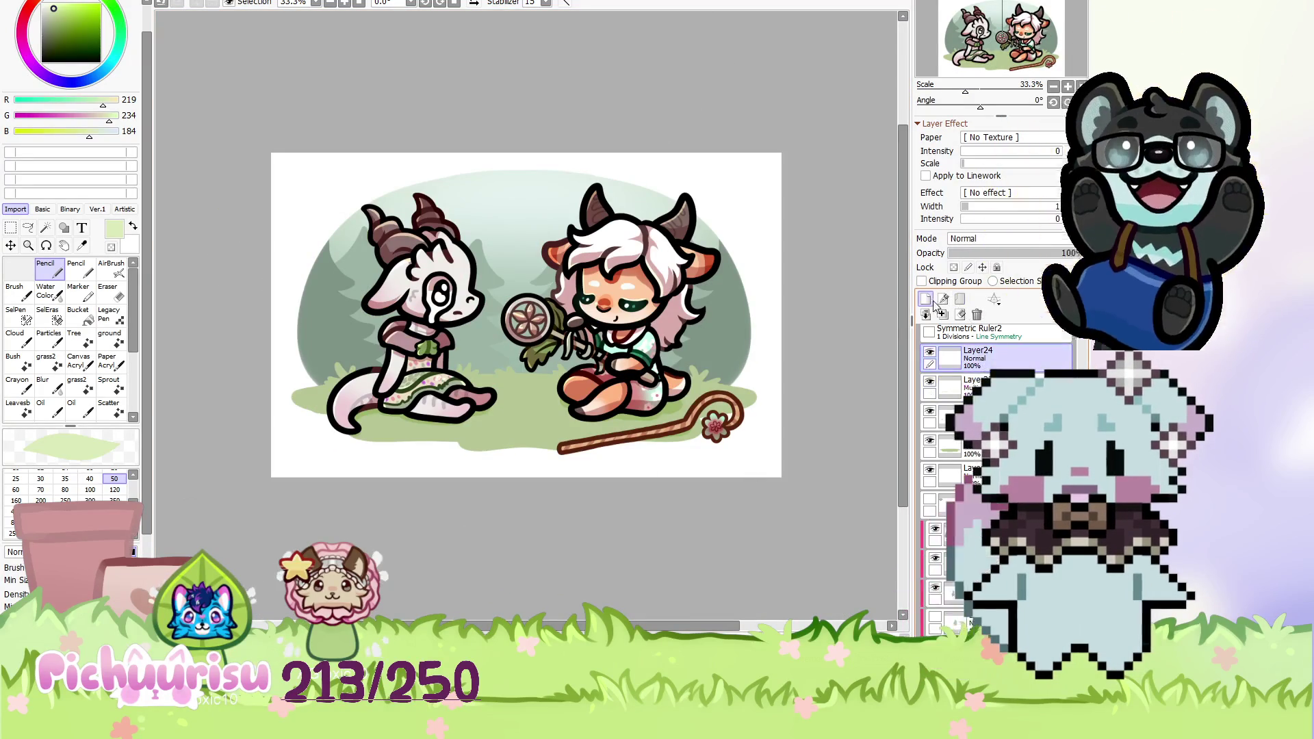
# Sample the darker ground green from the meadow and pan to the dragon's skirt and waist.
pyautogui.scroll(3, 457, 374)
pyautogui.scroll(5, 383, 411)
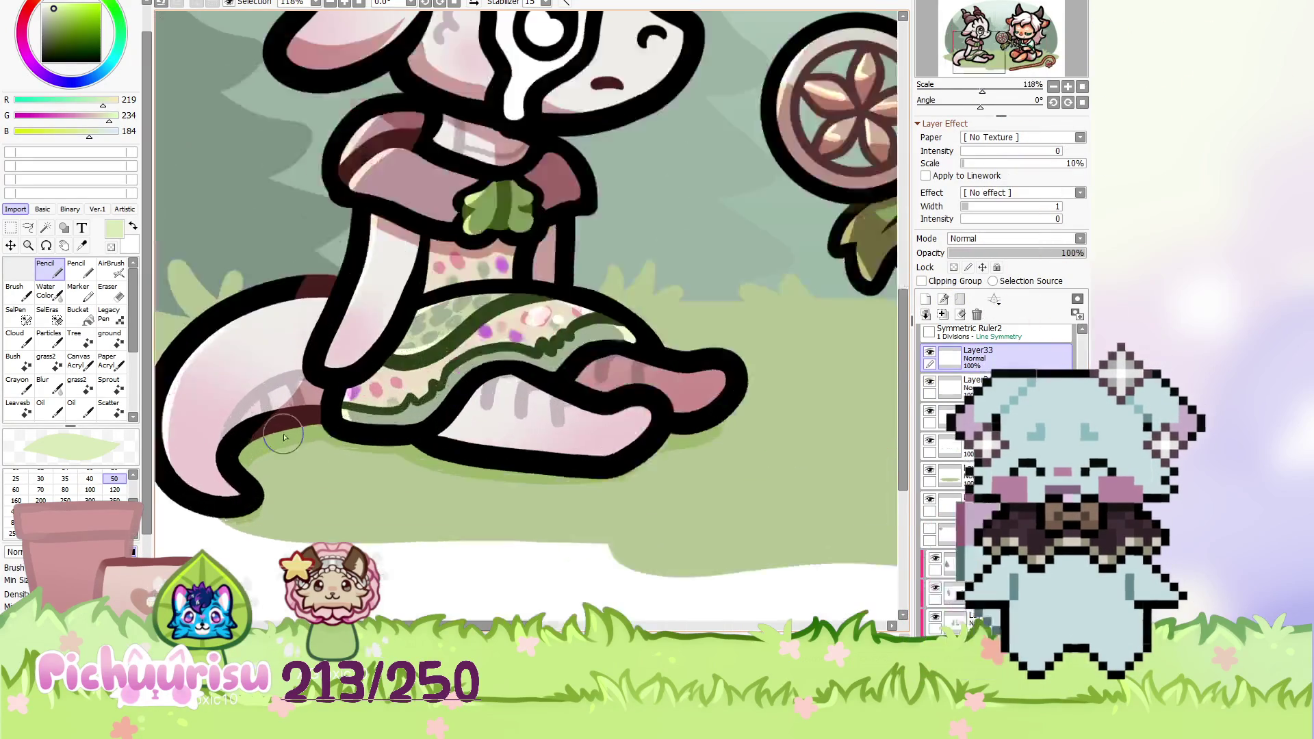
pyautogui.keyDown('alt'); pyautogui.click(520, 479); pyautogui.keyUp('alt')
pyautogui.scroll(-1, 287, 440)
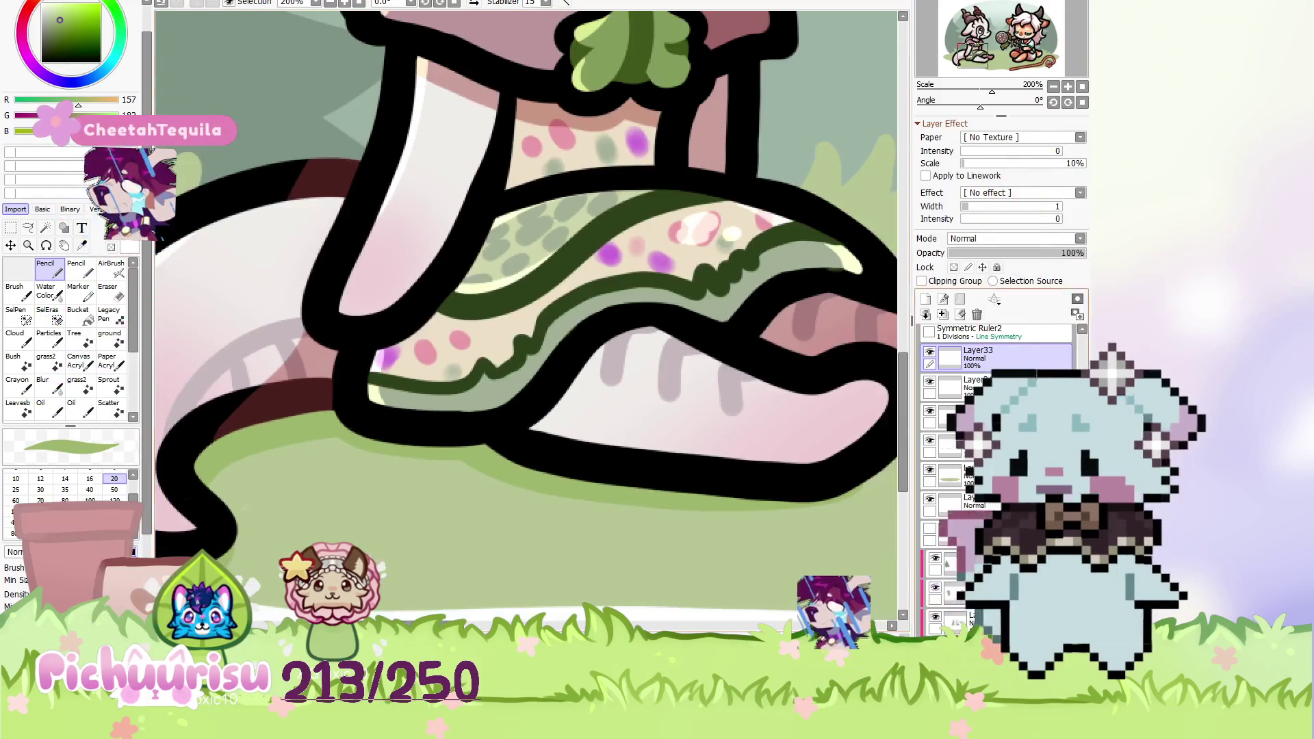
pyautogui.moveTo(265, 440); pyautogui.dragTo(127, 488)
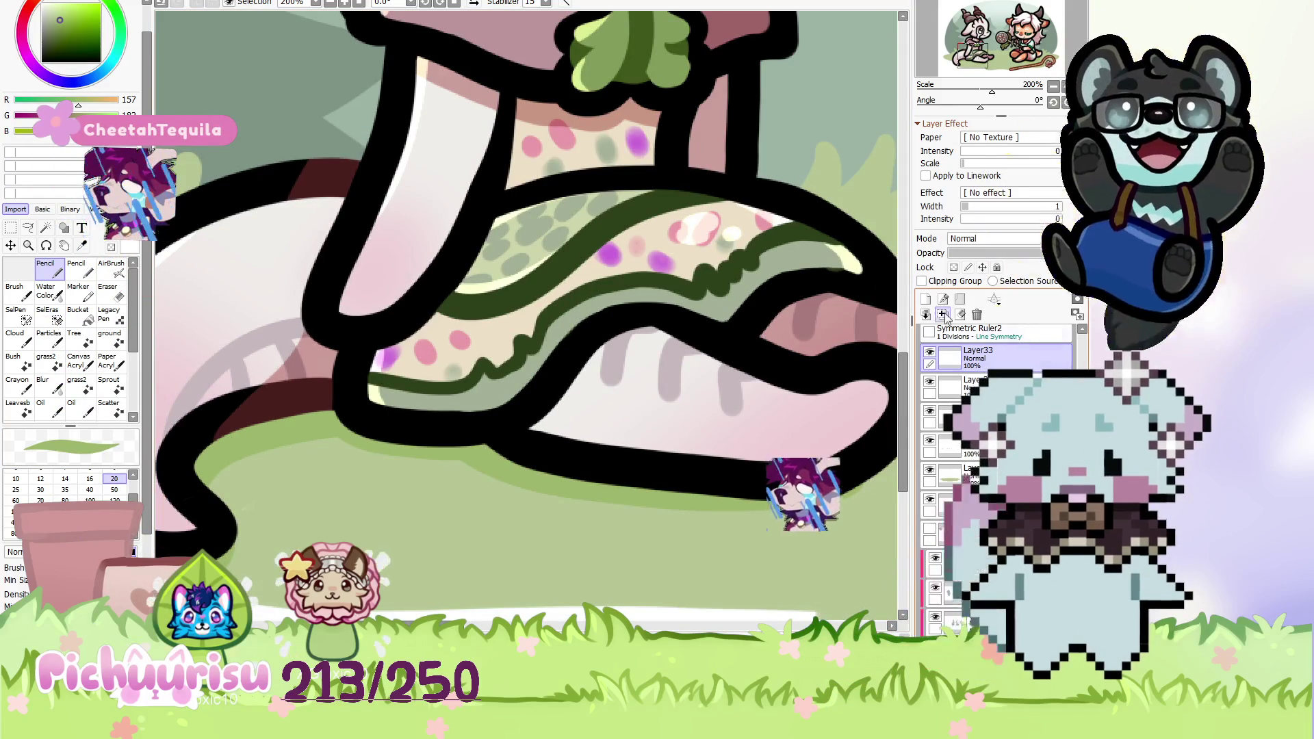
# Add a new layer for grass details, trying rectangle selection before returning to freehand drawing.
pyautogui.hotkey('ctrl', 'shift', 'n')
pyautogui.scroll(-2, 450, 448)
pyautogui.scroll(2, 450, 448)
pyautogui.scroll(-1, 328, 463)
pyautogui.click(10, 228)
pyautogui.scroll(-5, 297, 385)
pyautogui.scroll(1, 331, 372)
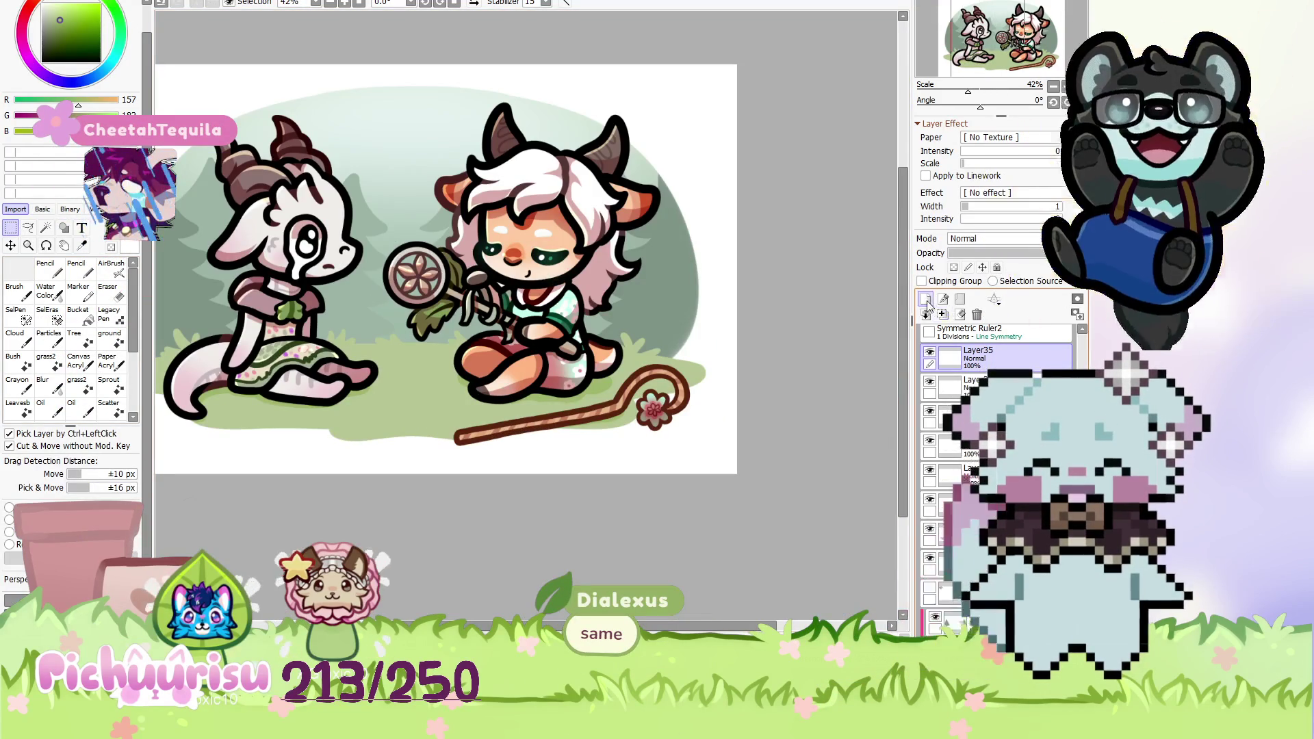
pyautogui.press('n')
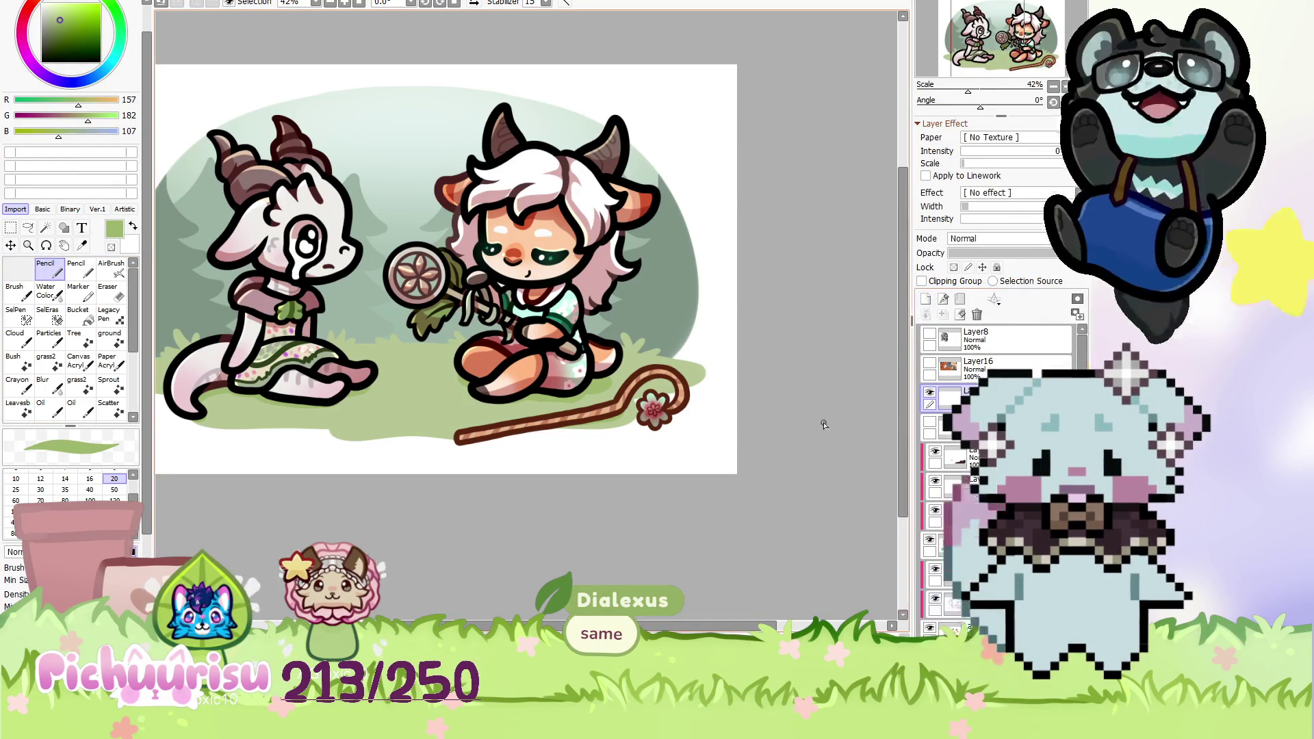
# Sample a lighter green from the meadow grass.
pyautogui.scroll(5, 228, 421)
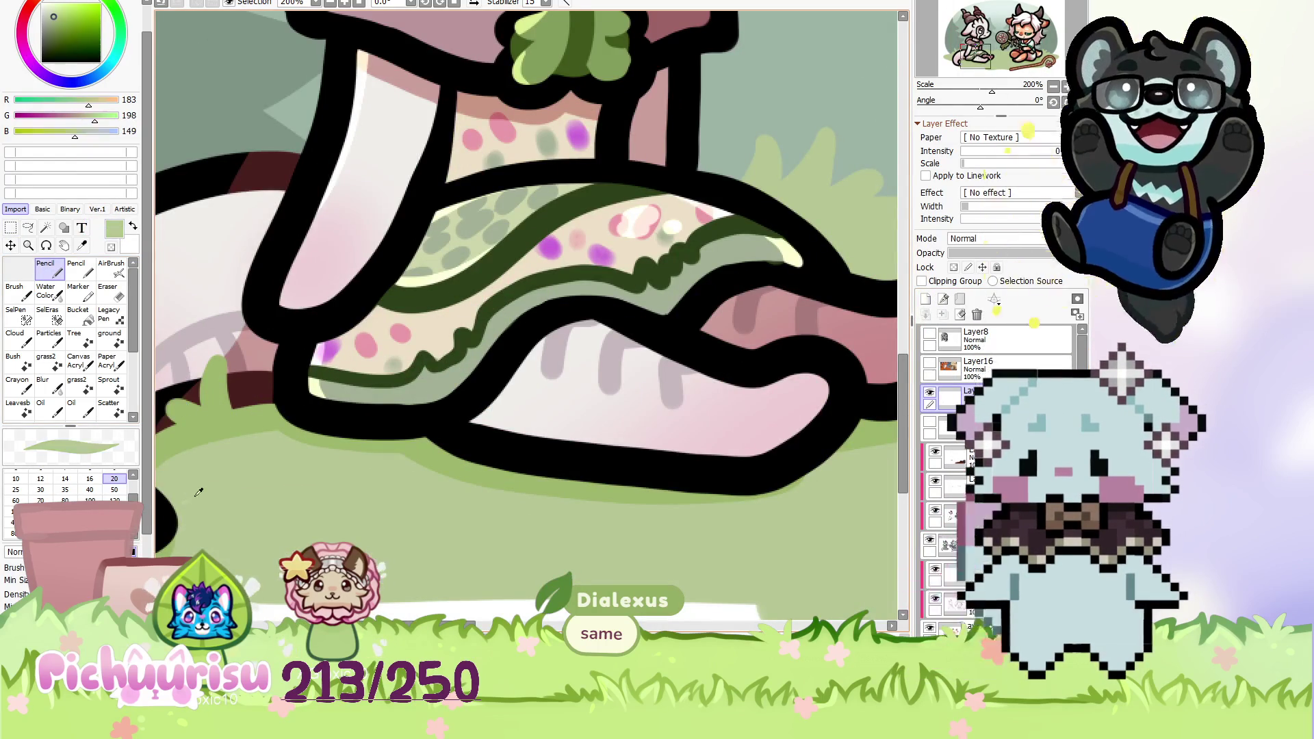
pyautogui.scroll(-5, 185, 508)
pyautogui.scroll(7, 245, 452)
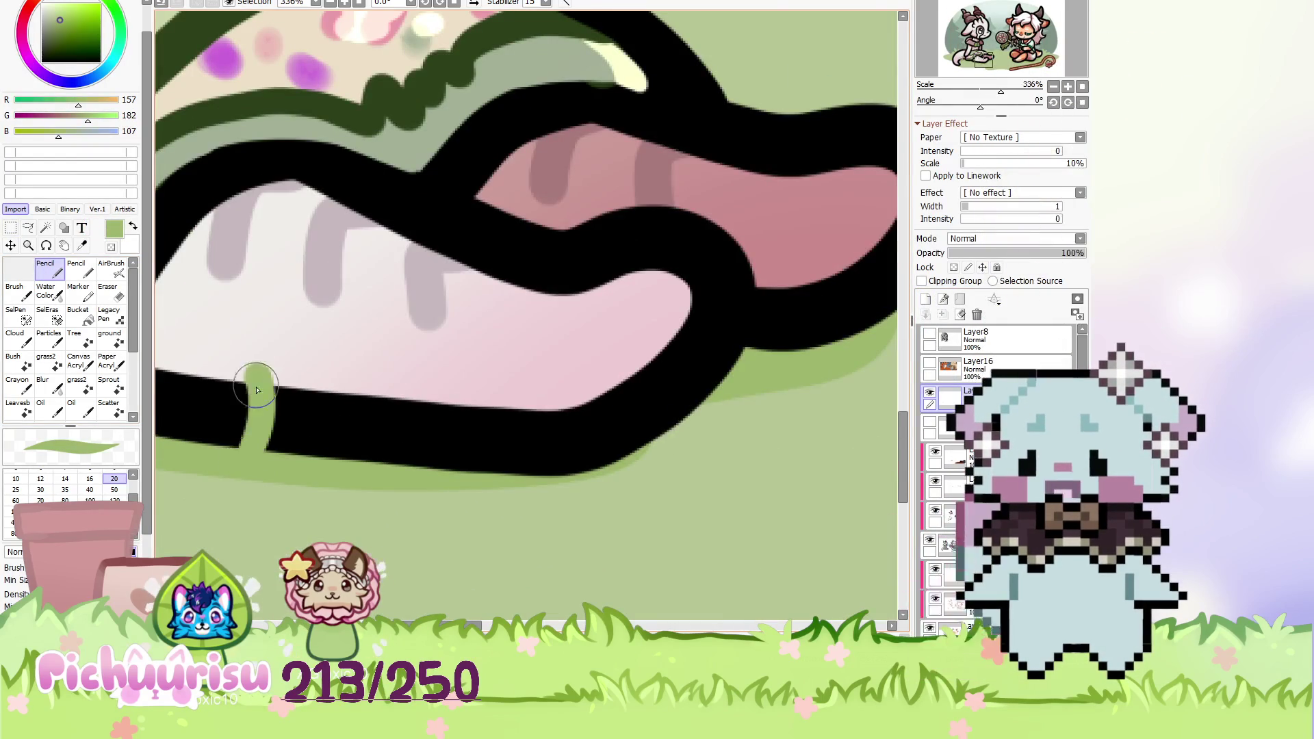
pyautogui.scroll(-5, 274, 380)
pyautogui.scroll(-3, 296, 385)
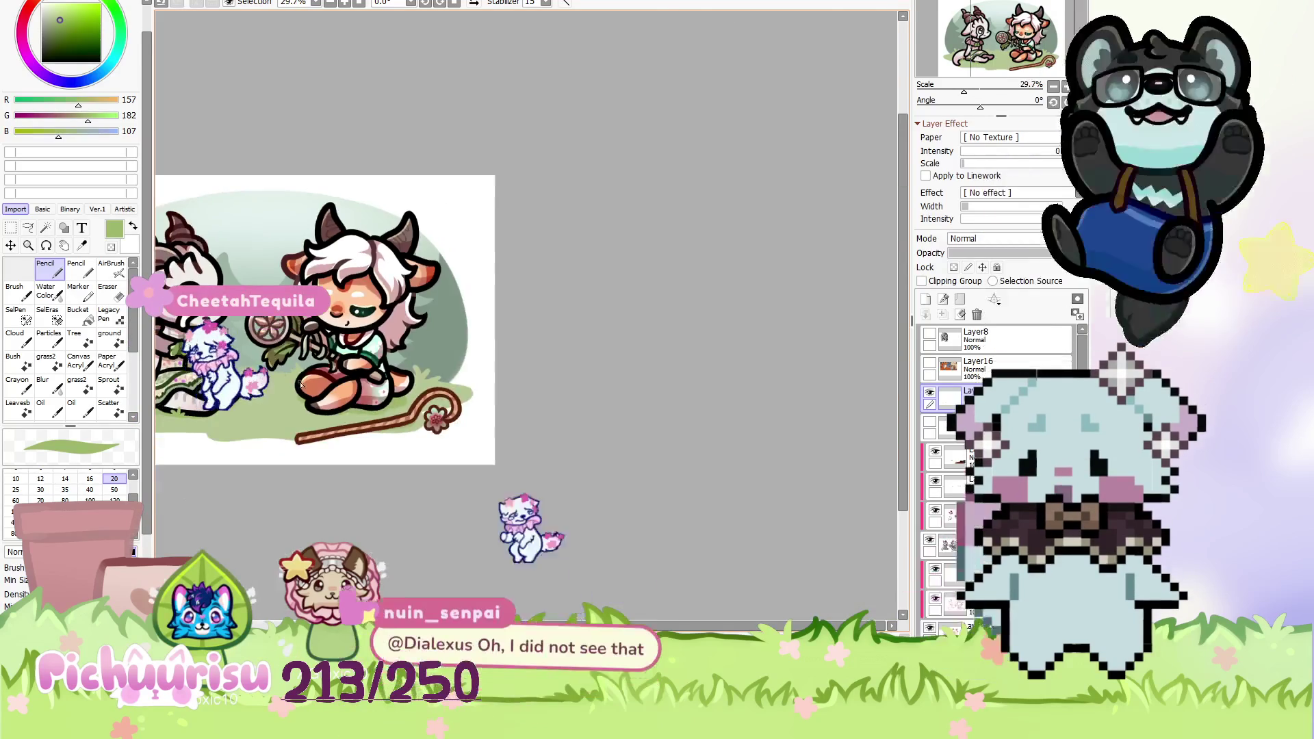
pyautogui.scroll(8, 295, 385)
pyautogui.scroll(-5, 288, 433)
pyautogui.scroll(2, 329, 429)
pyautogui.scroll(2, 347, 428)
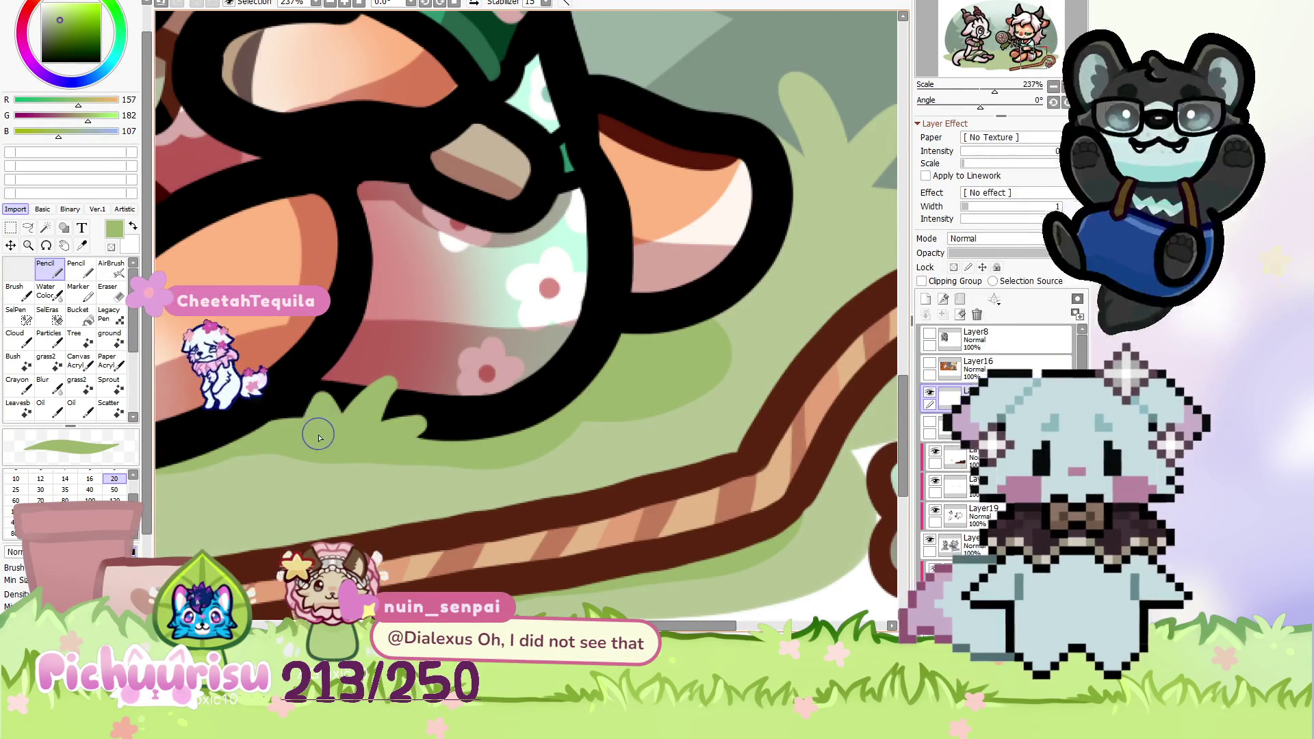
pyautogui.scroll(-2, 321, 429)
pyautogui.scroll(-2, 319, 445)
pyautogui.scroll(4, 317, 466)
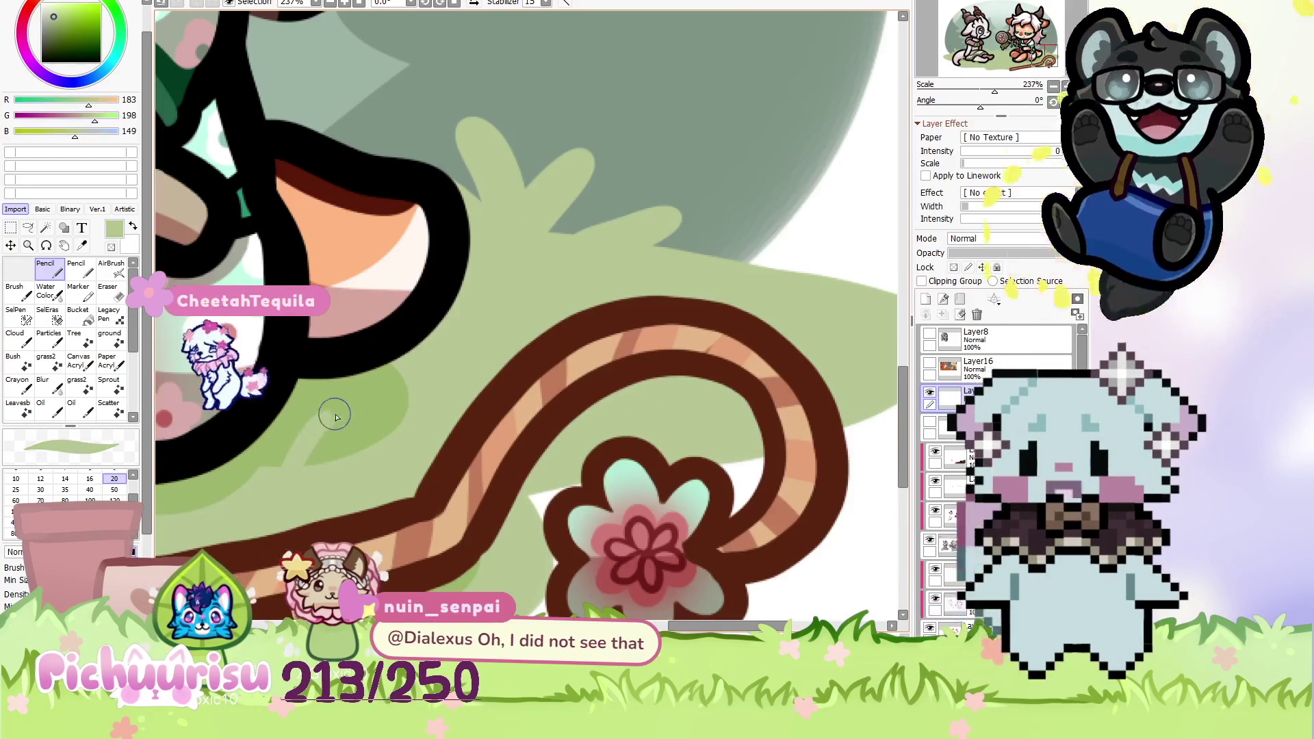
pyautogui.scroll(-10, 287, 474)
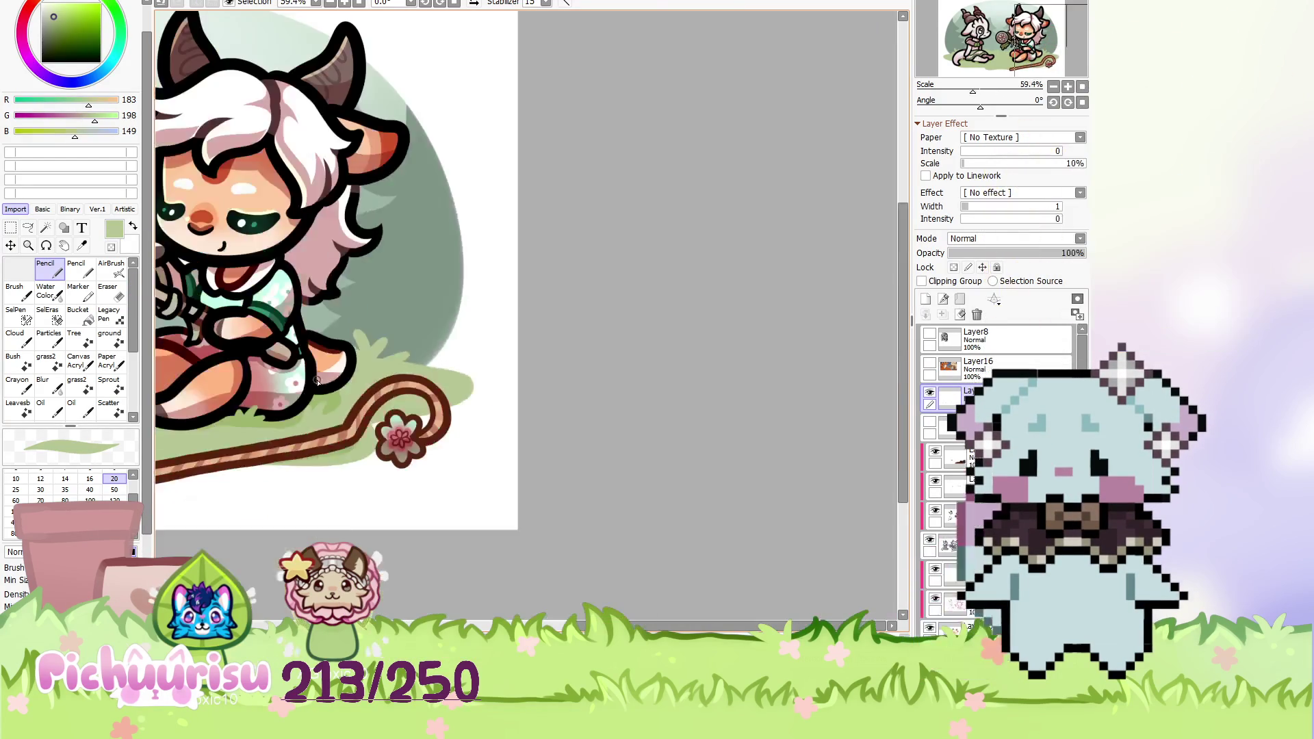
pyautogui.scroll(6, 197, 368)
pyautogui.scroll(4, 337, 451)
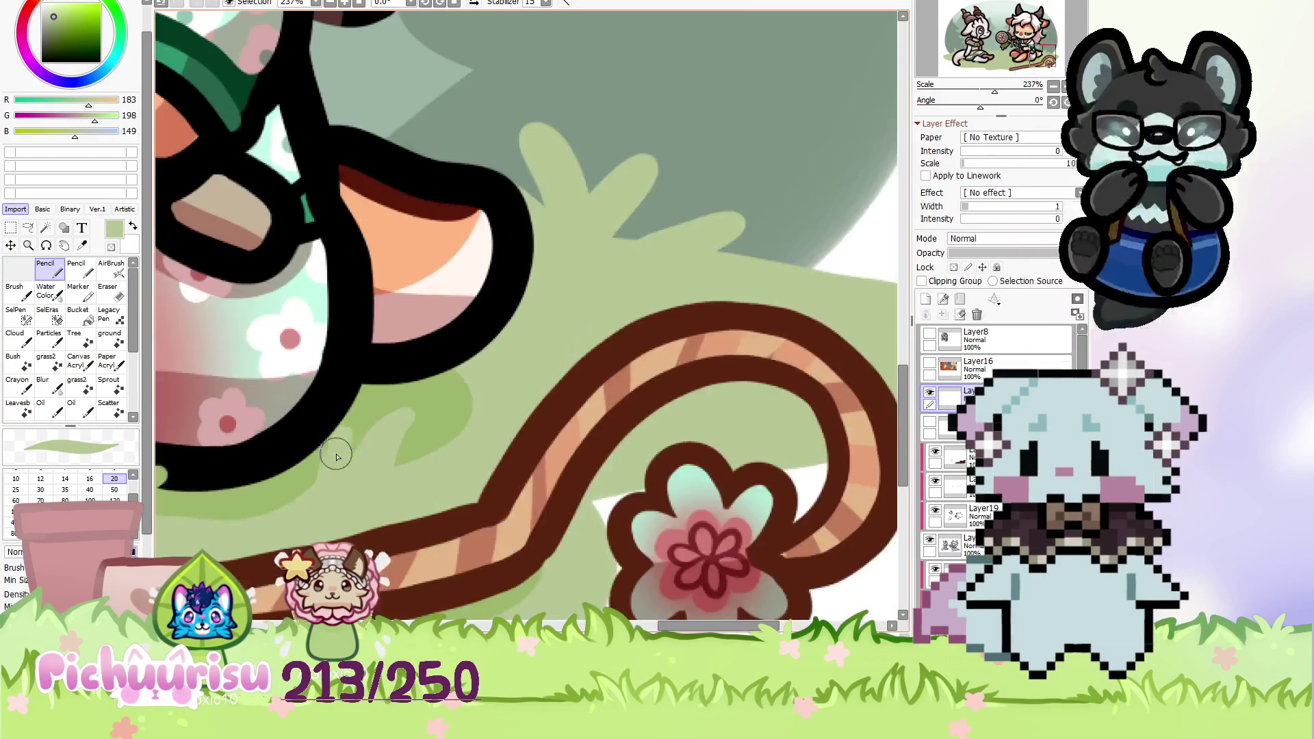
pyautogui.scroll(-4, 318, 452)
pyautogui.scroll(-1, 315, 438)
pyautogui.scroll(1, 311, 425)
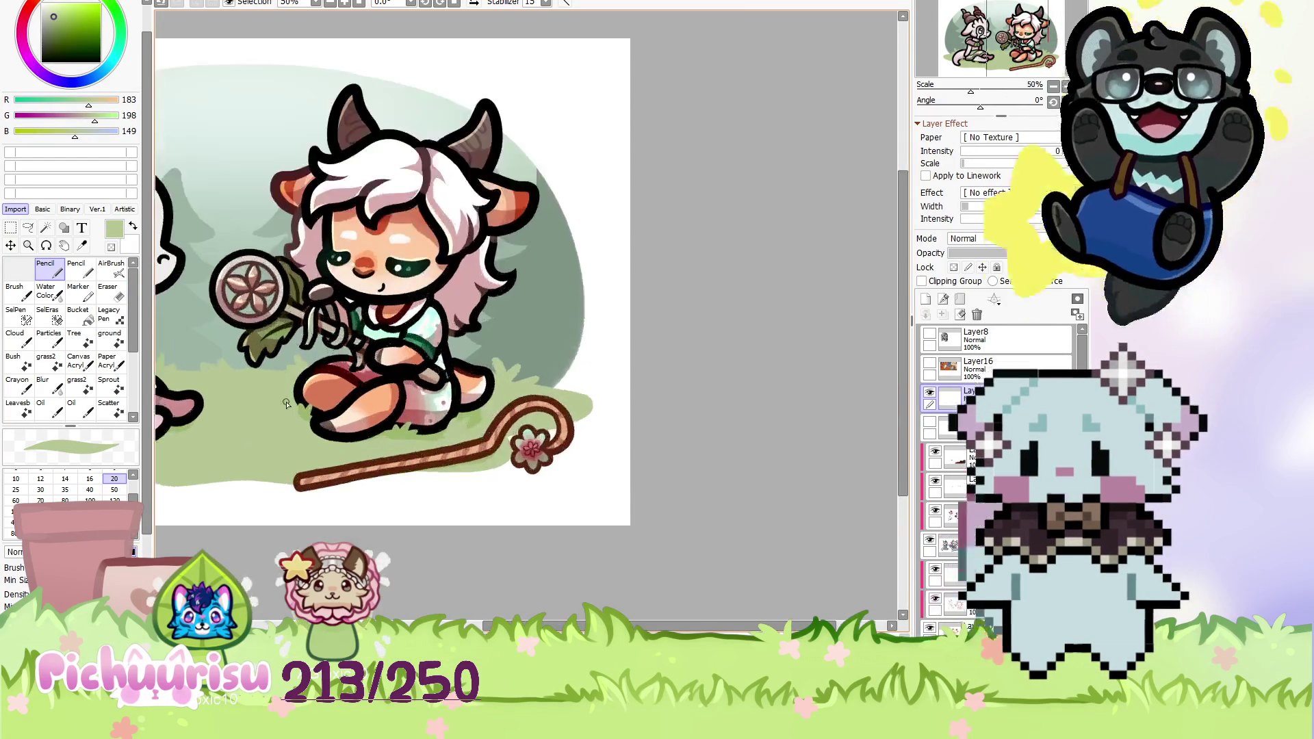
pyautogui.scroll(3, 308, 410)
pyautogui.keyDown('alt'); pyautogui.click(308, 411); pyautogui.keyUp('alt')
# Rotate the canvas view to about 34 degrees, then reset it upright.
pyautogui.scroll(3, 273, 393)
pyautogui.scroll(-2, 267, 373)
pyautogui.scroll(2, 264, 381)
pyautogui.scroll(1, 258, 431)
pyautogui.scroll(-4, 313, 401)
pyautogui.scroll(-2, 313, 401)
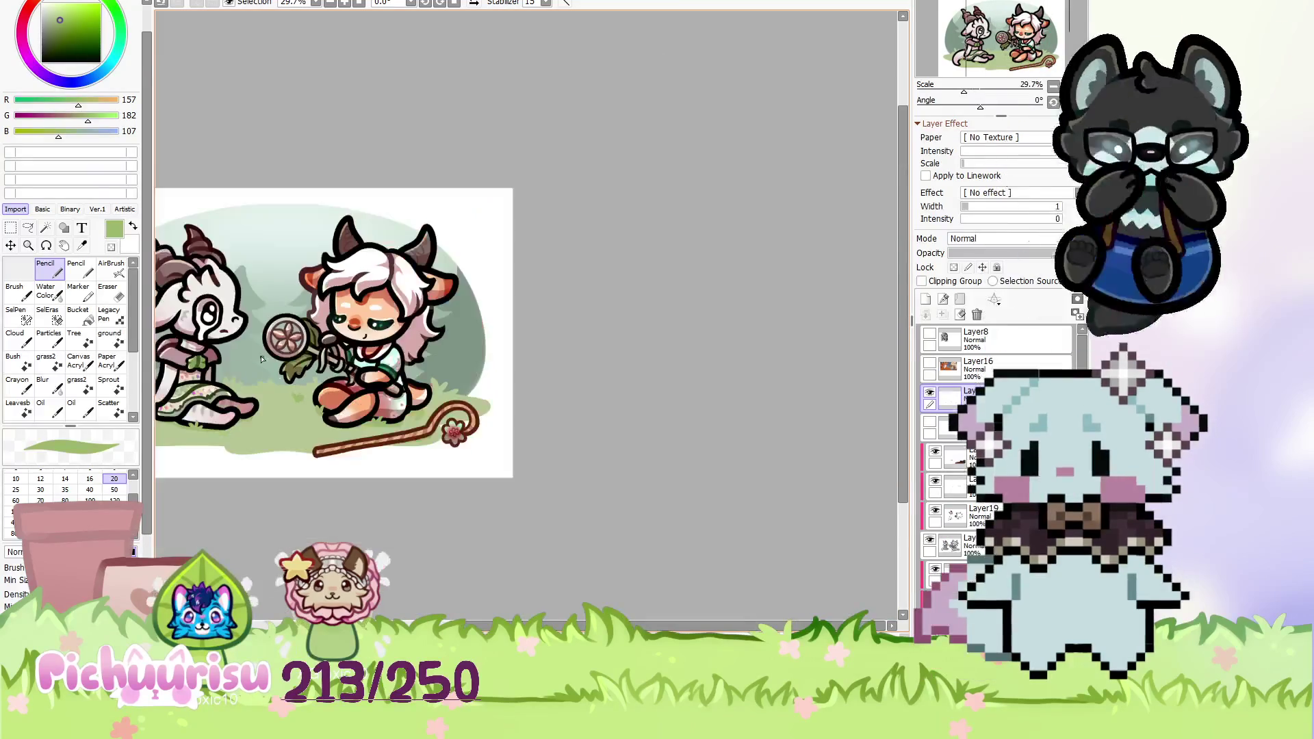
pyautogui.scroll(3, 273, 390)
pyautogui.scroll(2, 247, 376)
pyautogui.scroll(-10, 246, 376)
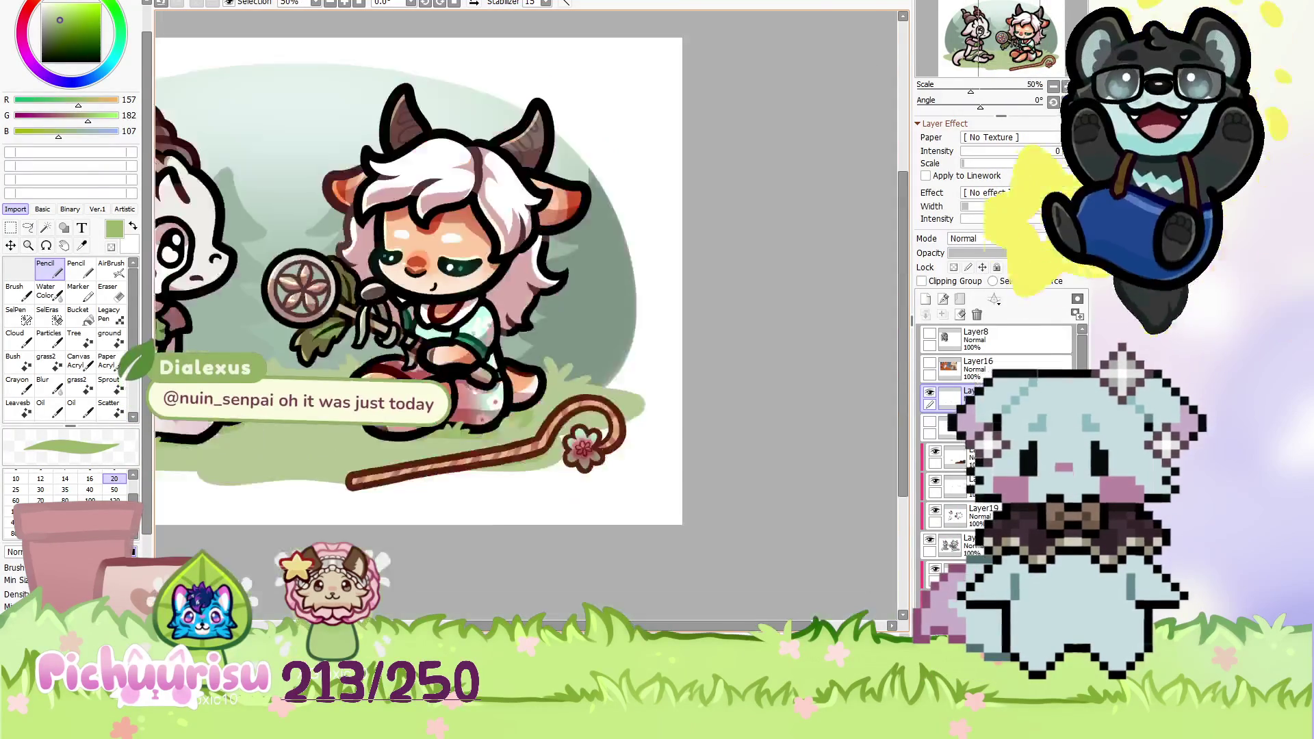
pyautogui.scroll(10, 438, 387)
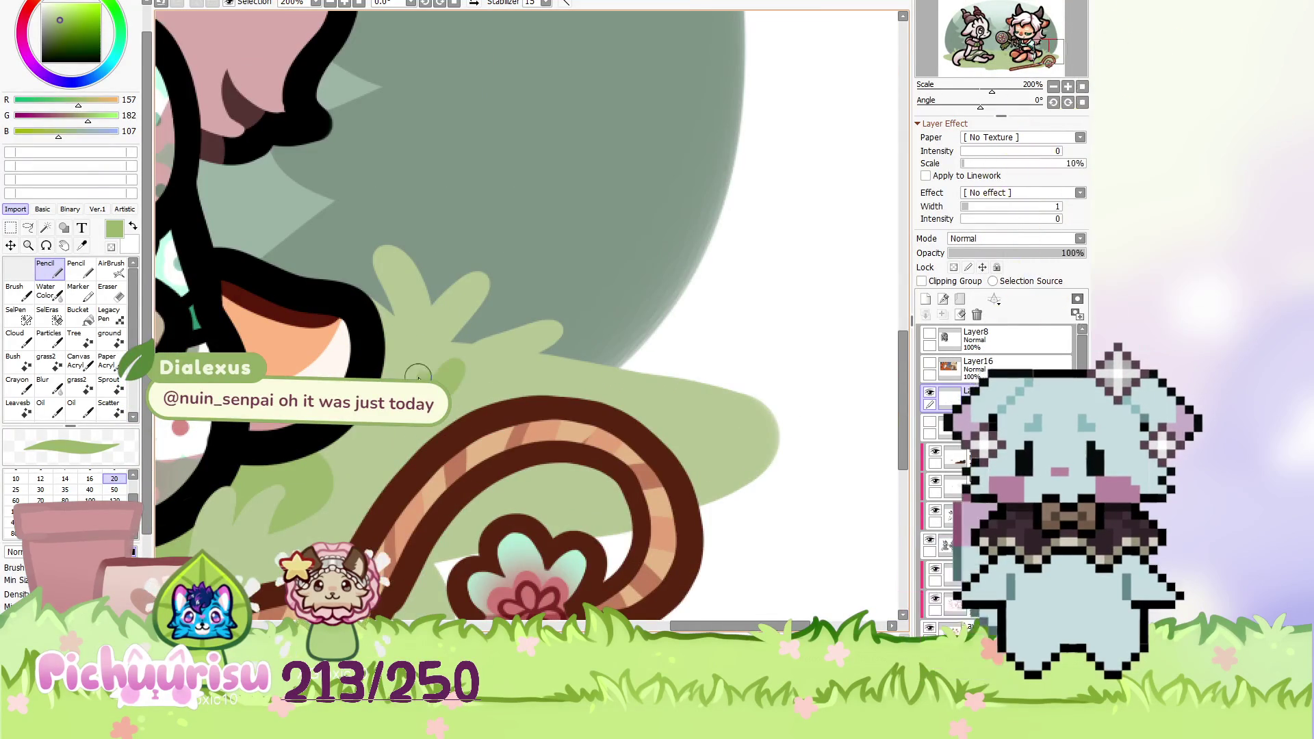
pyautogui.scroll(-5, 194, 333)
pyautogui.scroll(-4, 194, 332)
pyautogui.scroll(5, 194, 333)
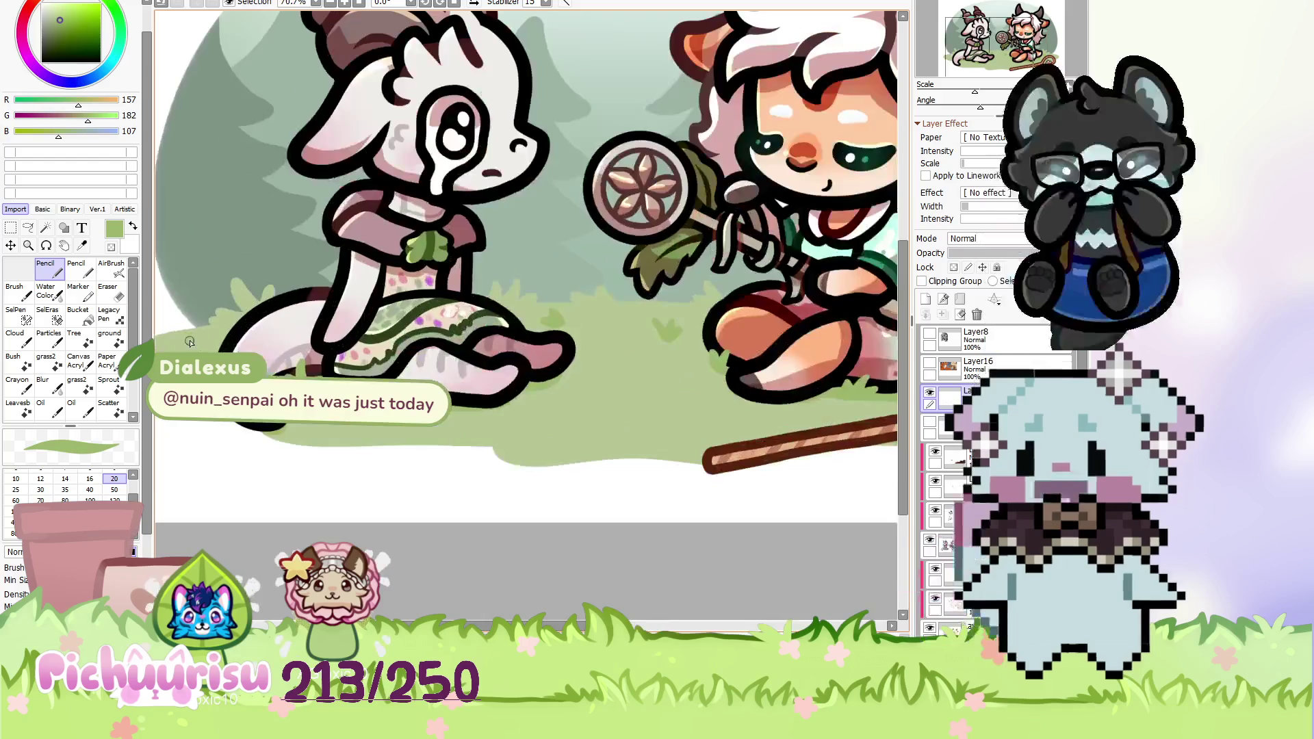
pyautogui.scroll(4, 194, 333)
pyautogui.scroll(-4, 186, 333)
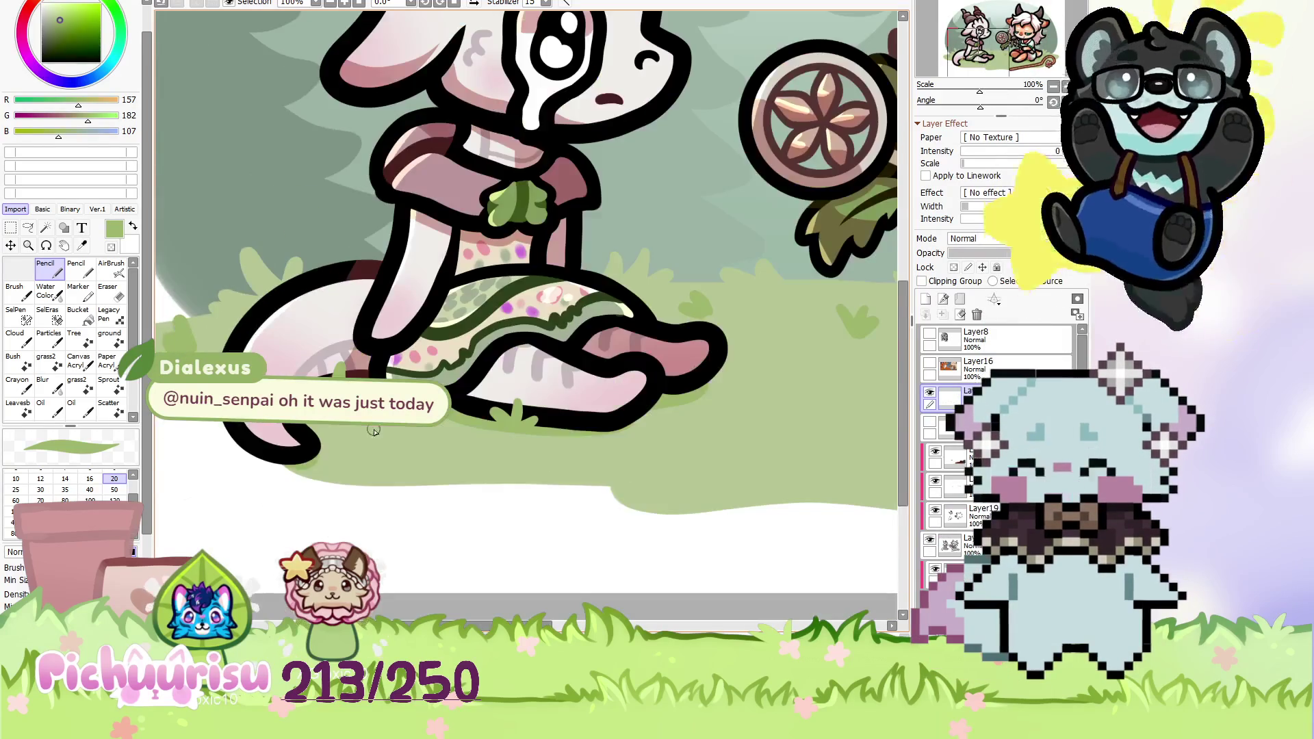
pyautogui.scroll(4, 374, 425)
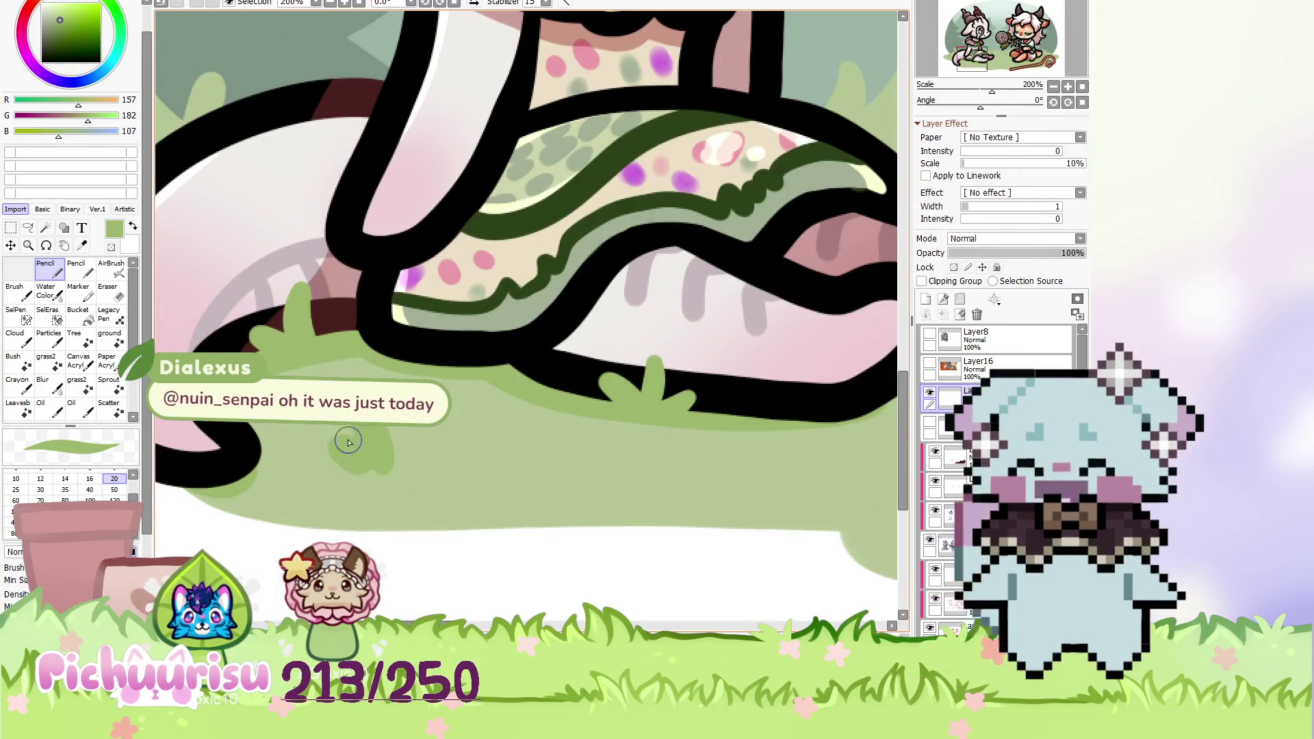
pyautogui.scroll(-3, 355, 450)
pyautogui.scroll(-3, 261, 352)
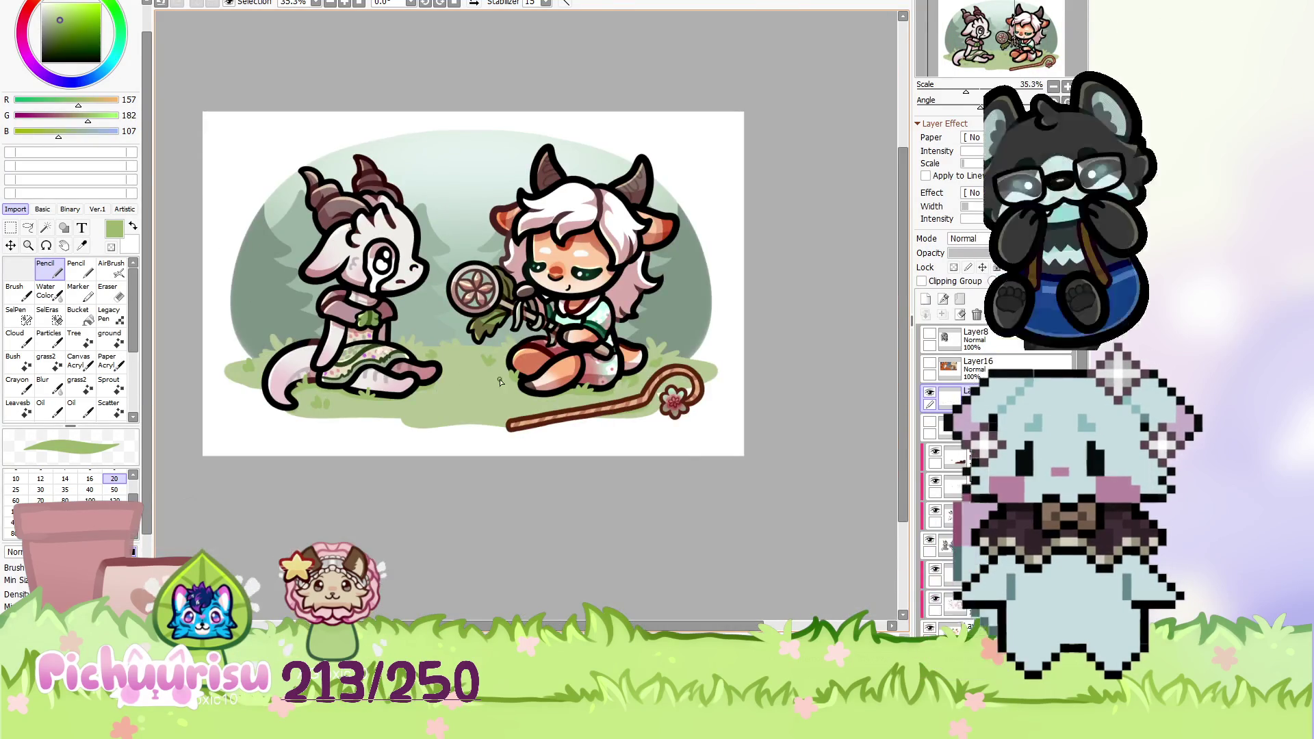
pyautogui.scroll(5, 495, 383)
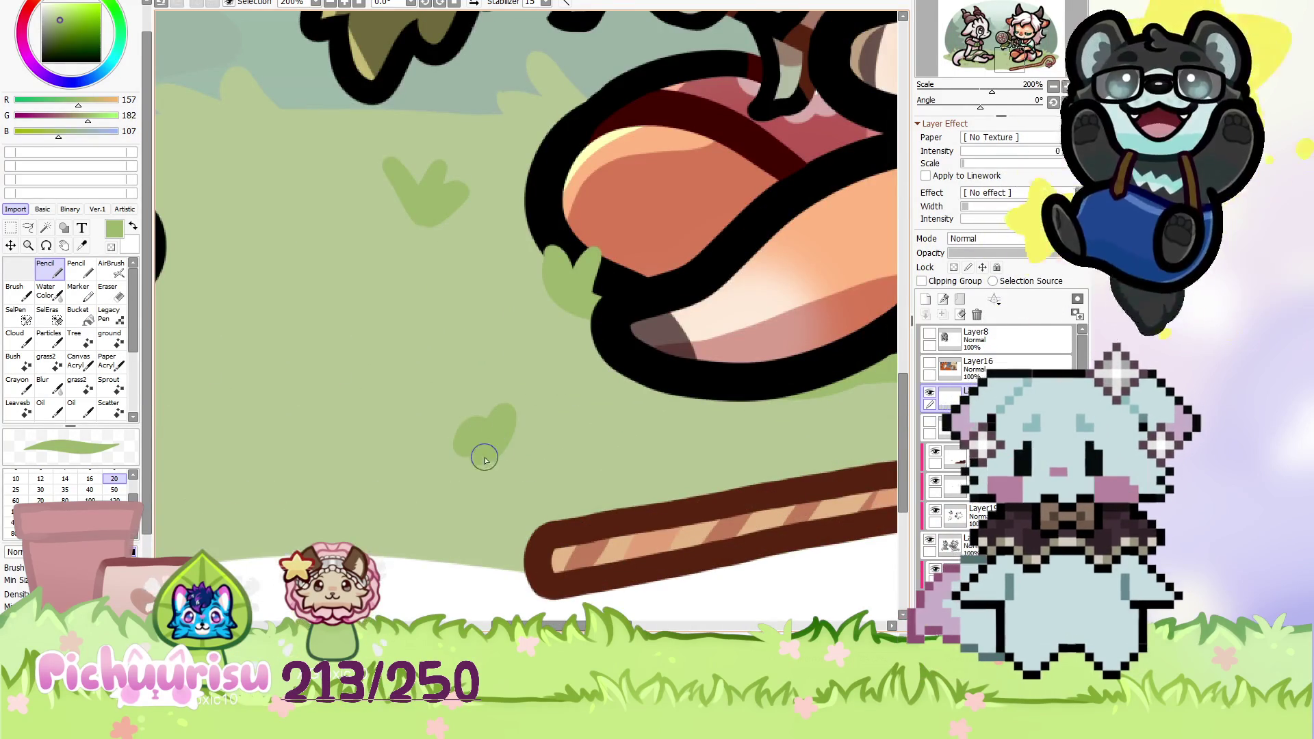
pyautogui.scroll(-4, 478, 460)
pyautogui.scroll(-3, 311, 405)
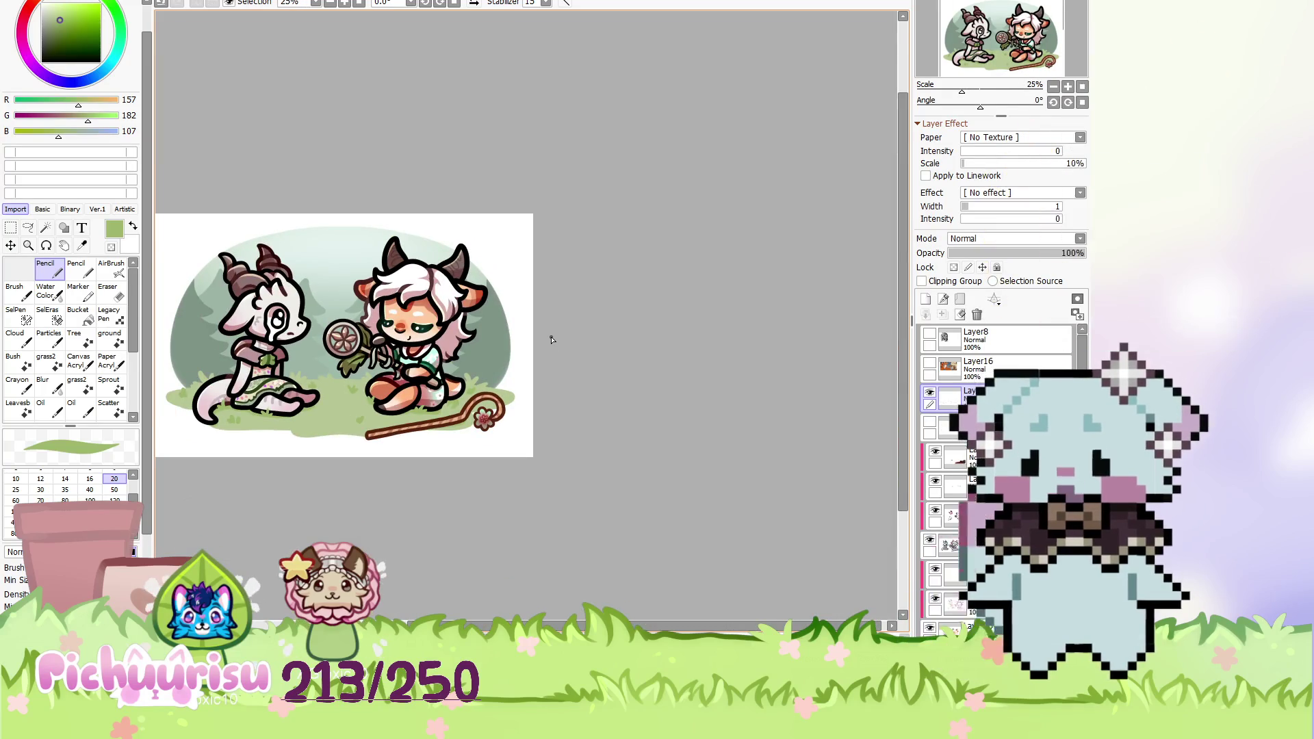
pyautogui.scroll(-1, 553, 340)
pyautogui.scroll(1, 353, 317)
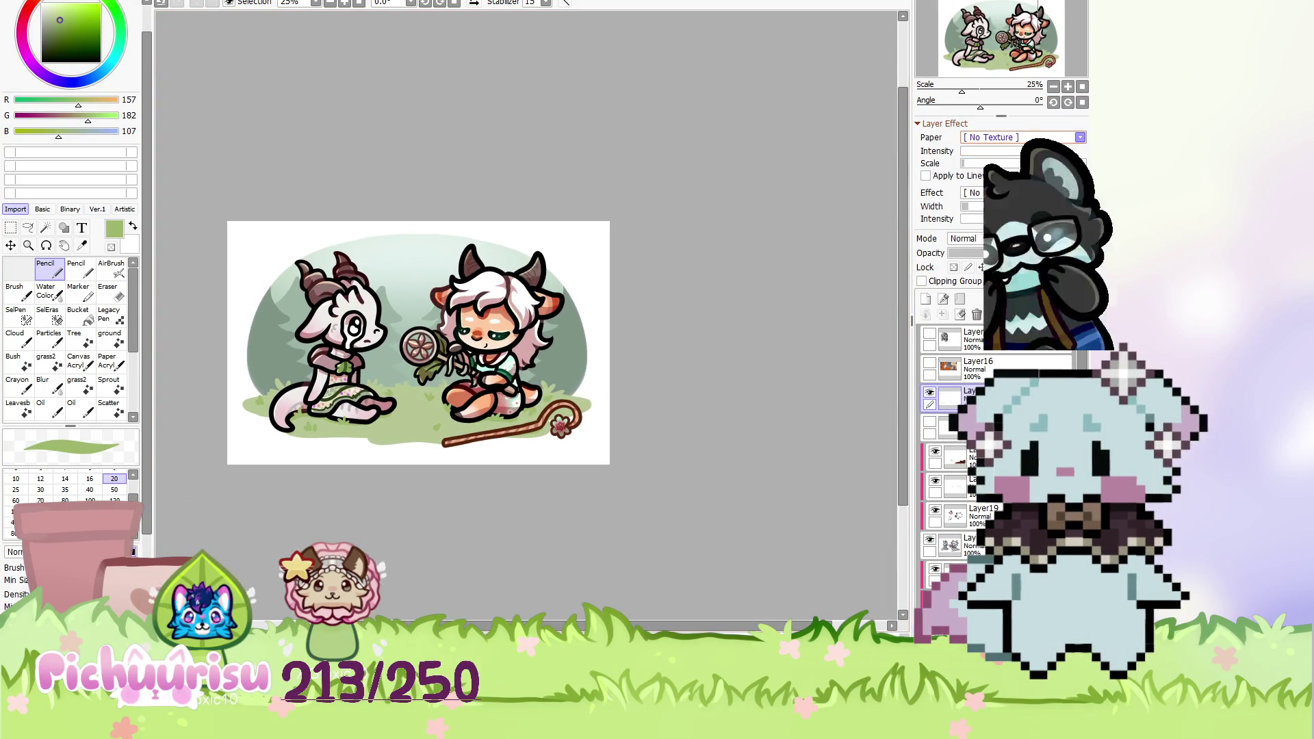
pyautogui.moveTo(1057, 101); pyautogui.dragTo(1084, 100)
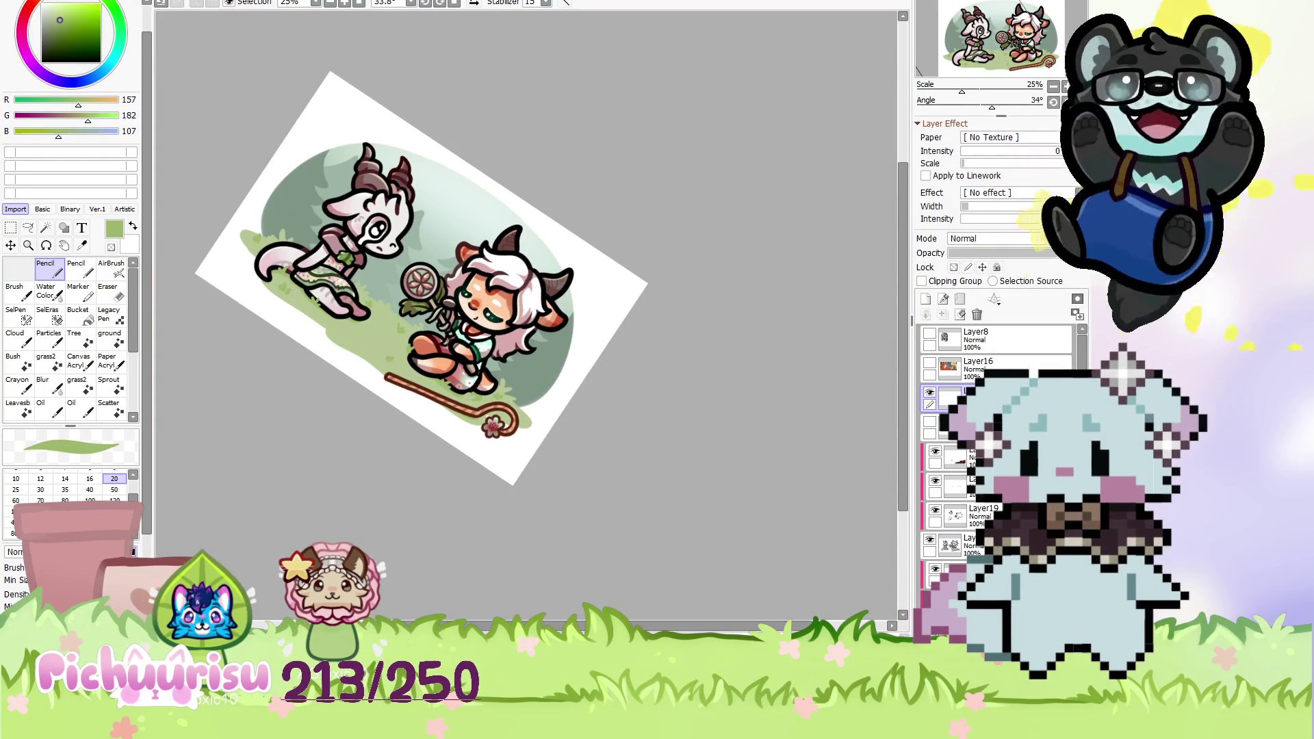
pyautogui.click(1082, 101)
# Set the brush size to the 35 preset.
pyautogui.scroll(3, 479, 280)
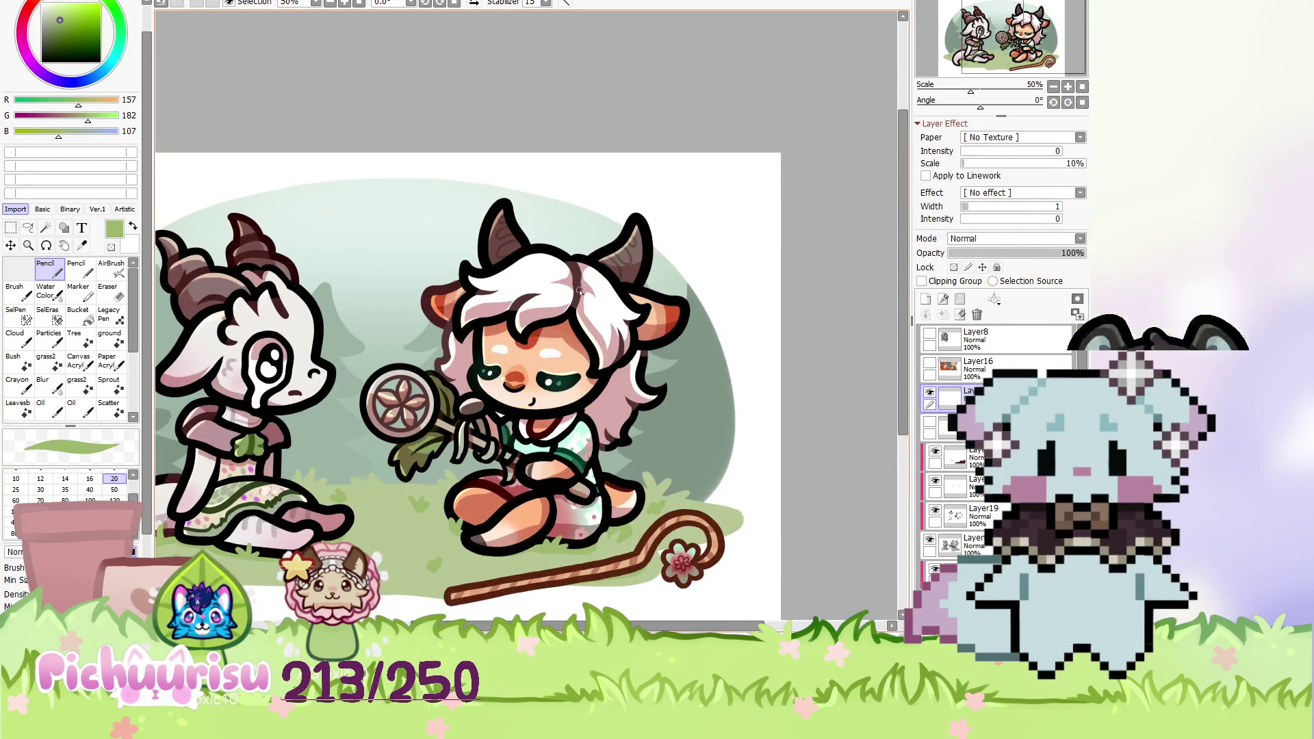
pyautogui.scroll(3, 479, 280)
pyautogui.scroll(-4, 479, 280)
pyautogui.scroll(1, 287, 298)
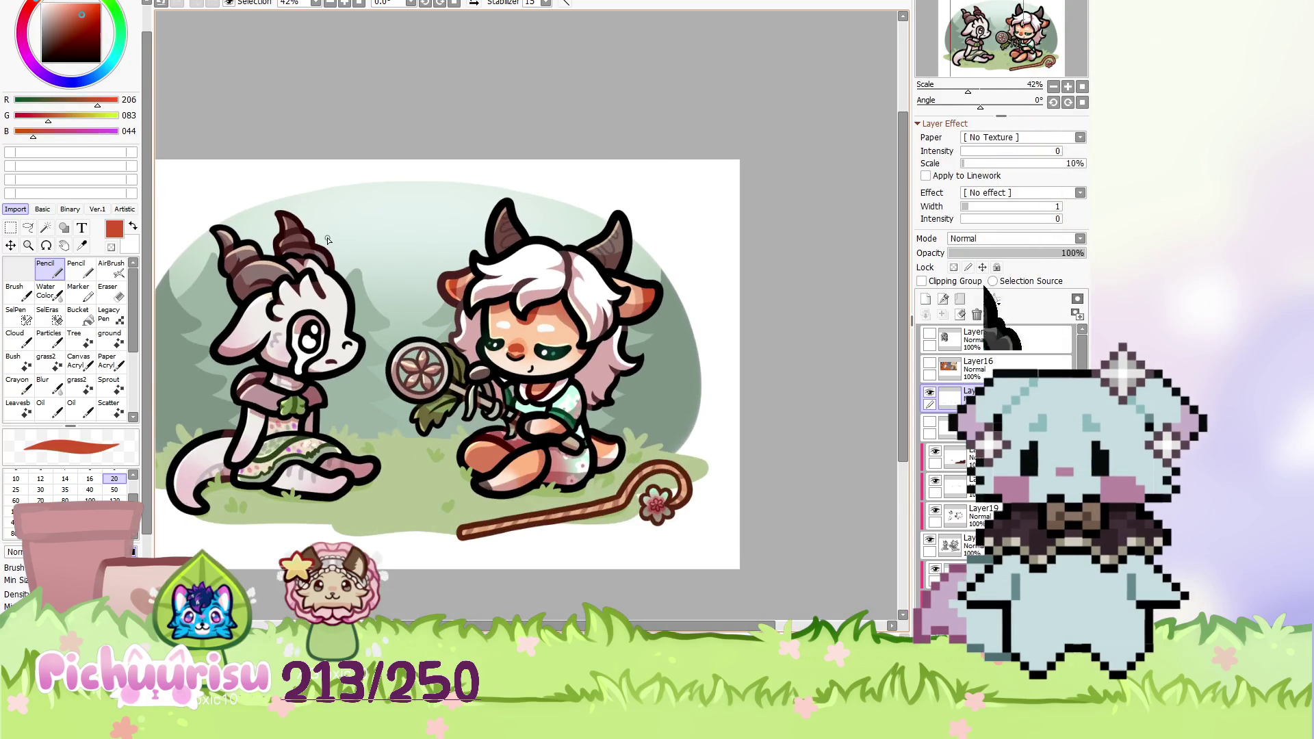
pyautogui.scroll(-3, 288, 298)
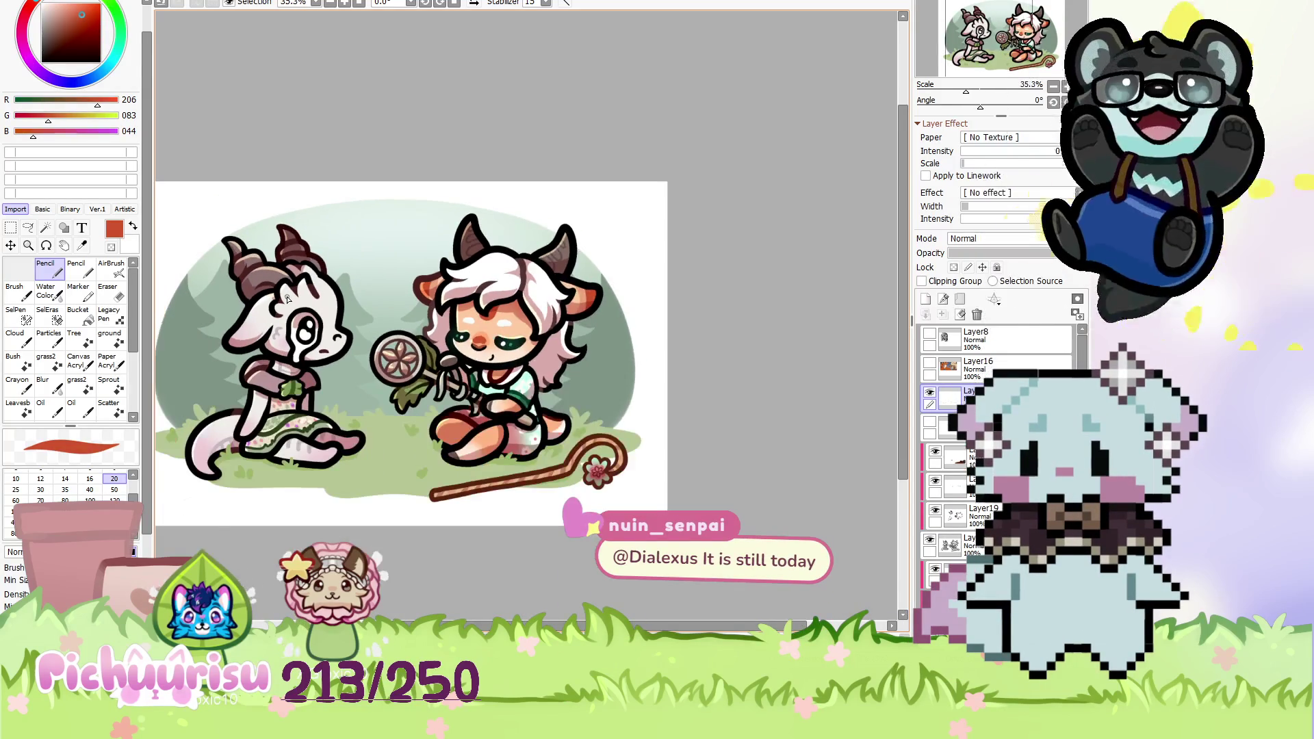
pyautogui.scroll(1, 299, 311)
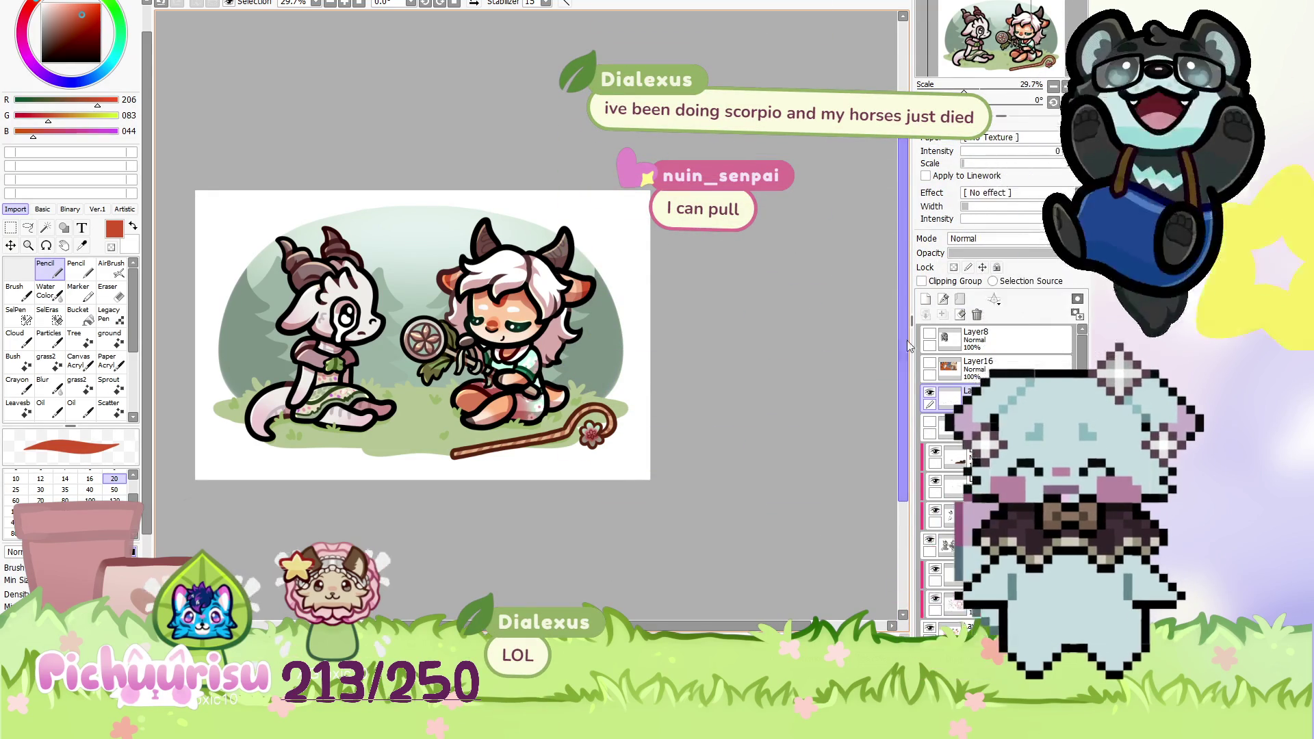
pyautogui.scroll(1, 553, 288)
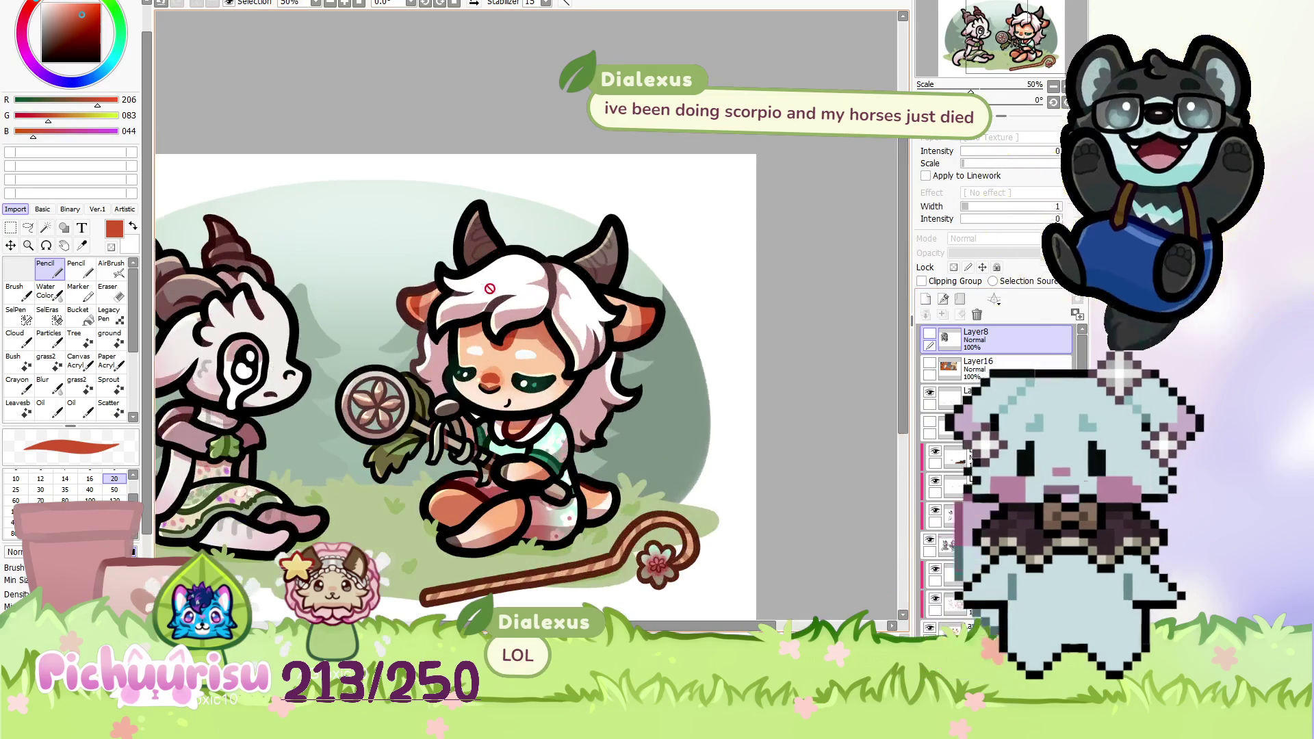
pyautogui.click(65, 489)
pyautogui.scroll(-3, 337, 441)
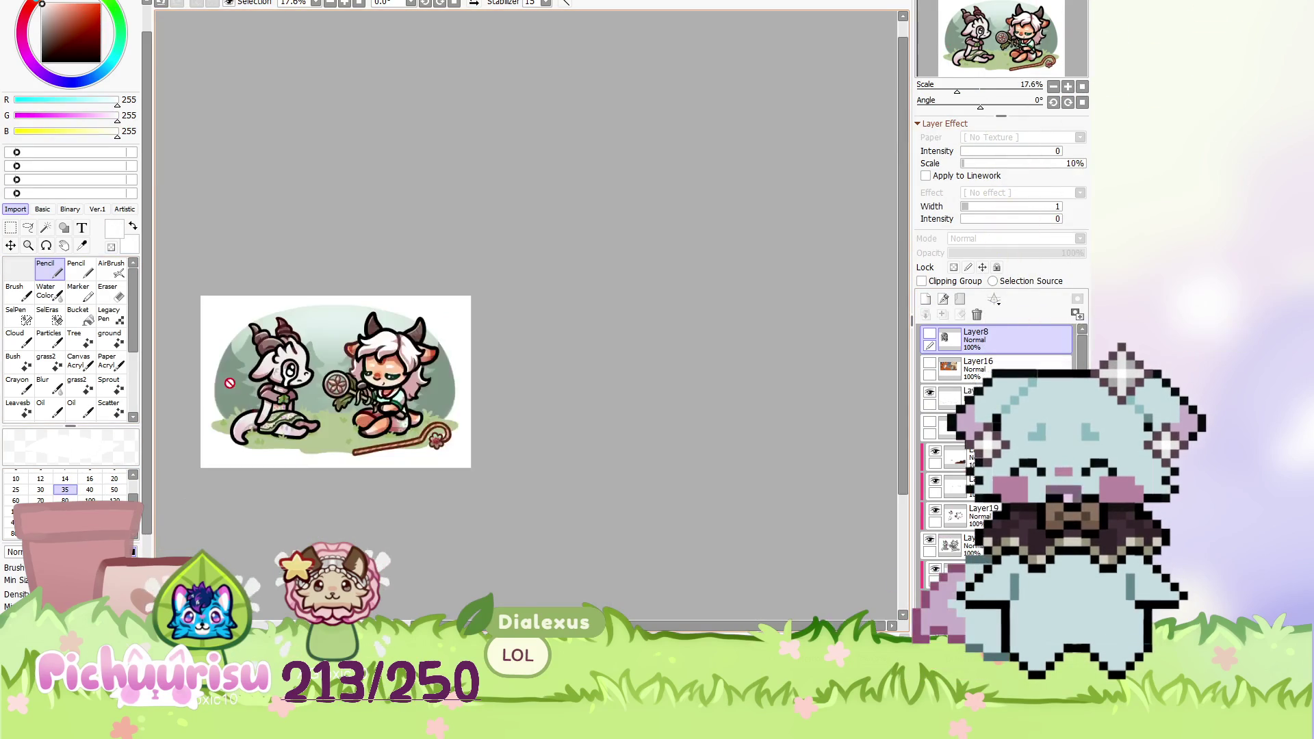
# Dab small white five-petal flowers onto the grass around both characters and the staff.
pyautogui.scroll(3, 337, 442)
pyautogui.scroll(4, 566, 419)
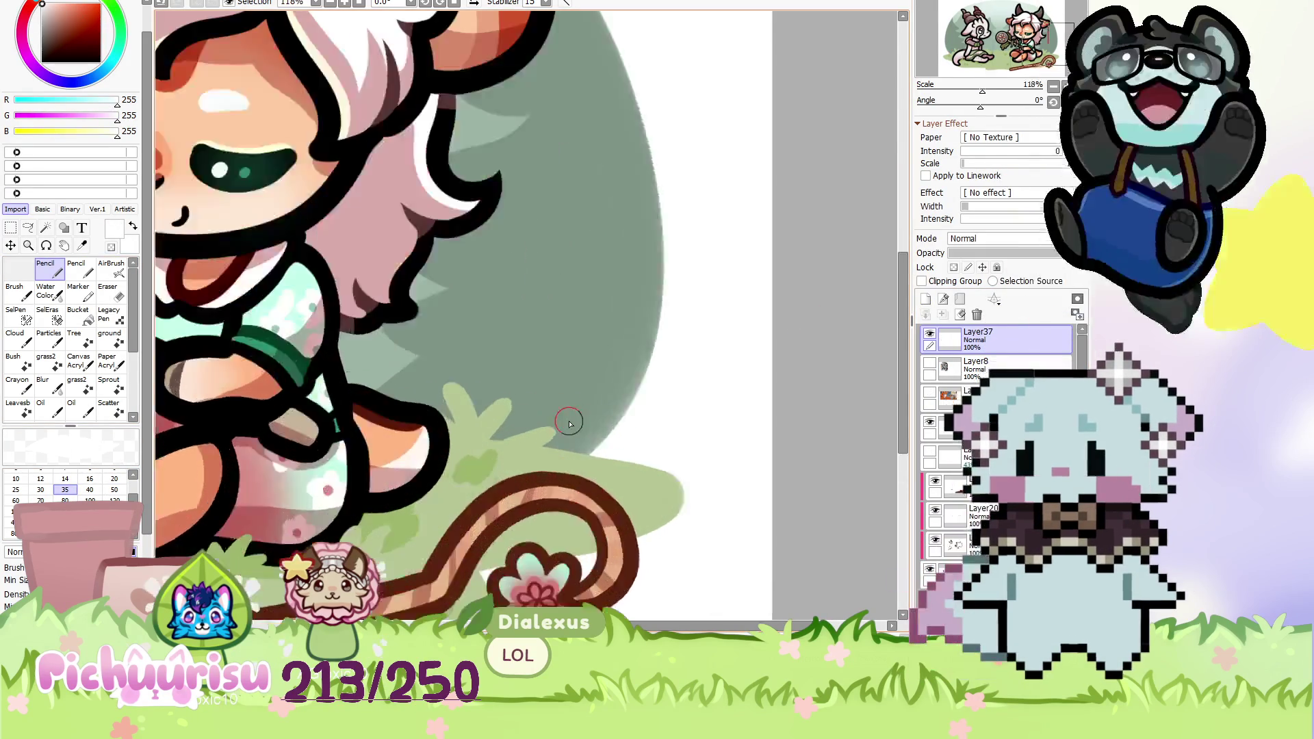
pyautogui.scroll(3, 469, 425)
pyautogui.moveTo(470, 425)
pyautogui.mouseDown()
pyautogui.moveTo(400, 484)
pyautogui.moveTo(479, 438)
pyautogui.mouseUp()
pyautogui.scroll(-3, 479, 438)
pyautogui.scroll(-2, 490, 343)
pyautogui.scroll(3, 314, 404)
pyautogui.scroll(2, 314, 404)
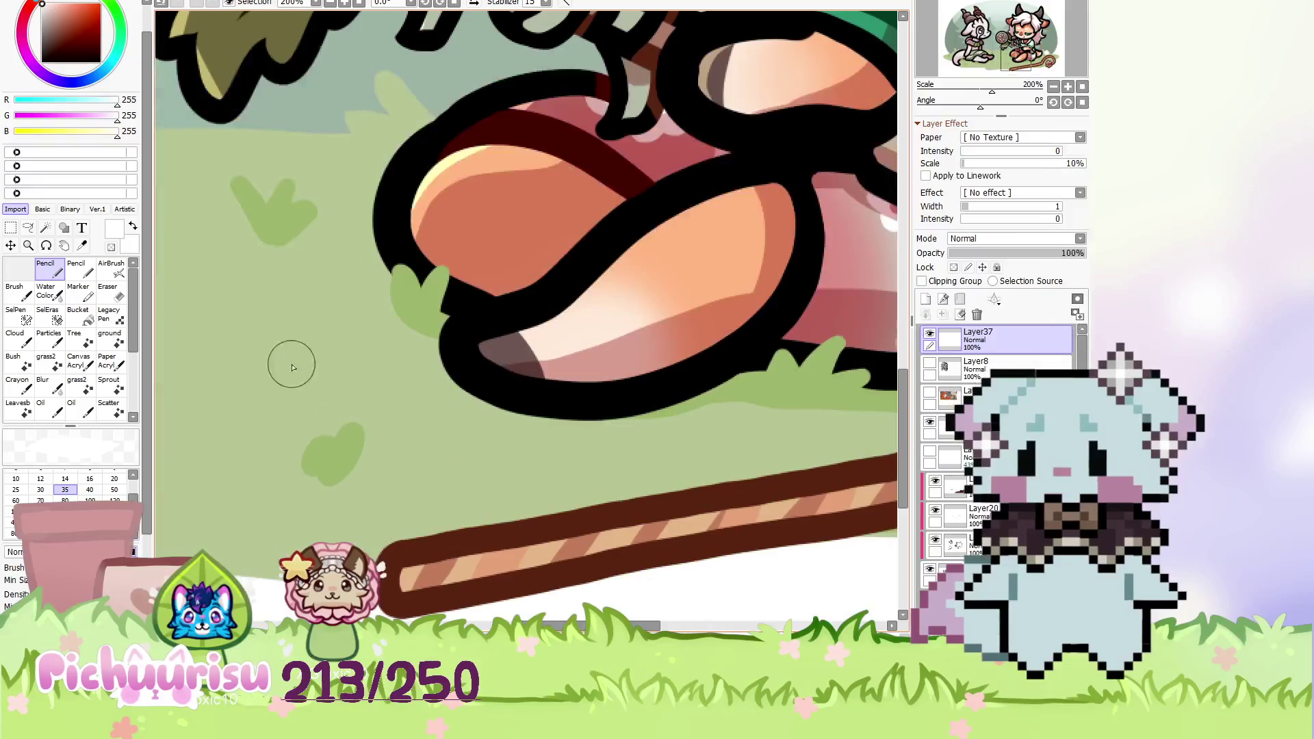
pyautogui.scroll(-4, 291, 359)
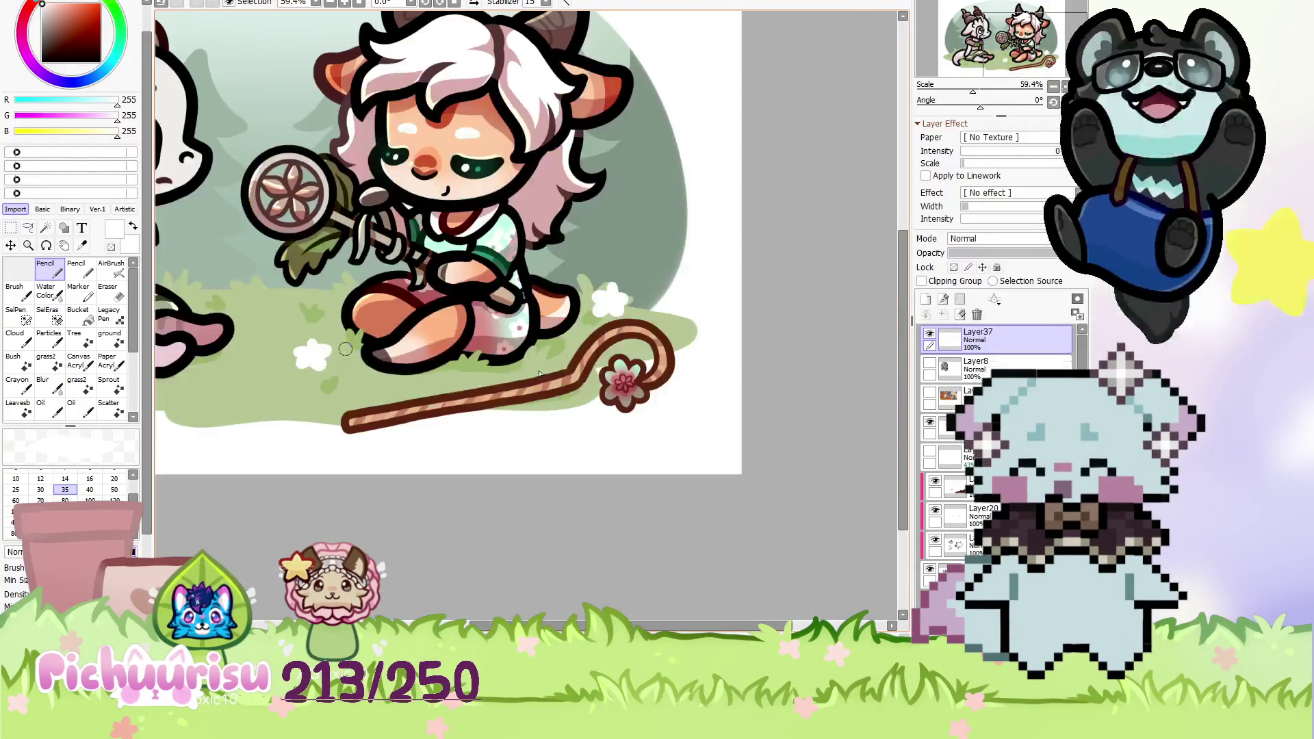
pyautogui.scroll(-2, 571, 380)
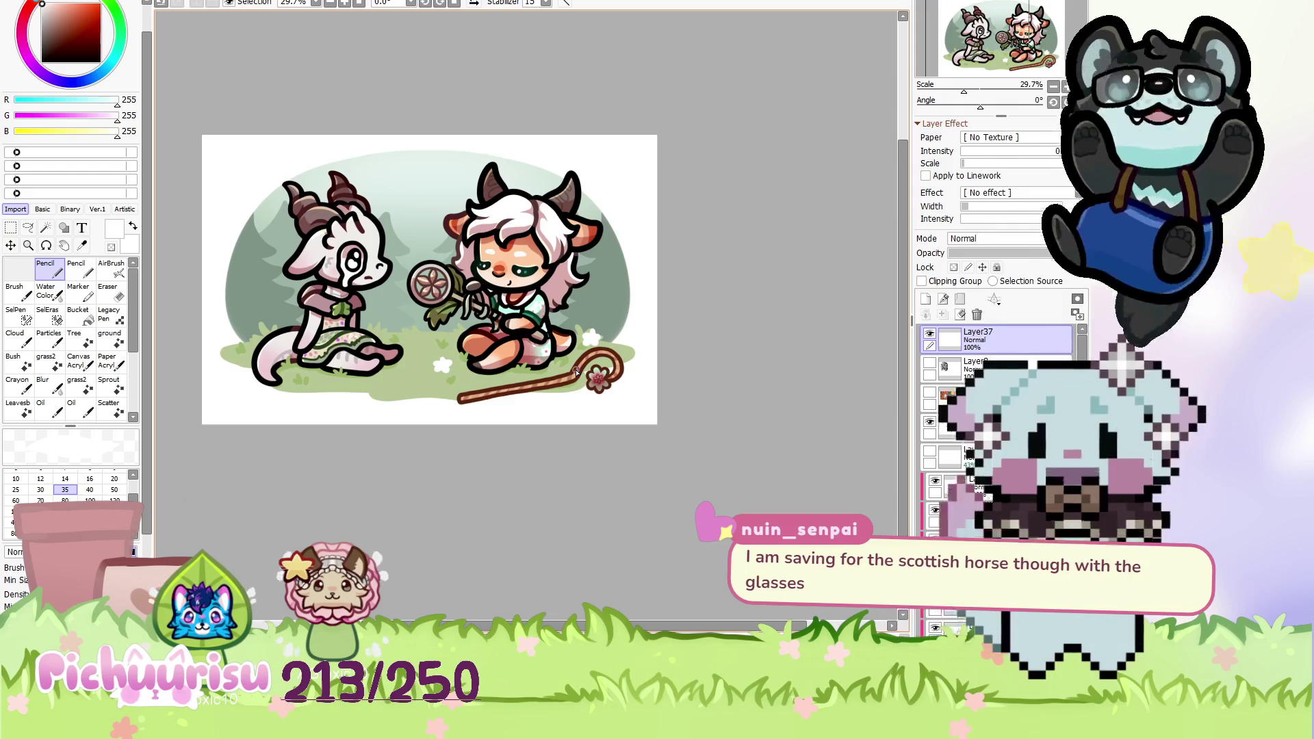
pyautogui.scroll(4, 256, 311)
pyautogui.scroll(2, 253, 338)
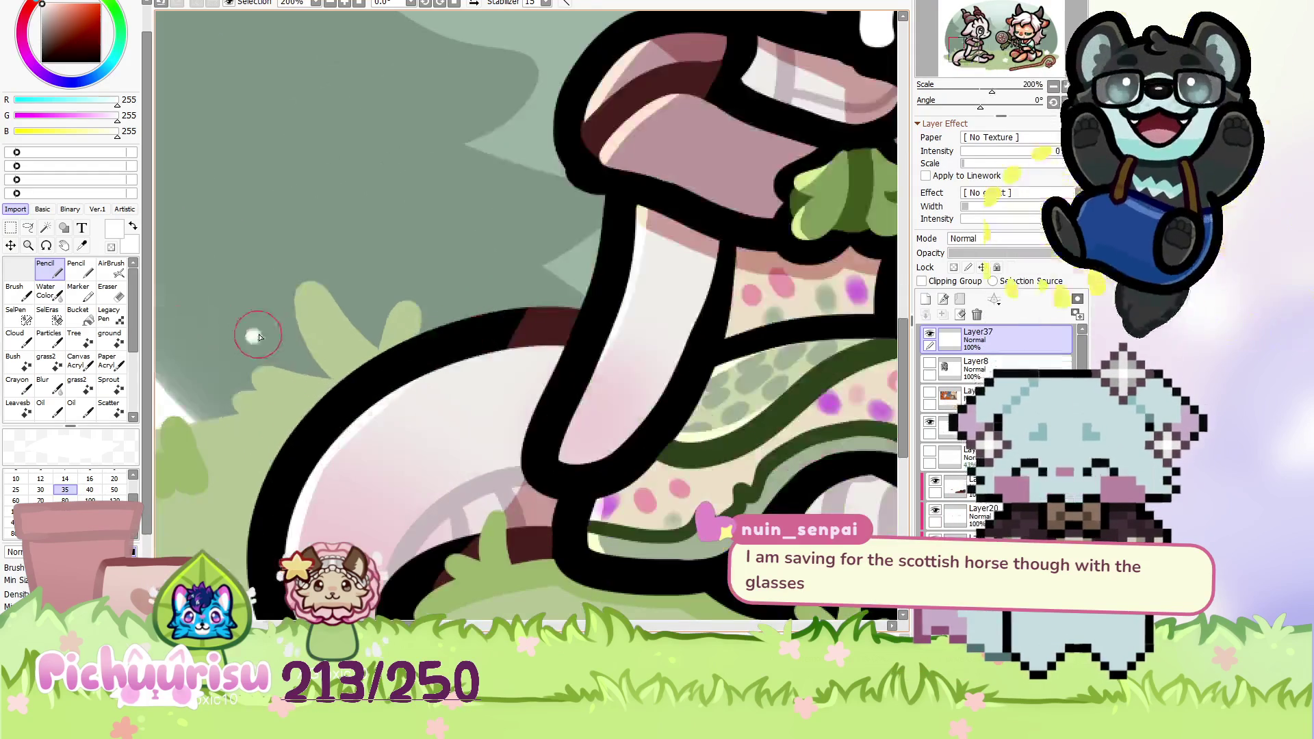
pyautogui.scroll(-2, 245, 370)
pyautogui.scroll(-3, 274, 356)
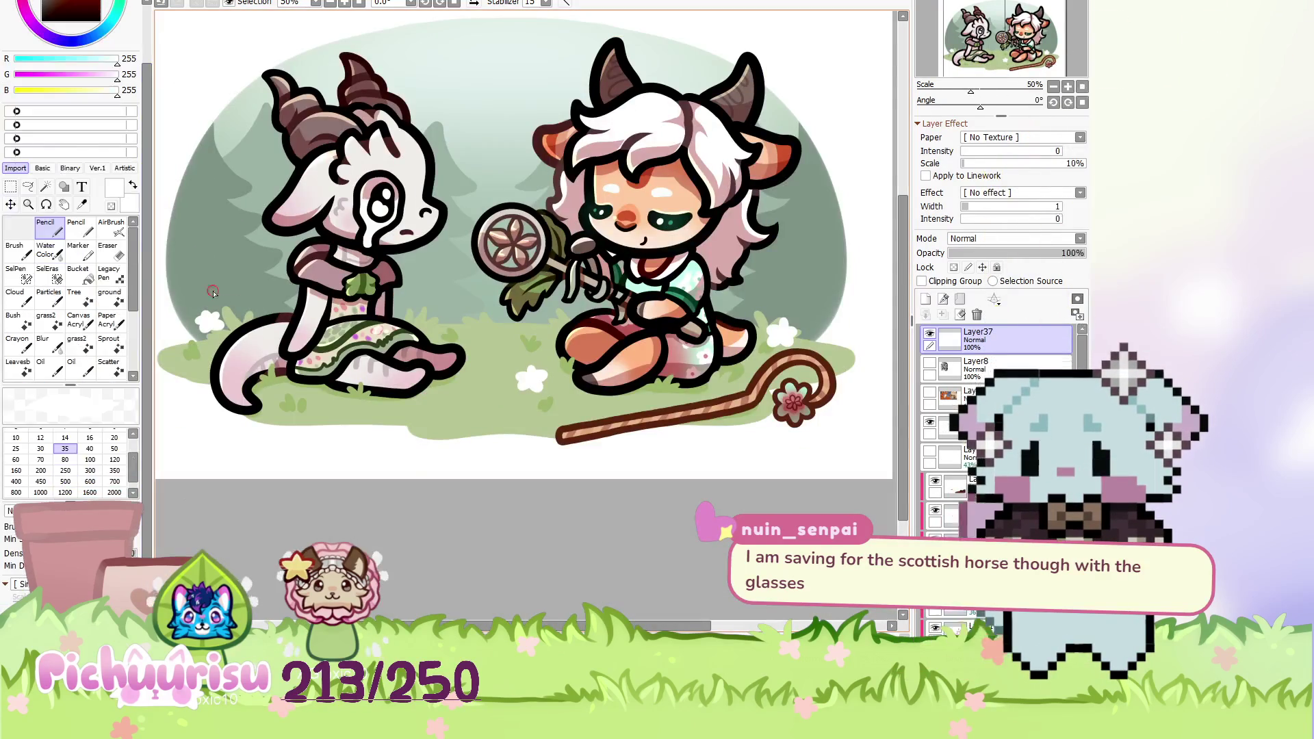
pyautogui.scroll(-2, 410, 342)
pyautogui.scroll(1, 600, 323)
pyautogui.scroll(1, 600, 323)
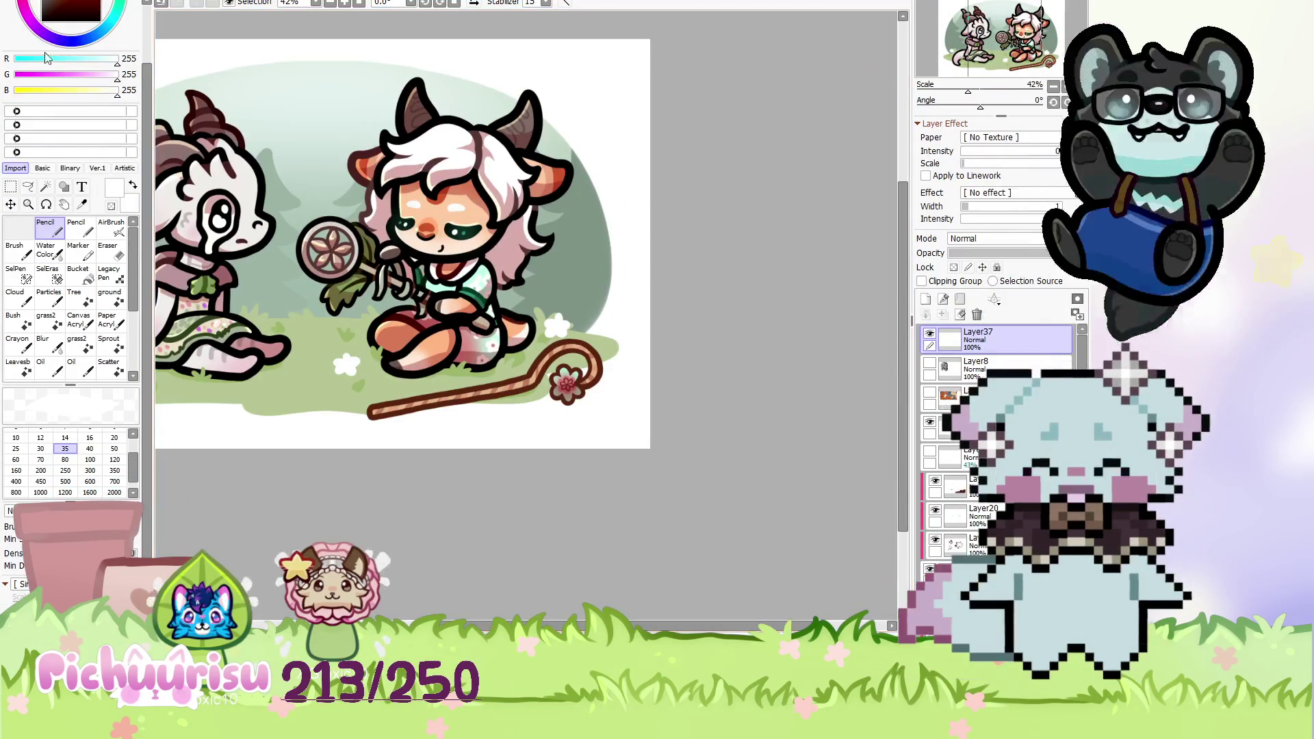
pyautogui.moveTo(146, 273); pyautogui.dragTo(147, 216)
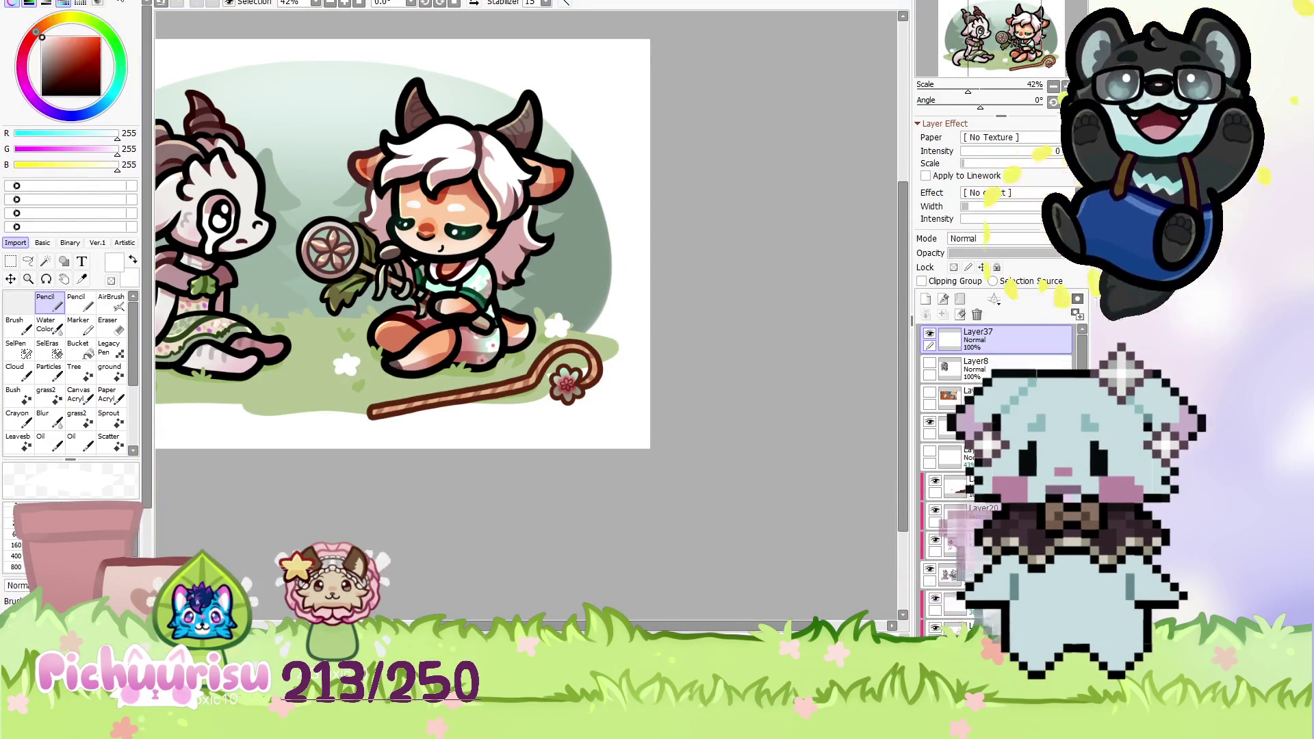
# Switch to pale cream (240,232,201) and dab a cream flower onto the grass.
pyautogui.click(53, 39)
pyautogui.scroll(7, 330, 325)
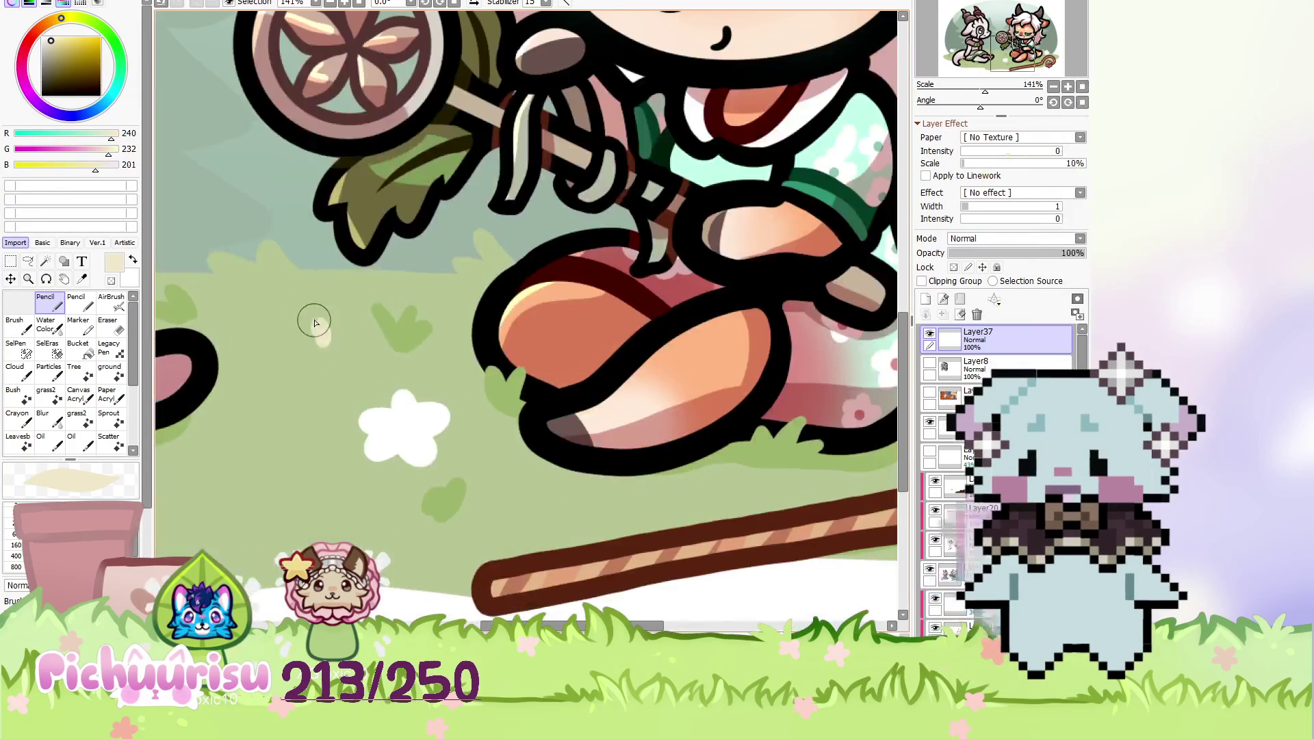
pyautogui.scroll(-4, 325, 344)
pyautogui.scroll(6, 440, 376)
pyautogui.moveTo(438, 373); pyautogui.dragTo(430, 407)
# Zoom in and out over the meadow to review the cream and white flowers.
pyautogui.scroll(-4, 459, 389)
pyautogui.scroll(5, 343, 357)
pyautogui.scroll(-5, 363, 355)
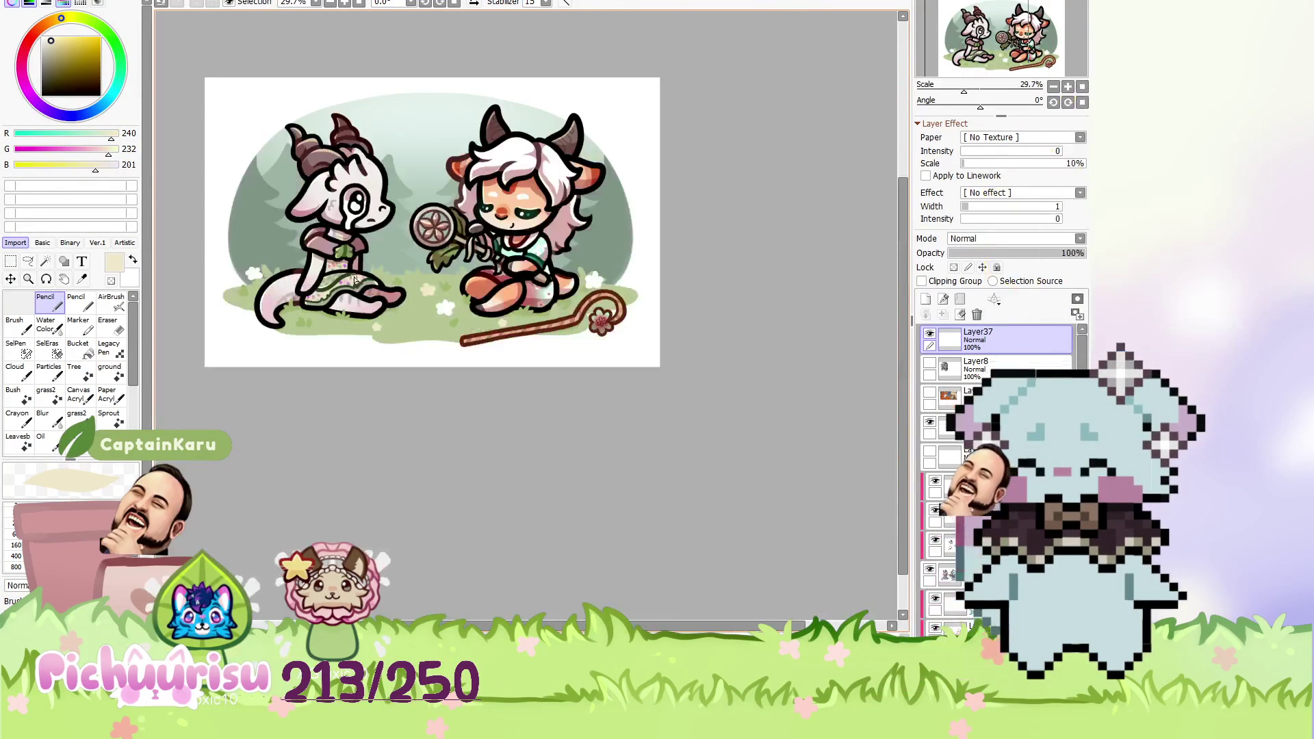
pyautogui.scroll(5, 226, 279)
pyautogui.scroll(1, 225, 302)
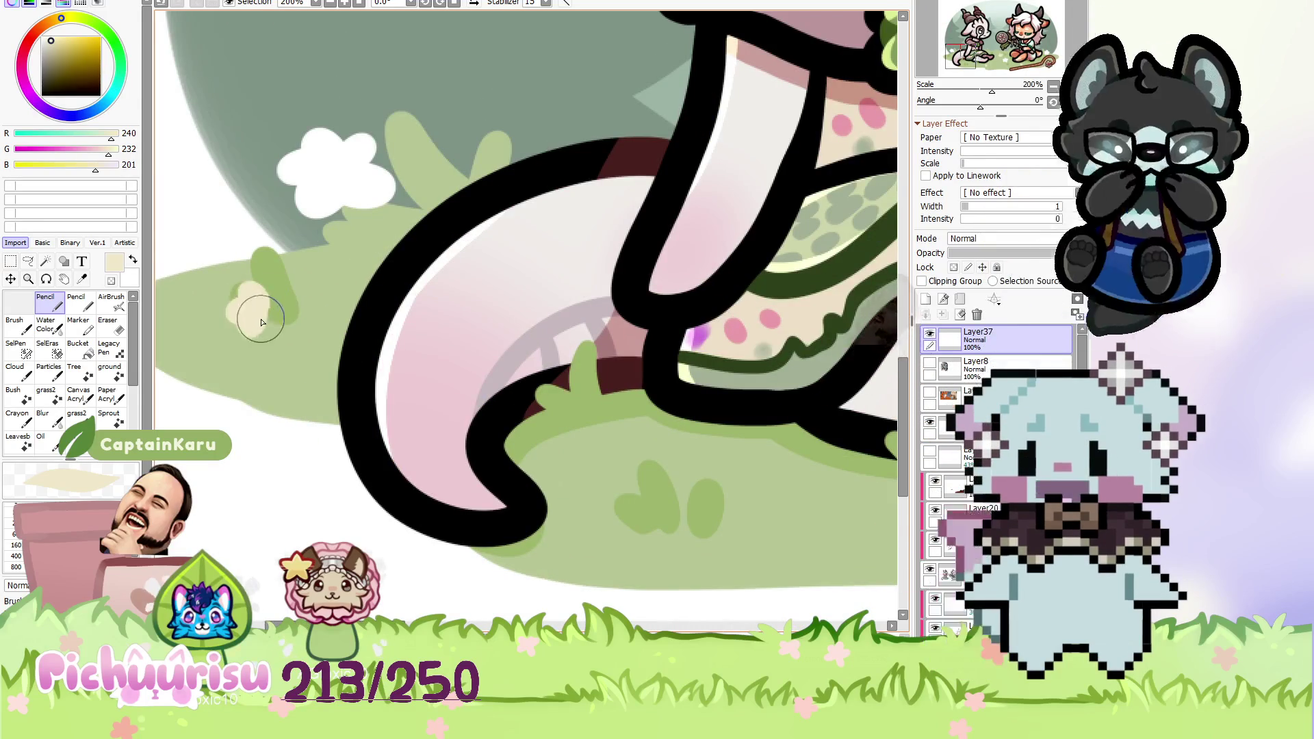
pyautogui.scroll(-2, 223, 316)
pyautogui.scroll(-4, 226, 315)
pyautogui.scroll(4, 548, 329)
pyautogui.scroll(2, 578, 346)
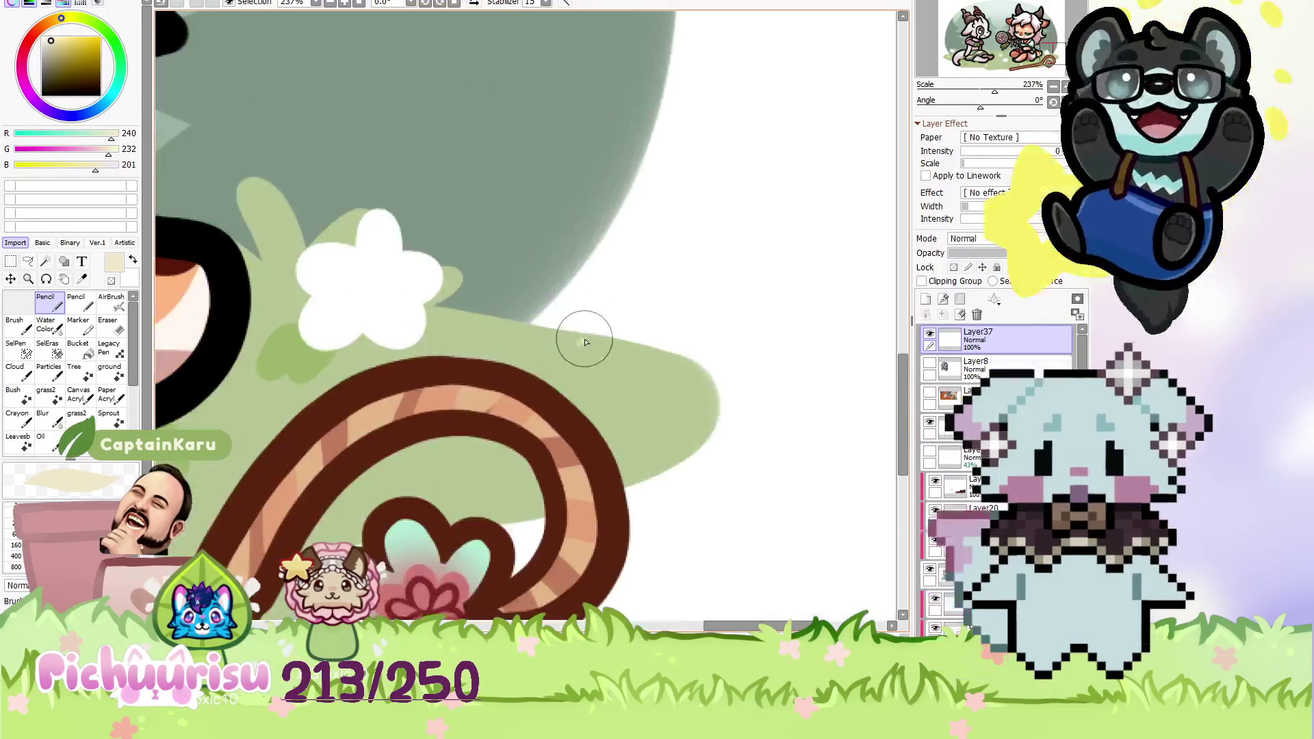
pyautogui.scroll(-2, 602, 346)
pyautogui.scroll(-1, 178, 295)
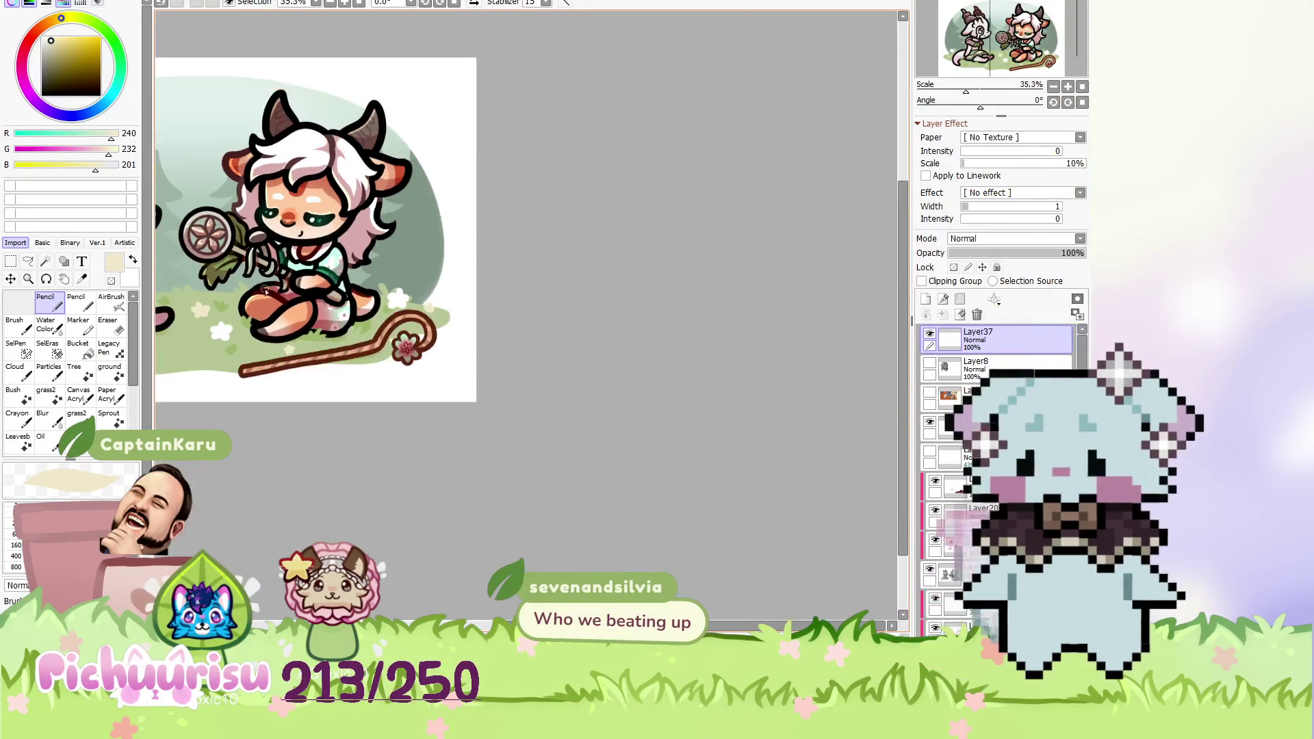
pyautogui.scroll(1, 176, 293)
pyautogui.scroll(1, 176, 293)
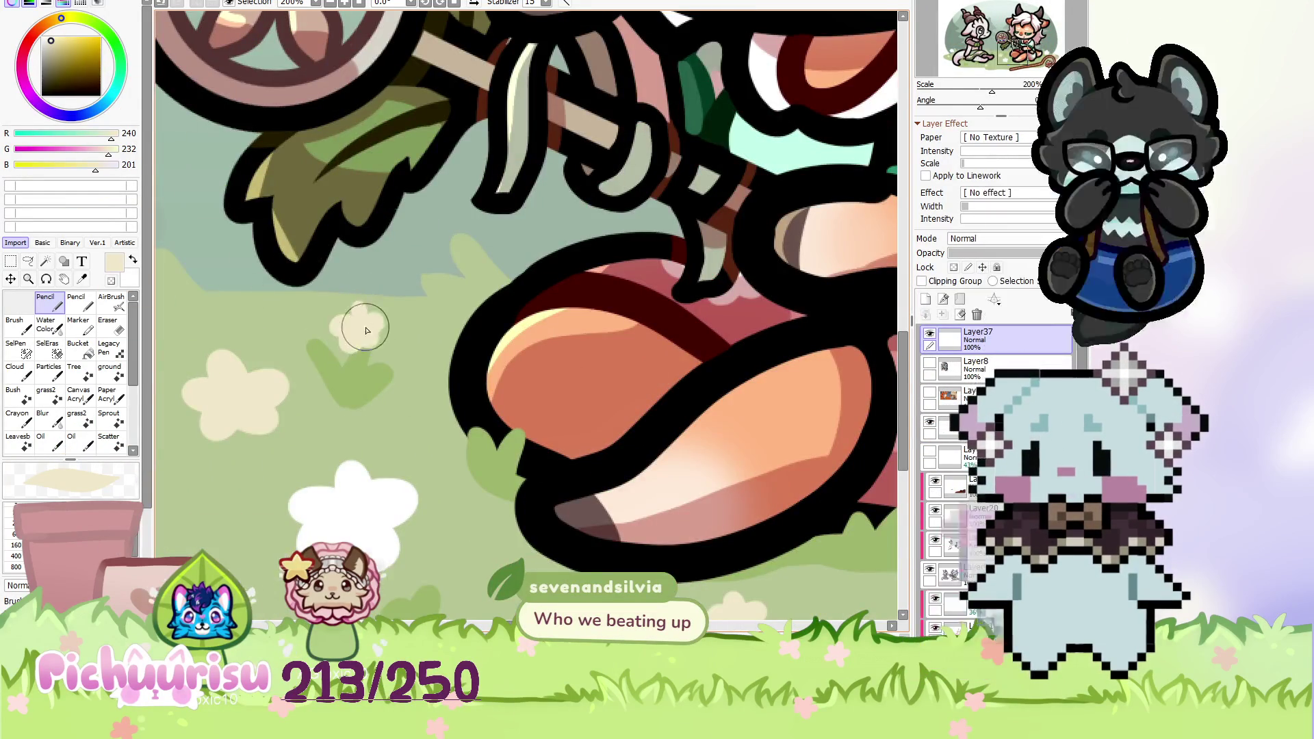
pyautogui.scroll(-3, 374, 326)
pyautogui.scroll(4, 288, 305)
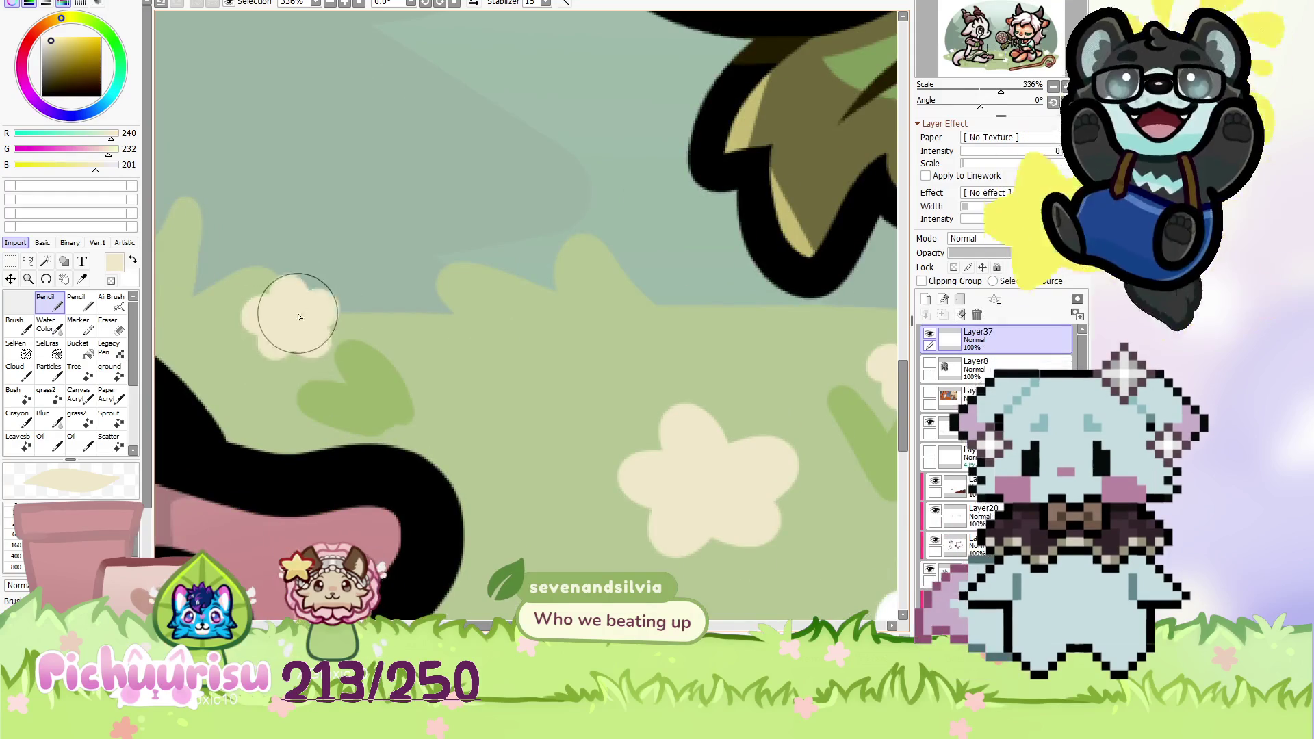
pyautogui.scroll(-4, 308, 313)
pyautogui.scroll(2, 310, 304)
pyautogui.scroll(2, 311, 297)
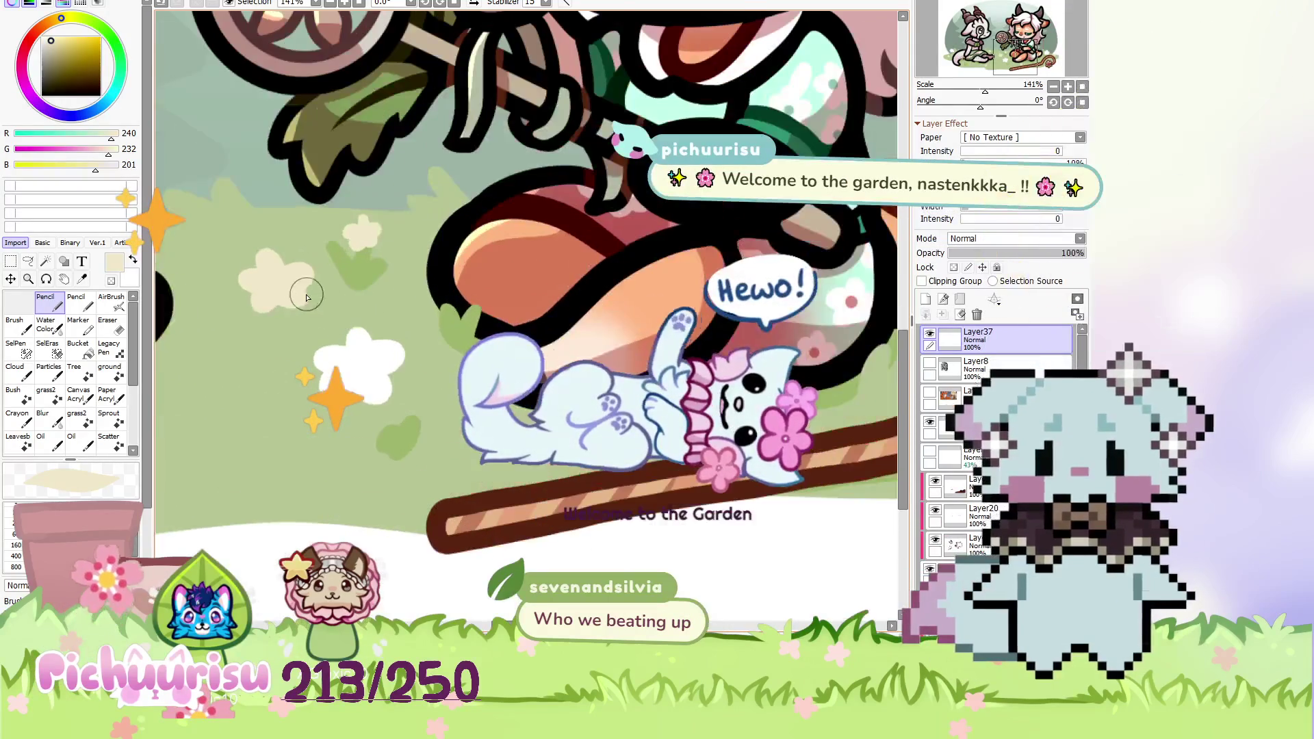
pyautogui.scroll(1, 312, 297)
pyautogui.scroll(-2, 356, 308)
pyautogui.scroll(-2, 422, 316)
pyautogui.scroll(4, 423, 316)
pyautogui.scroll(-2, 383, 321)
pyautogui.scroll(-2, 308, 328)
pyautogui.scroll(4, 254, 336)
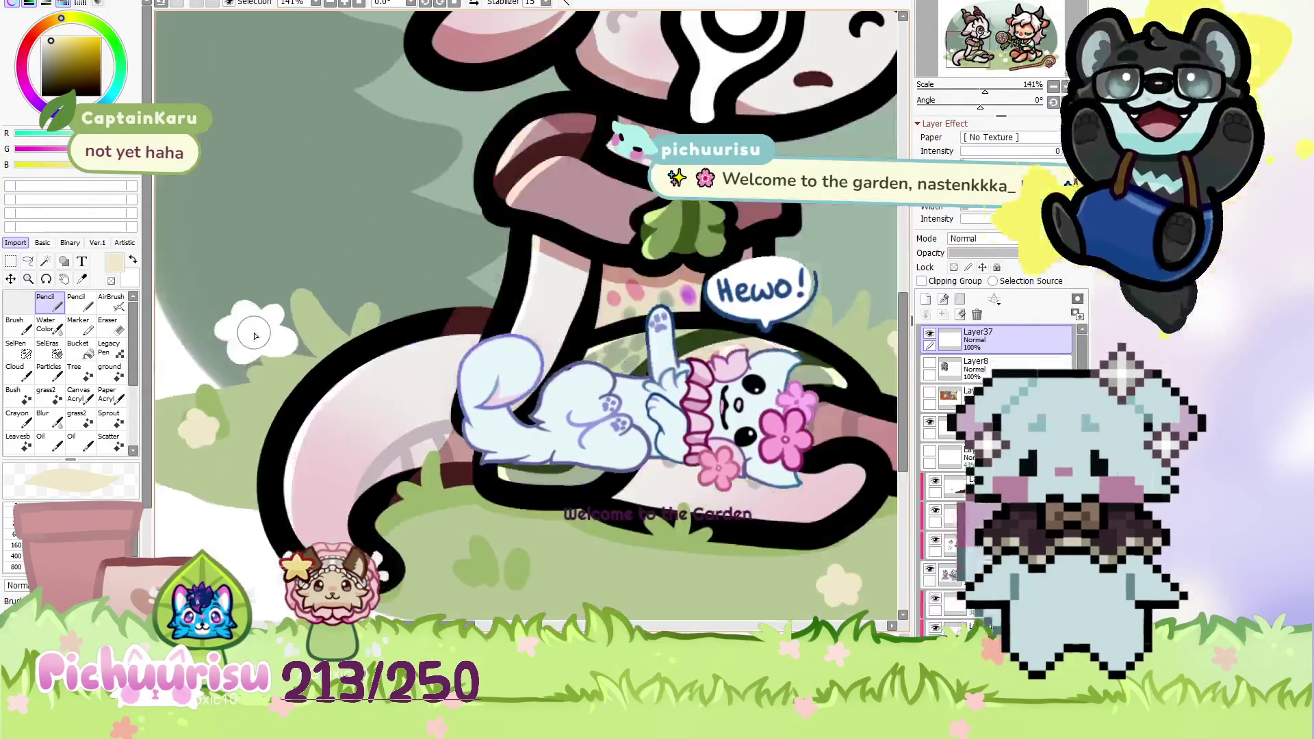
pyautogui.scroll(-3, 247, 334)
pyautogui.scroll(-2, 411, 325)
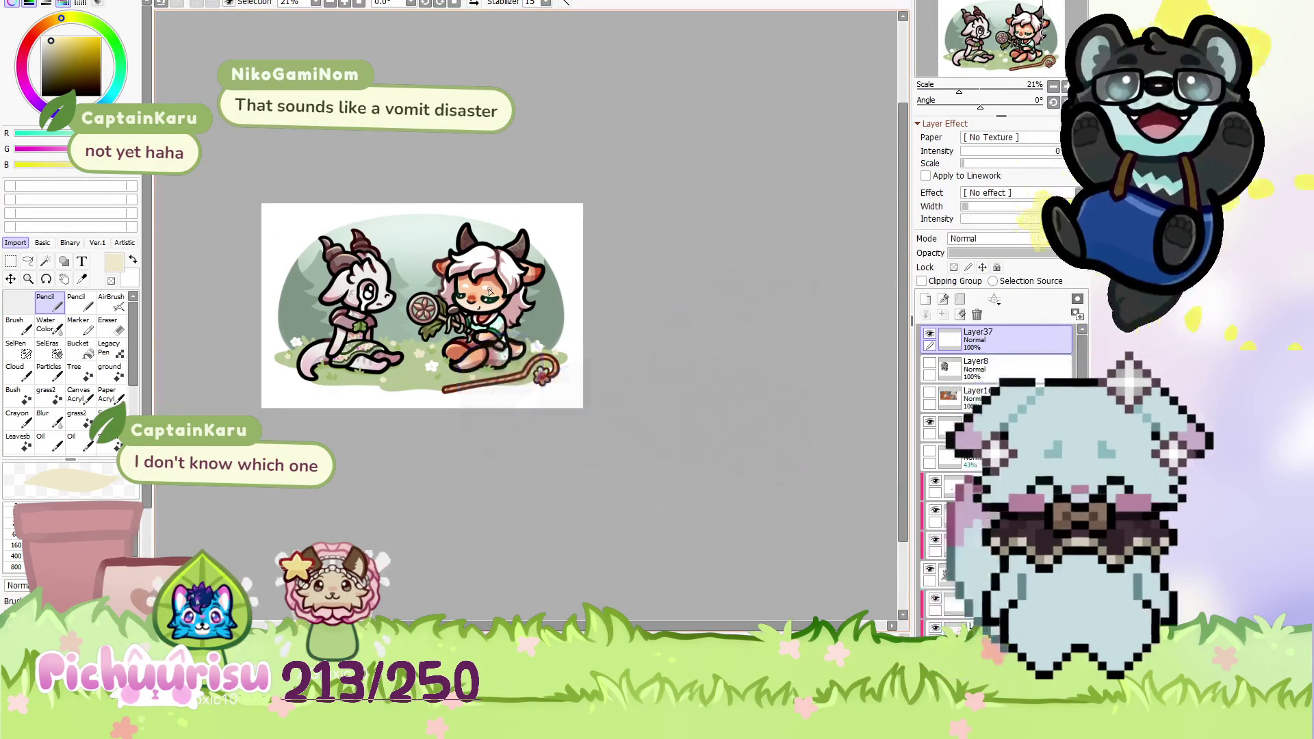
pyautogui.scroll(1, 483, 290)
pyautogui.scroll(1, 483, 290)
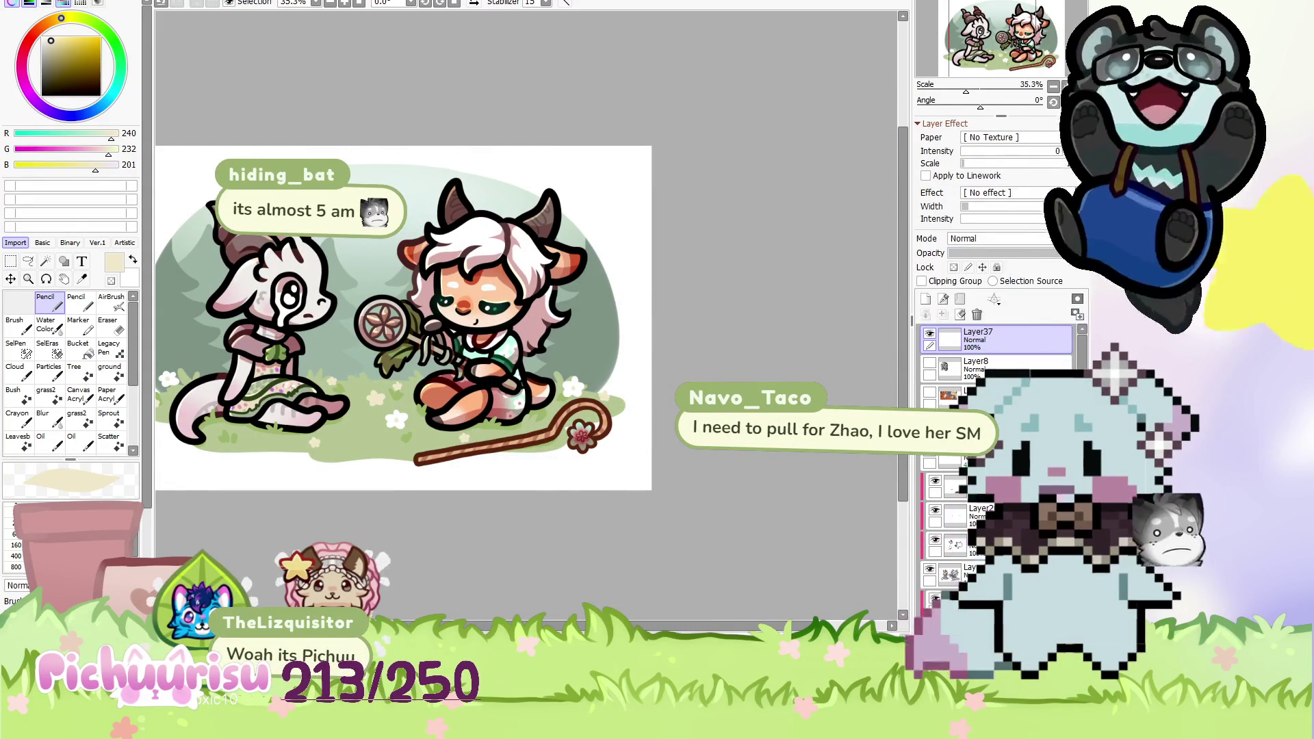
pyautogui.hotkey('alt', 'Tab')
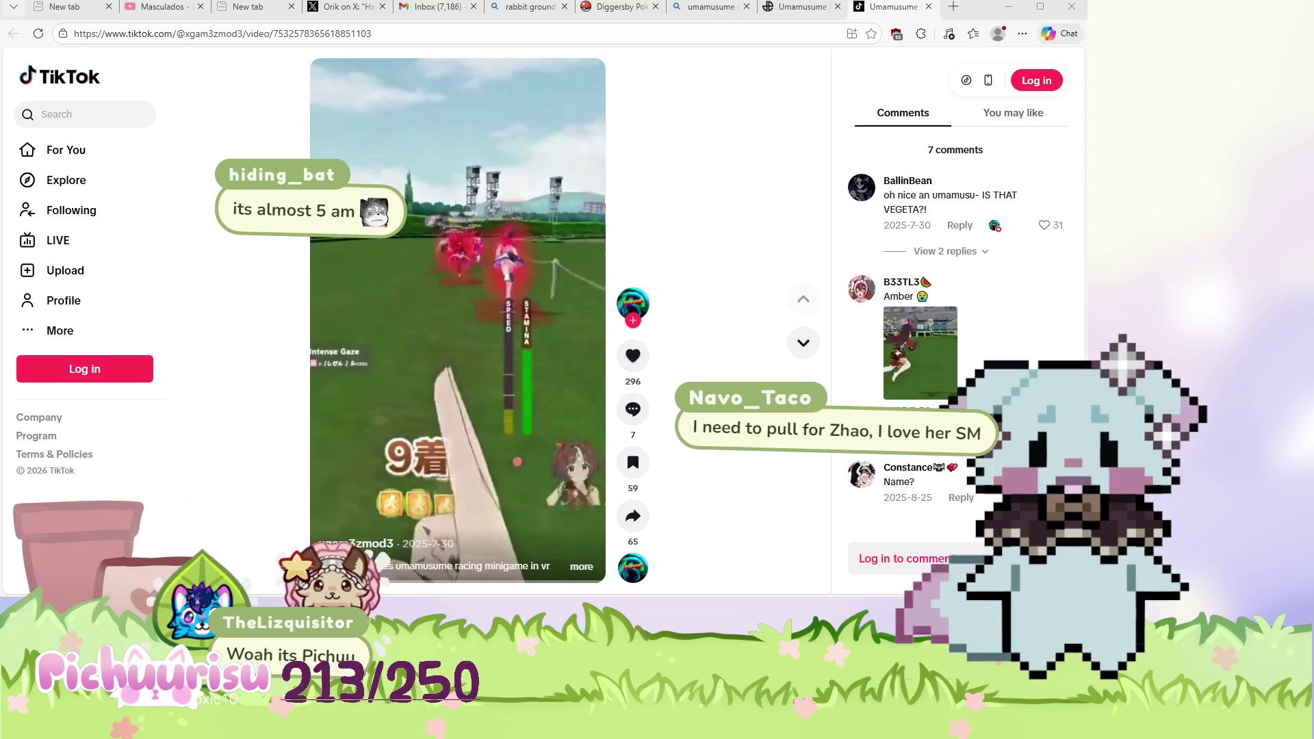
# Play the umamusume racing video with sound, pause it, and return to SAI.
pyautogui.click(542, 366)
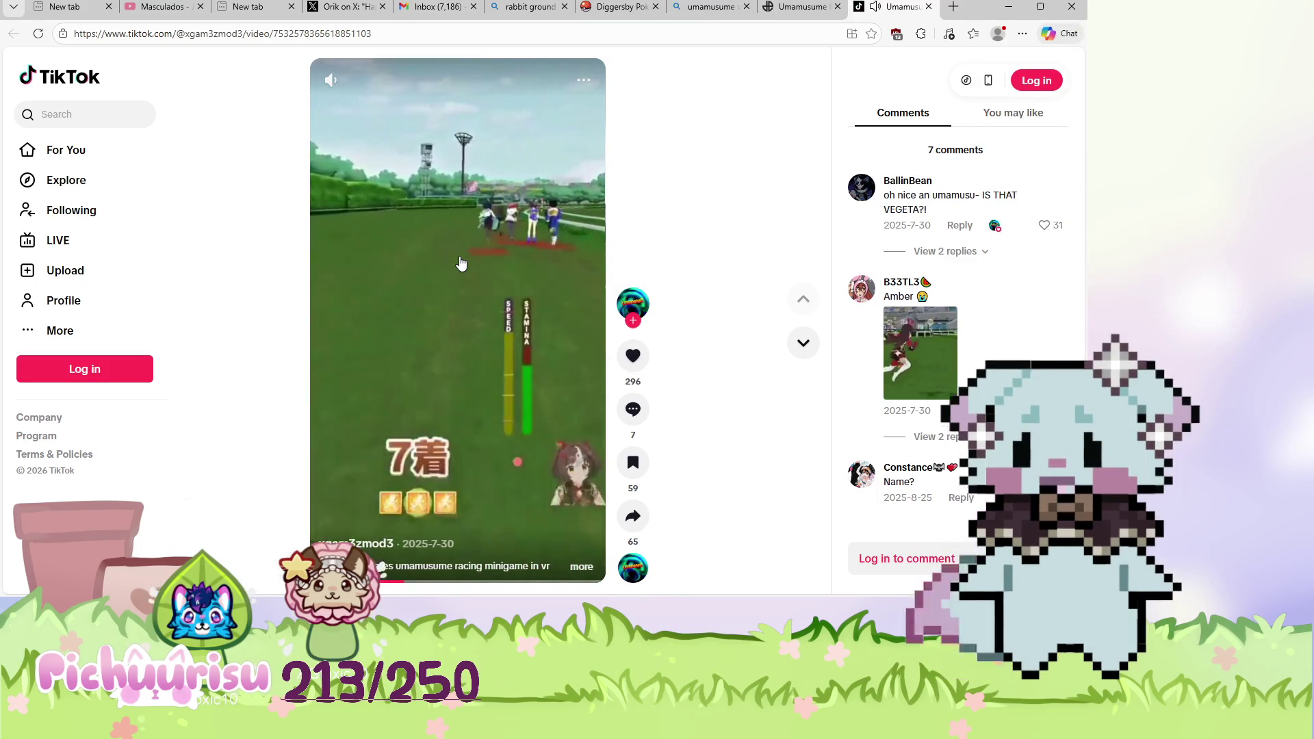
pyautogui.click(460, 263)
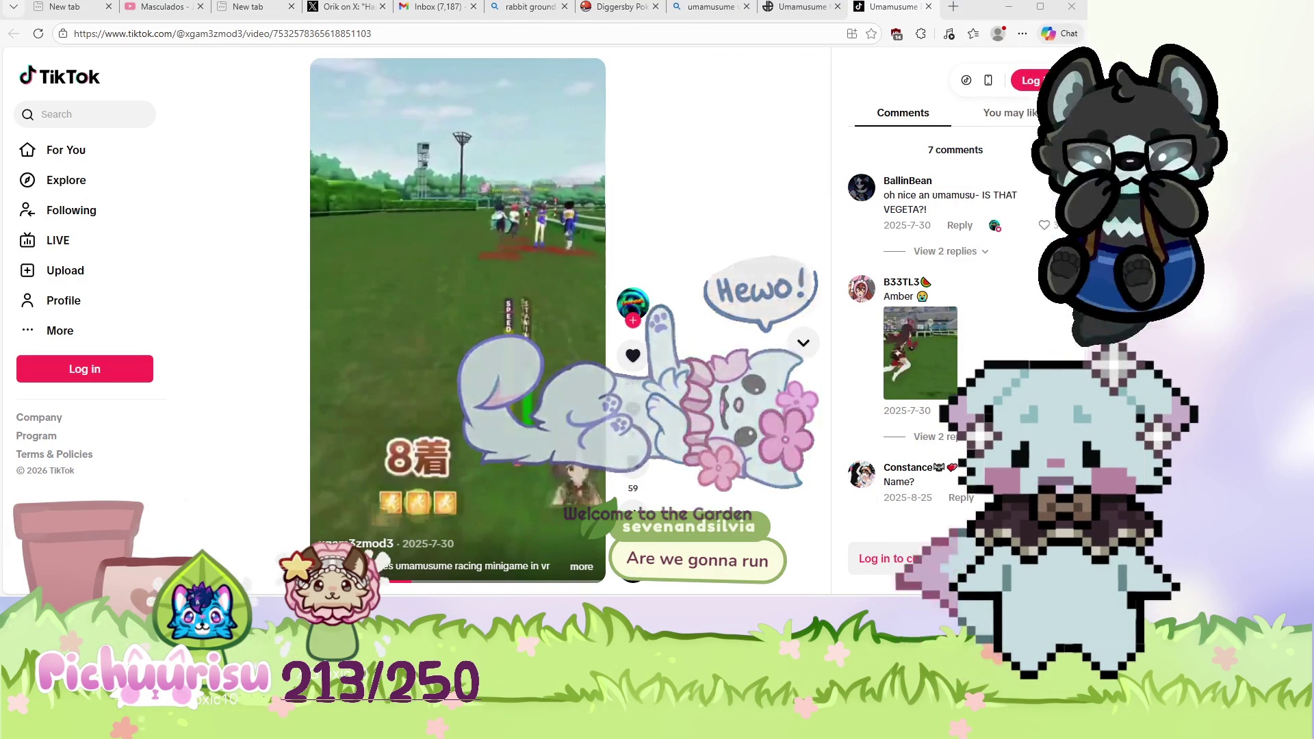
pyautogui.hotkey('alt', 'Tab')
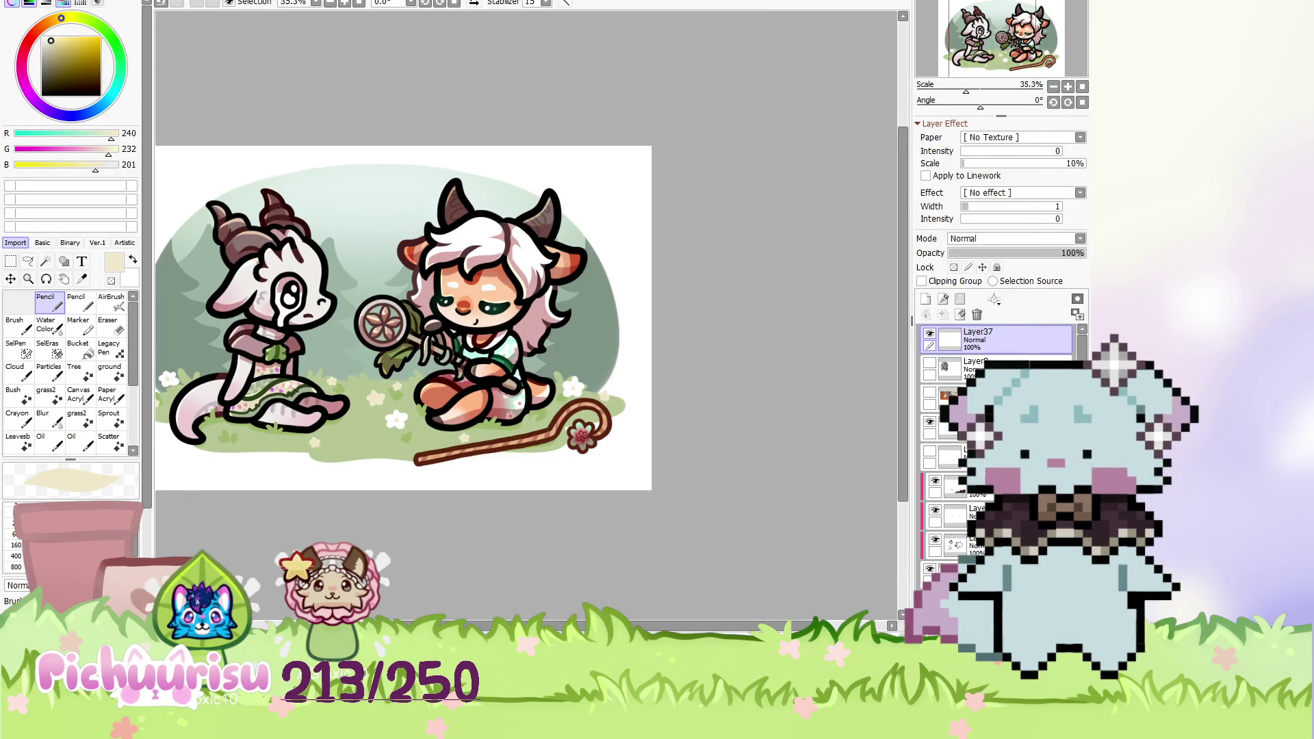
# Eyedrop the grass green from the meadow as the drawing colour.
pyautogui.scroll(-1, 567, 343)
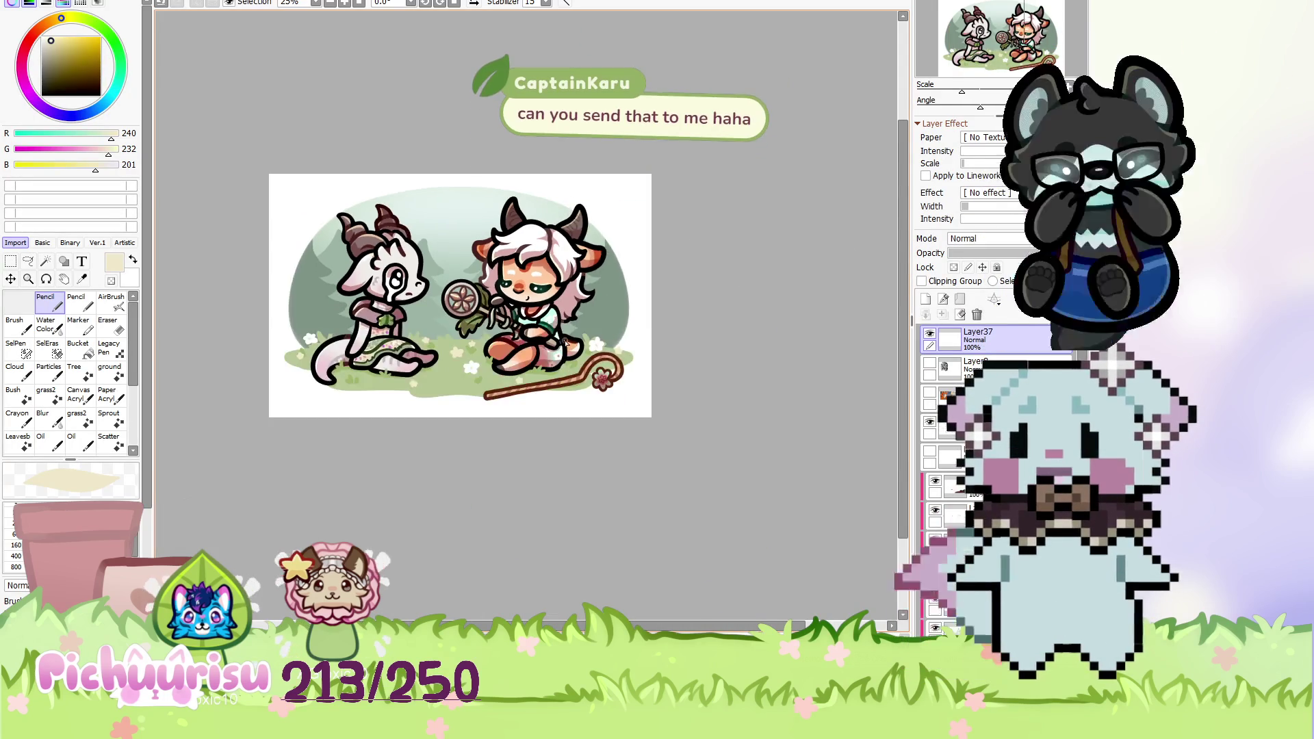
pyautogui.scroll(1, 566, 342)
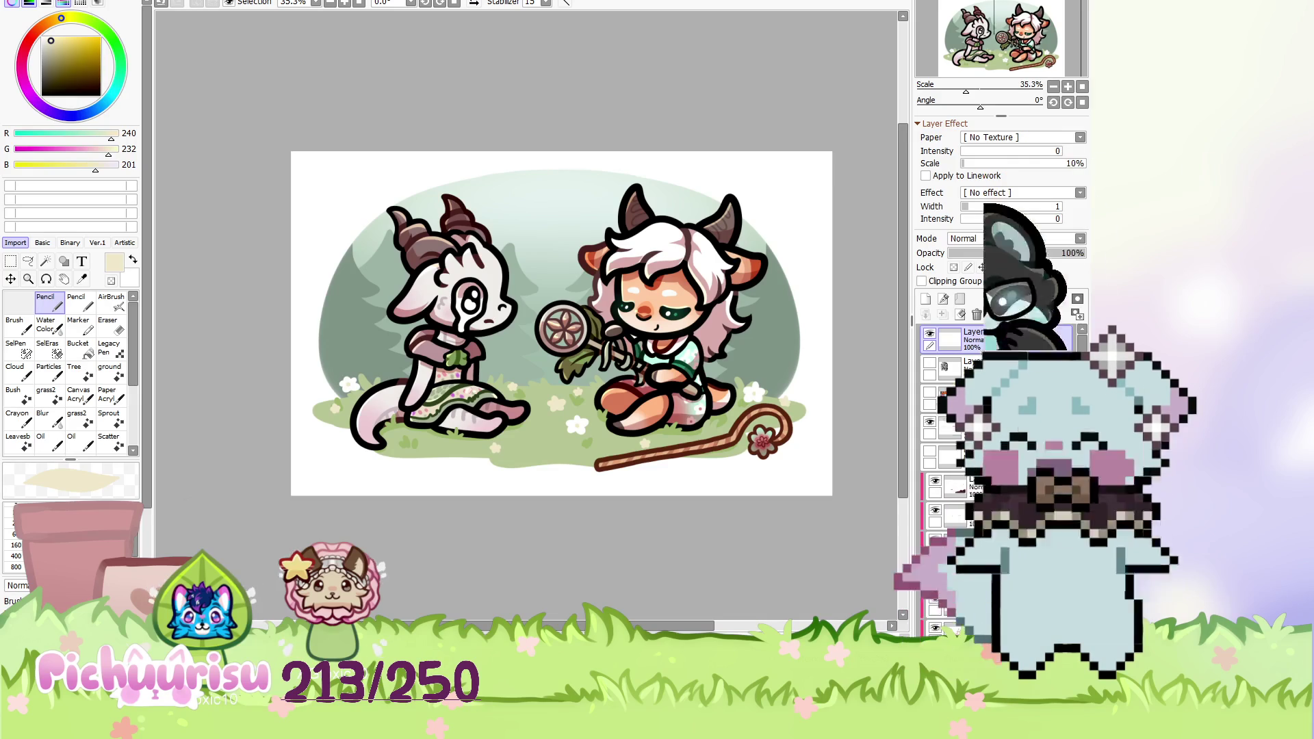
pyautogui.scroll(3, 441, 445)
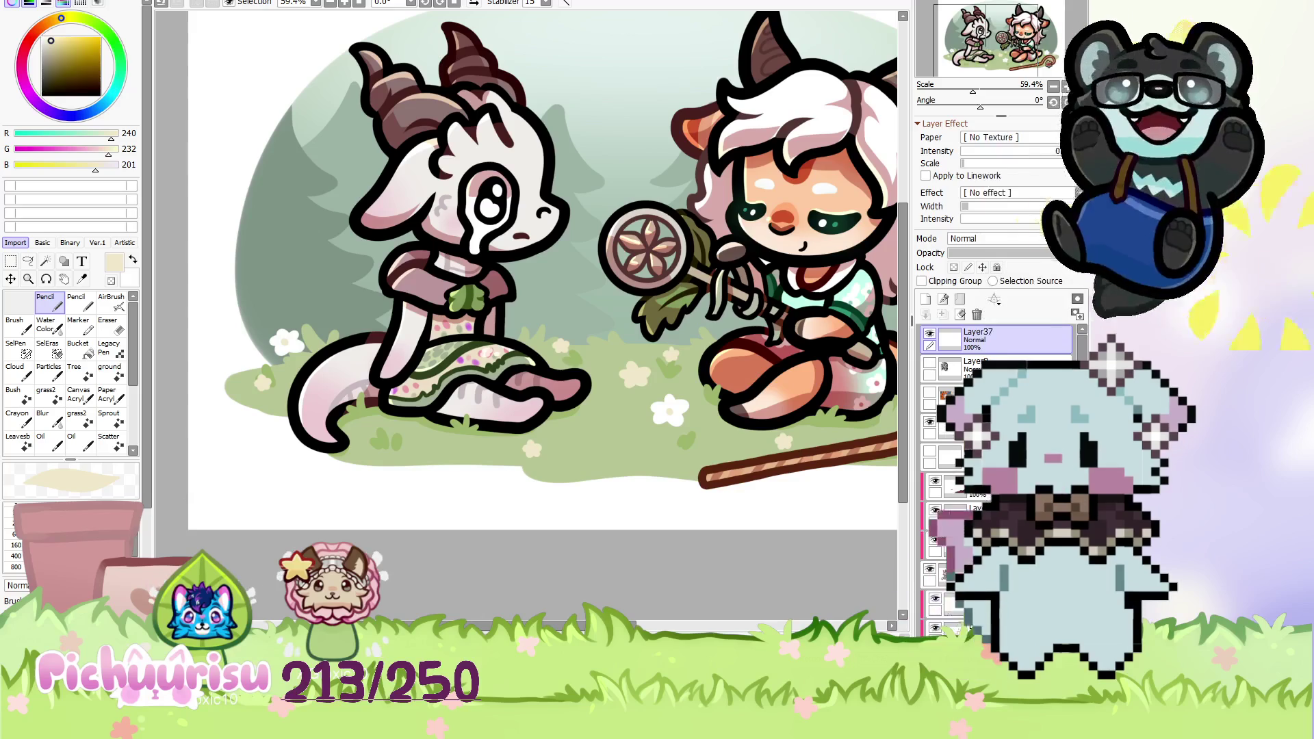
pyautogui.scroll(-3, 455, 412)
pyautogui.scroll(2, 660, 306)
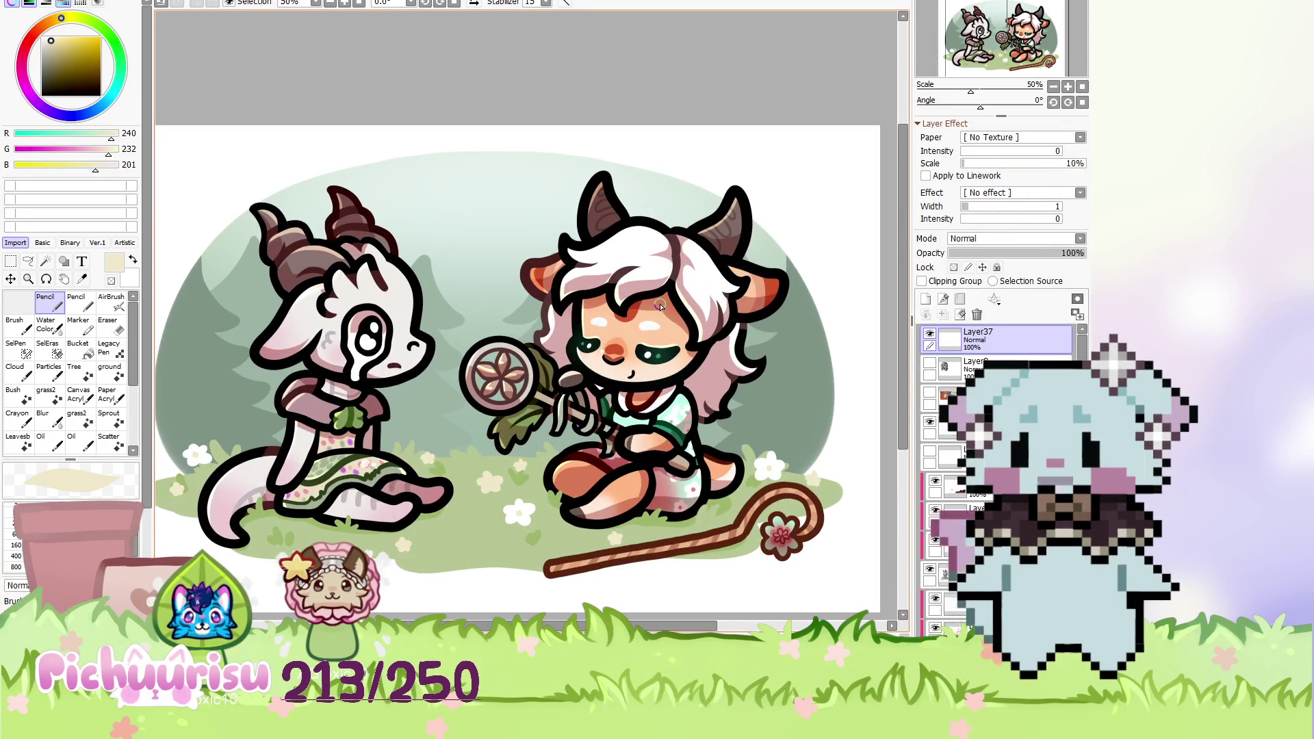
pyautogui.scroll(-1, 660, 306)
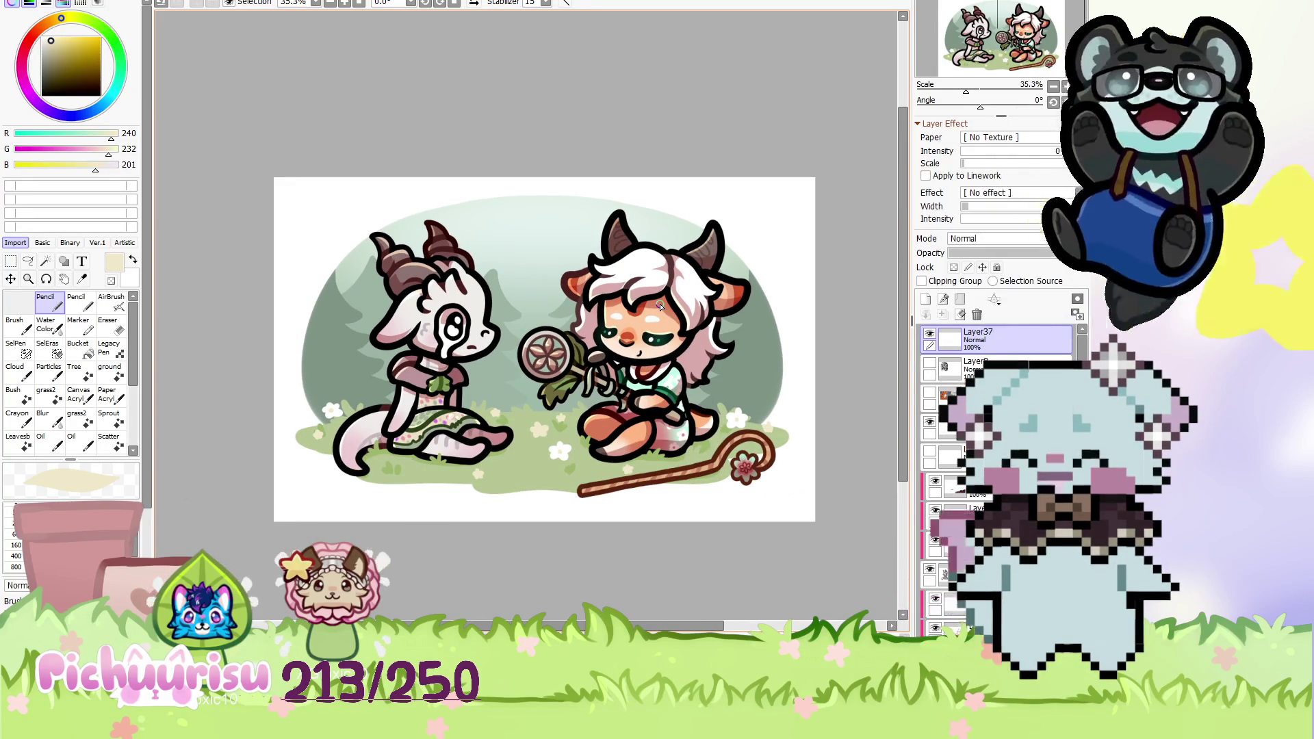
pyautogui.scroll(1, 660, 306)
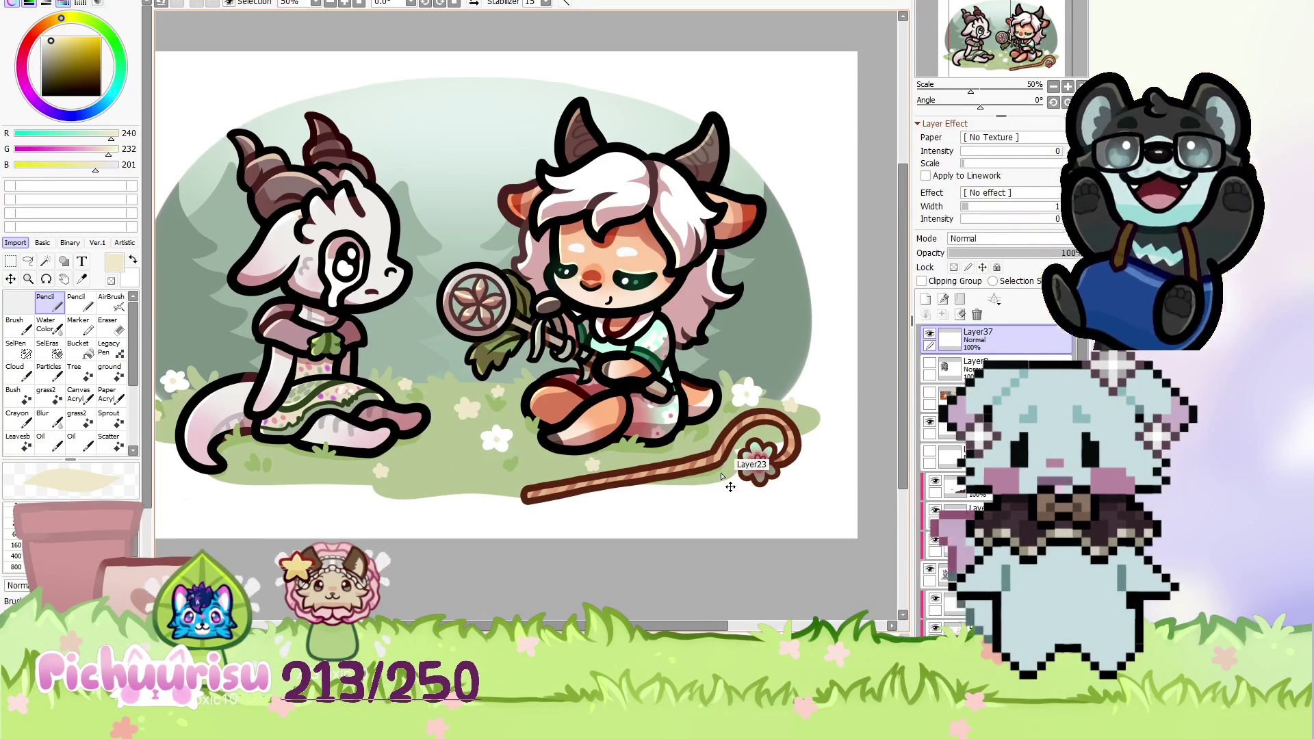
pyautogui.scroll(-3, 944, 481)
pyautogui.scroll(2, 772, 430)
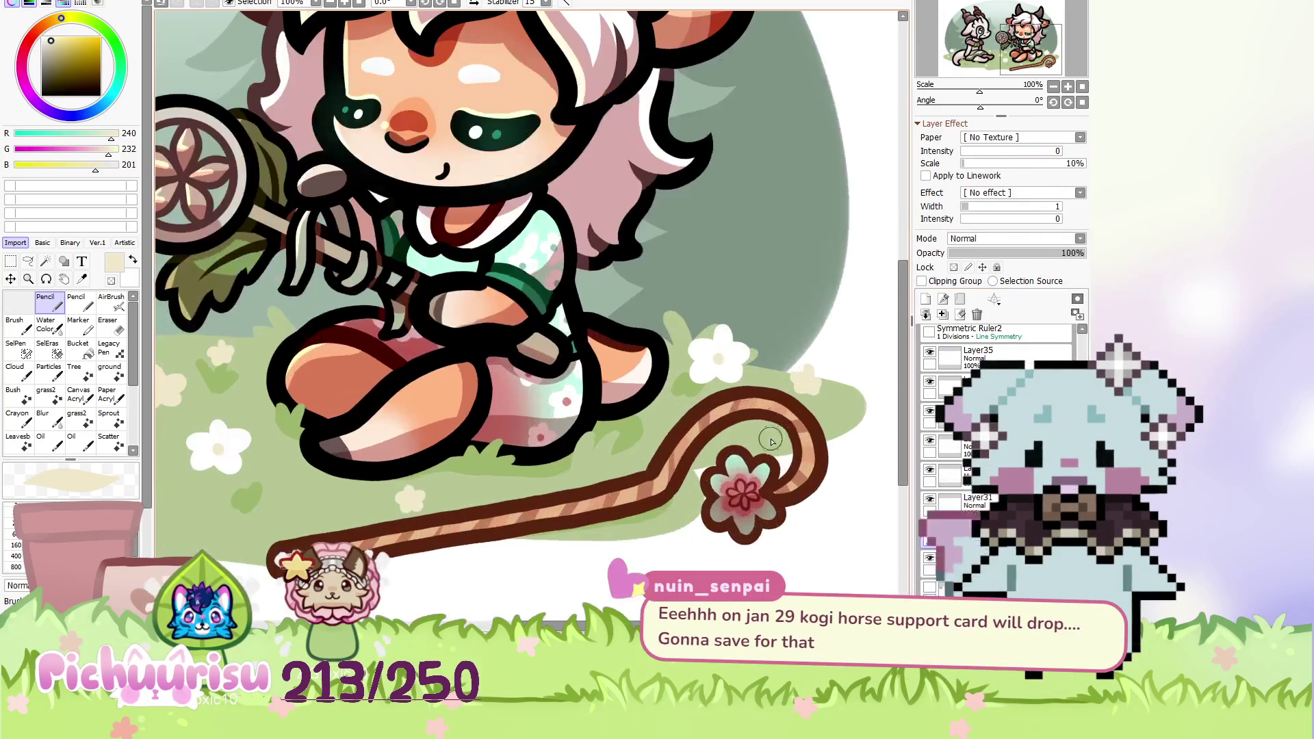
pyautogui.keyDown('alt'); pyautogui.click(781, 442); pyautogui.keyUp('alt')
# Add a new empty layer, Layer38, above the others.
pyautogui.scroll(-3, 692, 410)
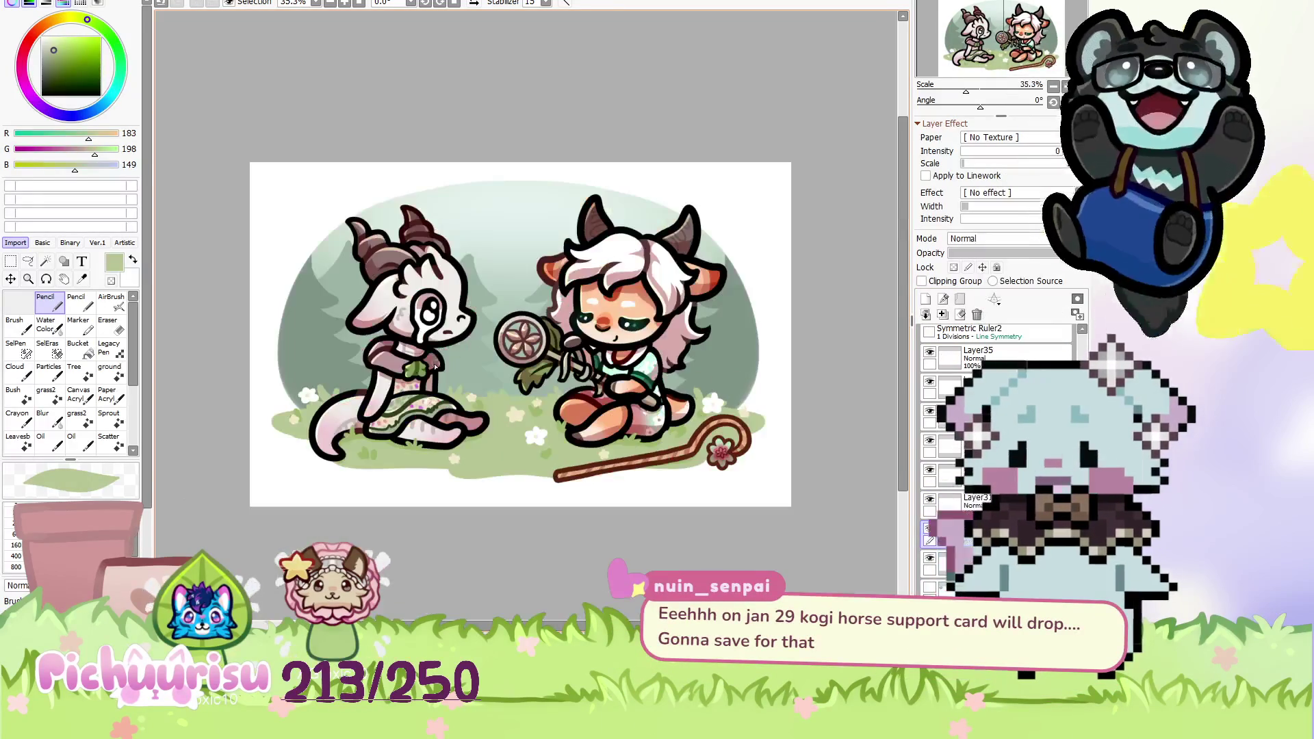
pyautogui.scroll(-1, 269, 417)
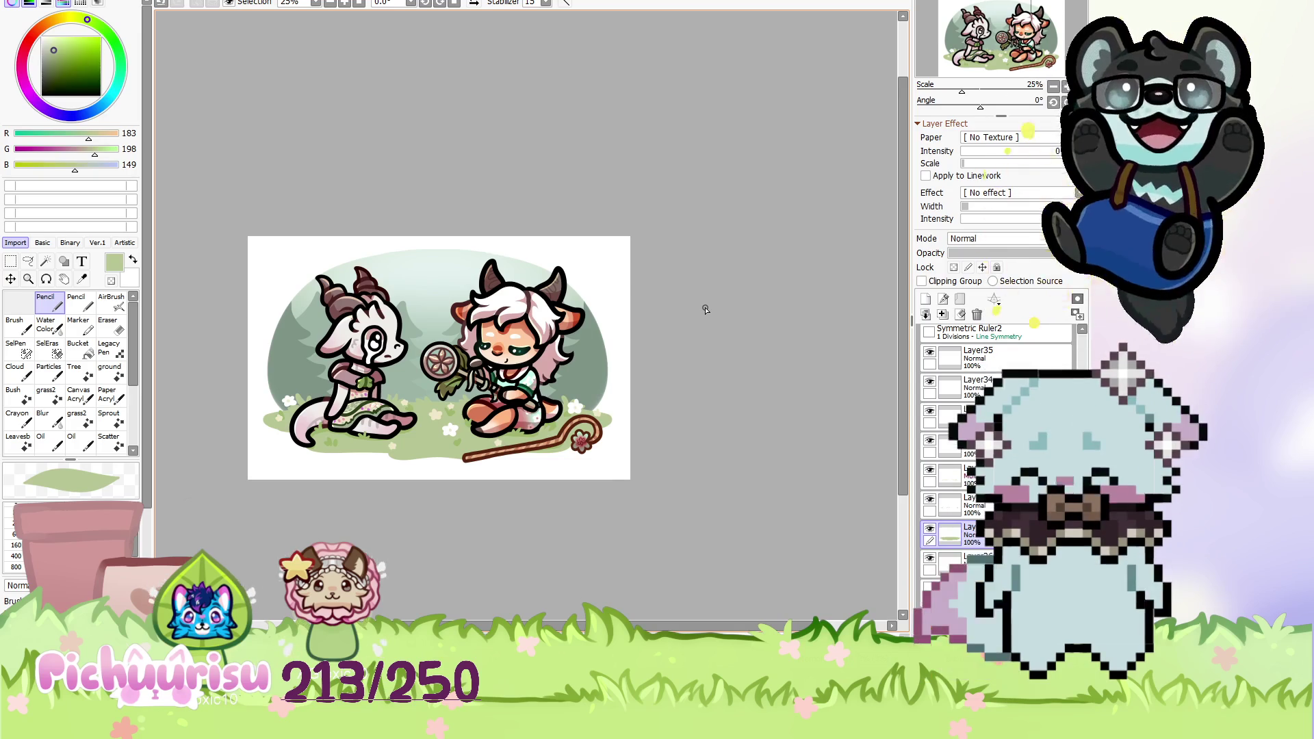
pyautogui.scroll(2, 728, 403)
pyautogui.scroll(1, 731, 403)
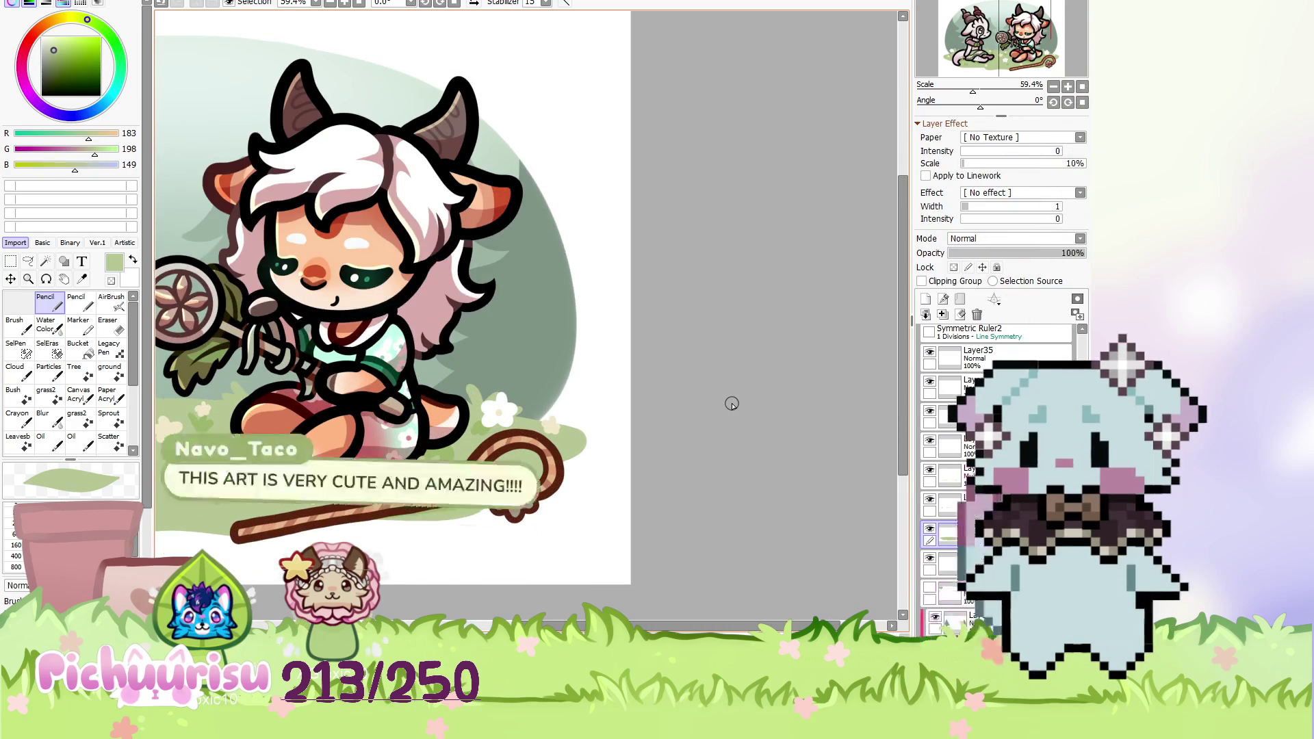
pyautogui.scroll(-3, 761, 406)
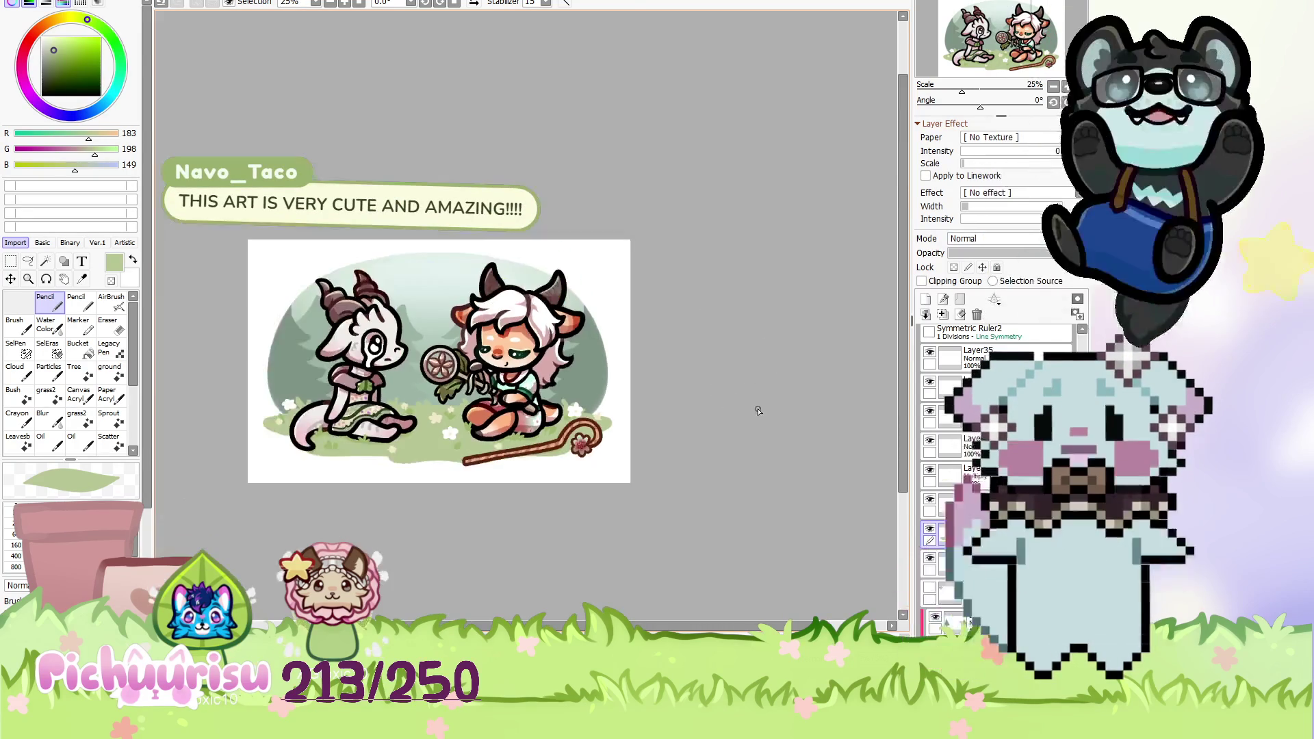
pyautogui.scroll(1, 757, 410)
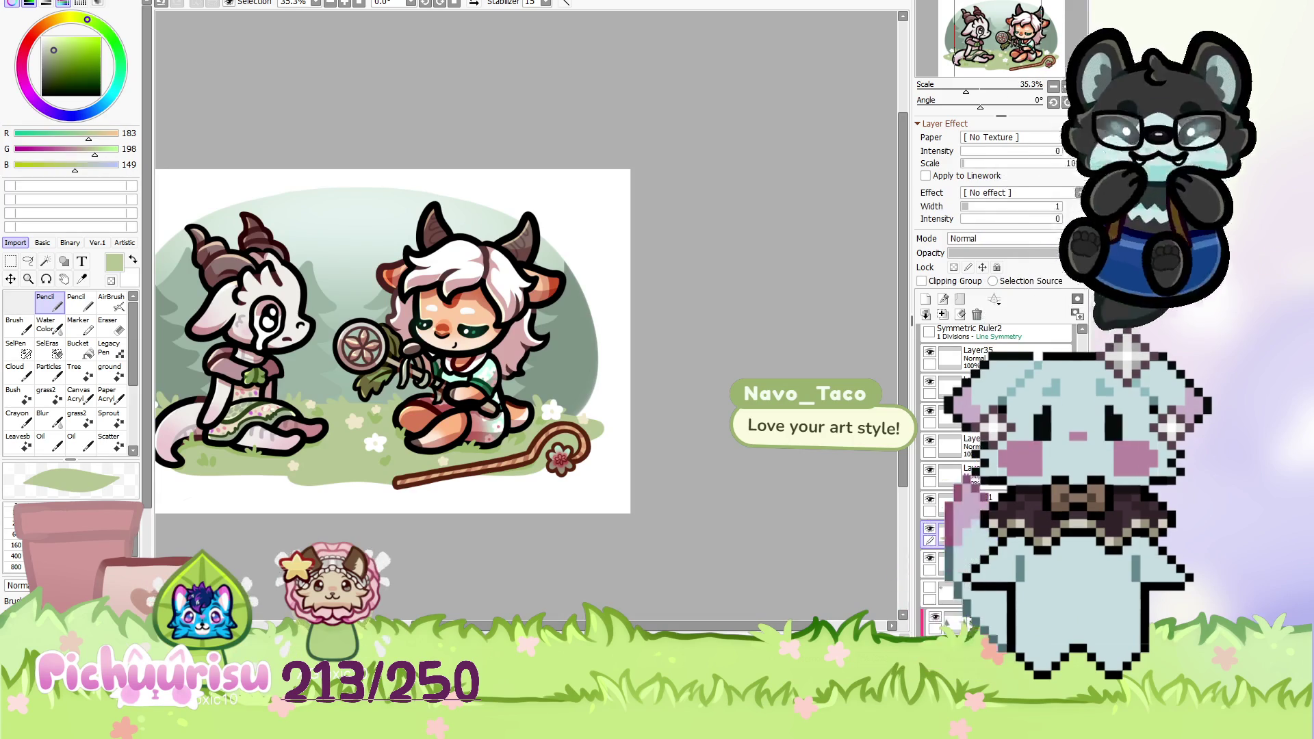
pyautogui.scroll(-1, 706, 309)
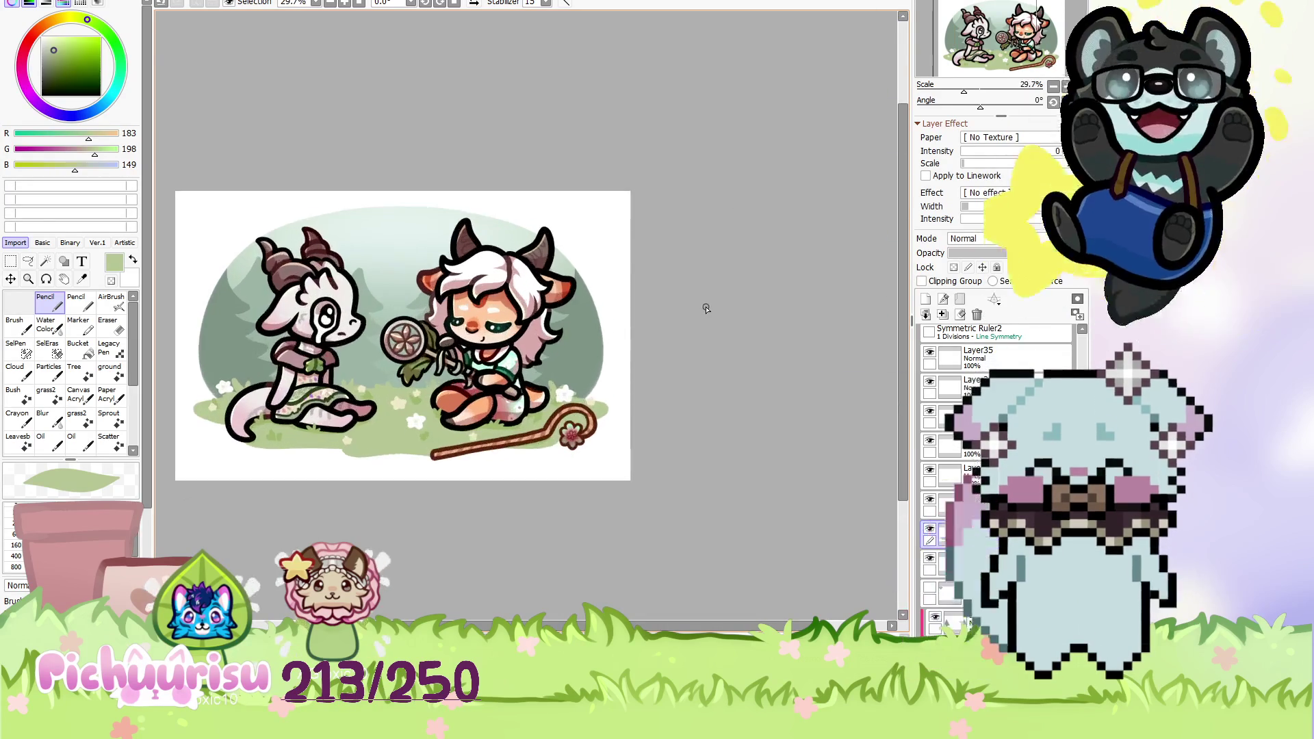
pyautogui.scroll(1, 625, 337)
pyautogui.scroll(-2, 625, 337)
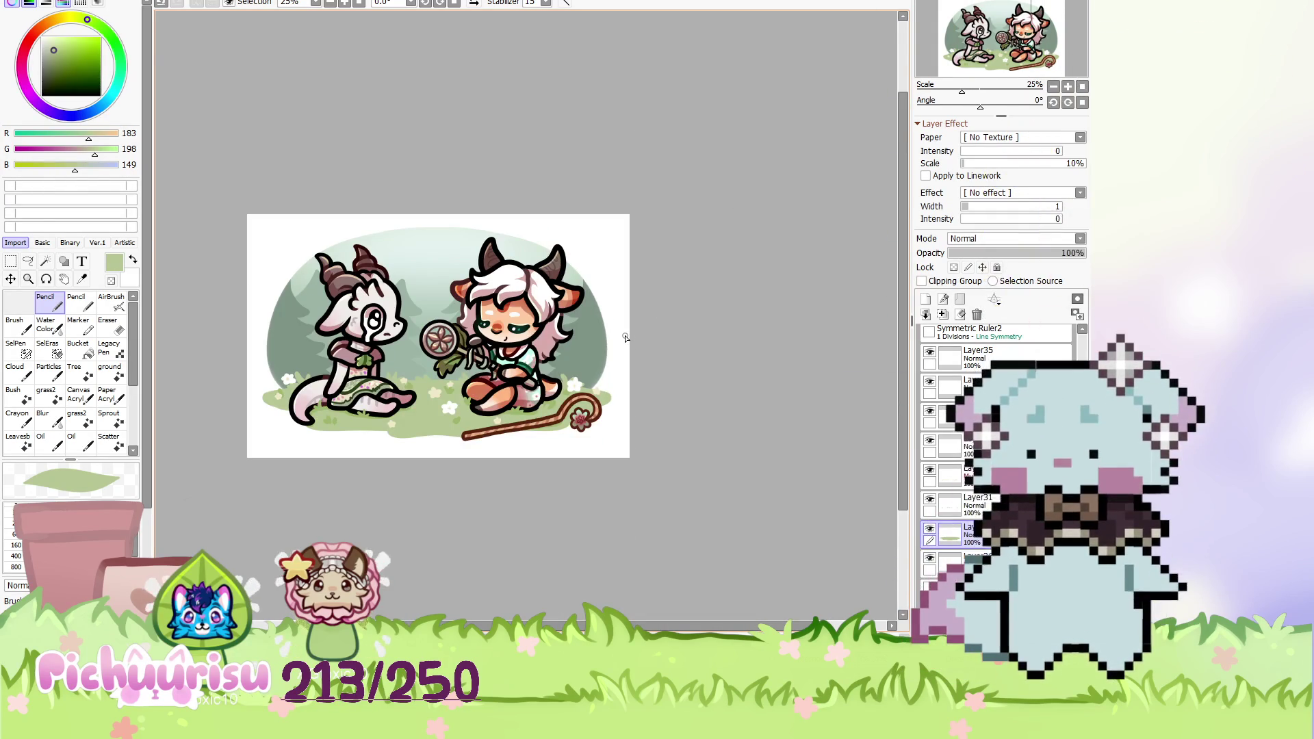
pyautogui.scroll(1, 625, 337)
pyautogui.scroll(1, 625, 338)
pyautogui.scroll(-2, 563, 373)
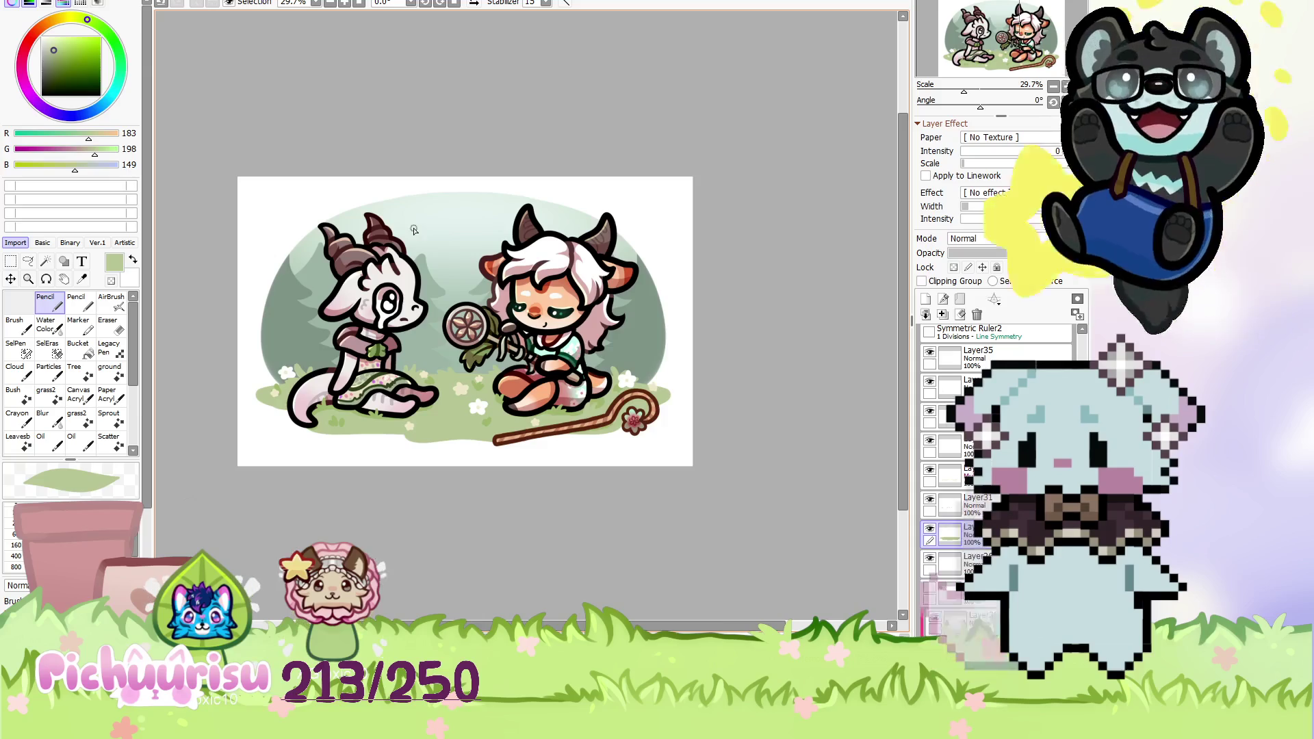
pyautogui.scroll(2, 476, 367)
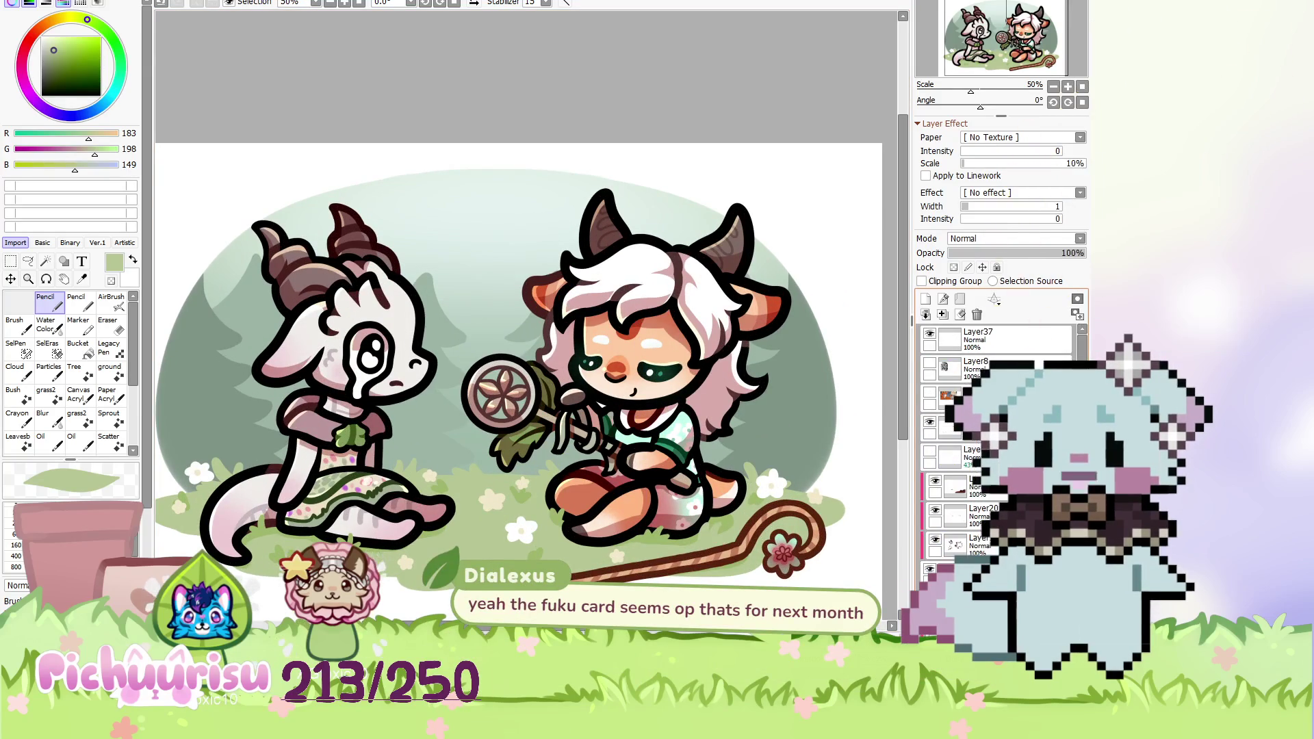
pyautogui.click(925, 299)
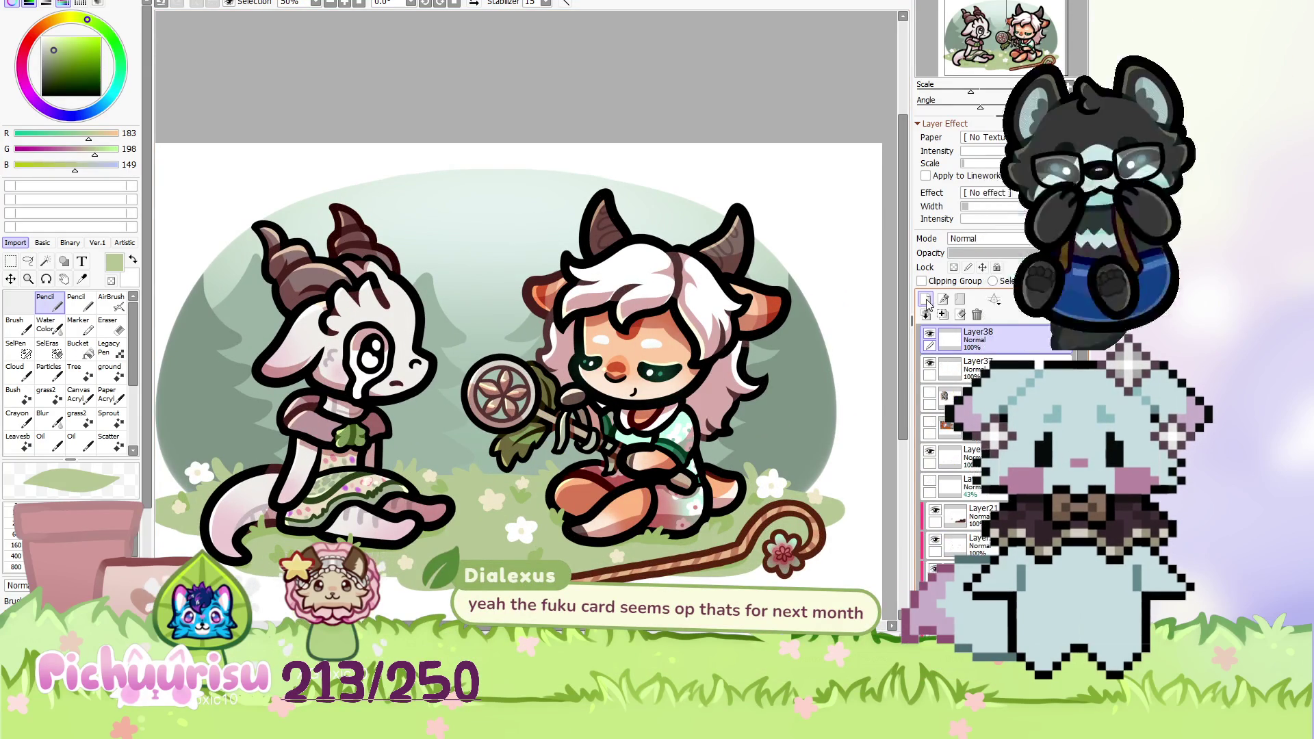
# Sample a dark brown, try a stroke on the new layer, and undo it.
pyautogui.scroll(1, 356, 418)
pyautogui.scroll(3, 286, 493)
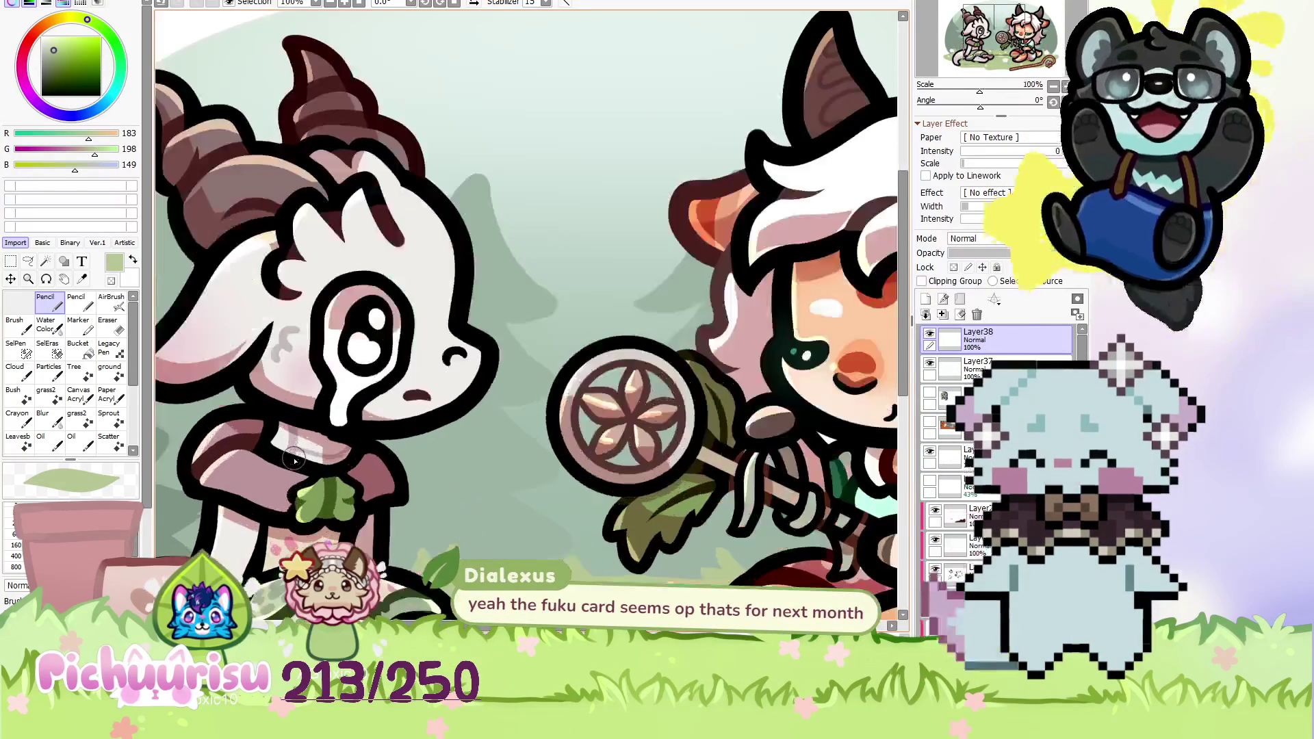
pyautogui.scroll(3, 285, 493)
pyautogui.keyDown('alt'); pyautogui.click(458, 82); pyautogui.keyUp('alt')
pyautogui.moveTo(267, 392); pyautogui.dragTo(890, 578)
pyautogui.hotkey('ctrl', 'z')
# Pick the mouth's dark maroon (073/031/029) and return to the new empty layer.
pyautogui.keyDown('ctrl'); pyautogui.click(541, 405); pyautogui.keyUp('ctrl')
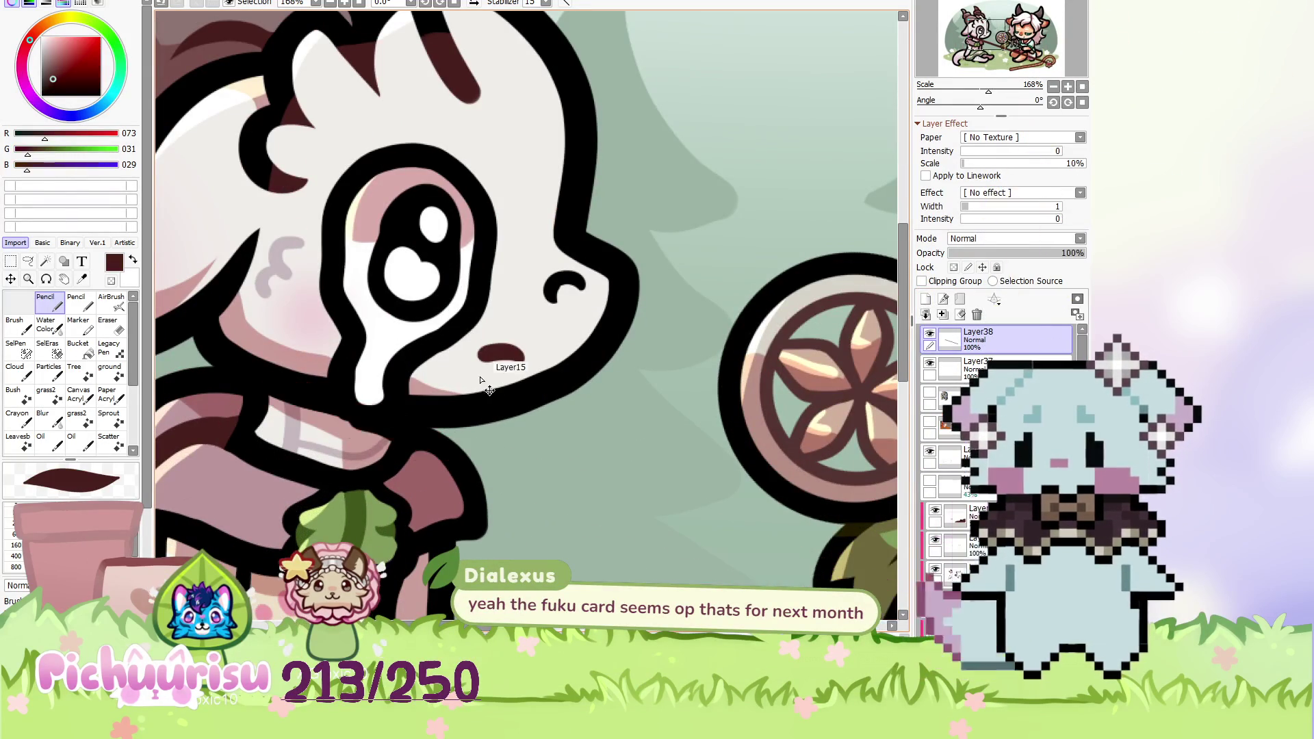
pyautogui.click(955, 546)
pyautogui.scroll(1, 195, 375)
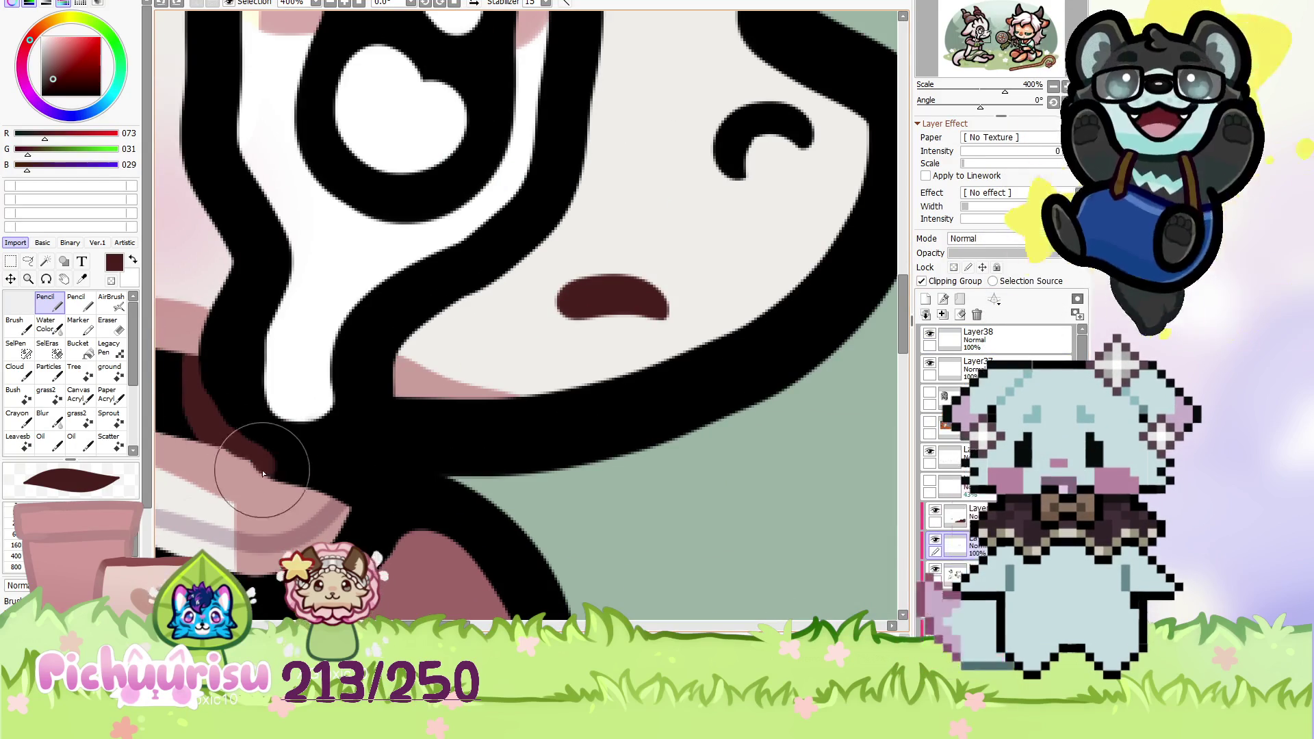
pyautogui.scroll(-3, 223, 378)
pyautogui.scroll(-3, 223, 377)
pyautogui.scroll(-1, 223, 378)
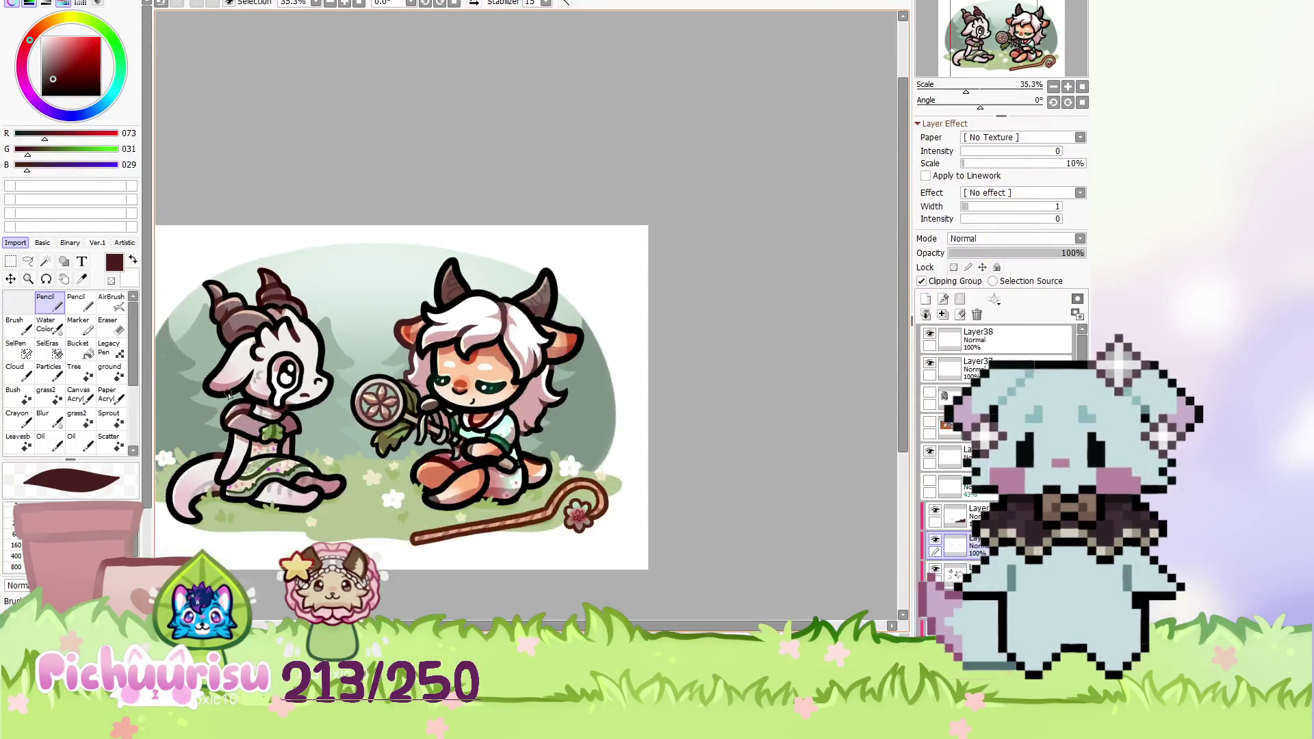
pyautogui.scroll(4, 223, 378)
pyautogui.scroll(2, 258, 317)
pyautogui.scroll(-12, 277, 368)
pyautogui.scroll(-1, 277, 367)
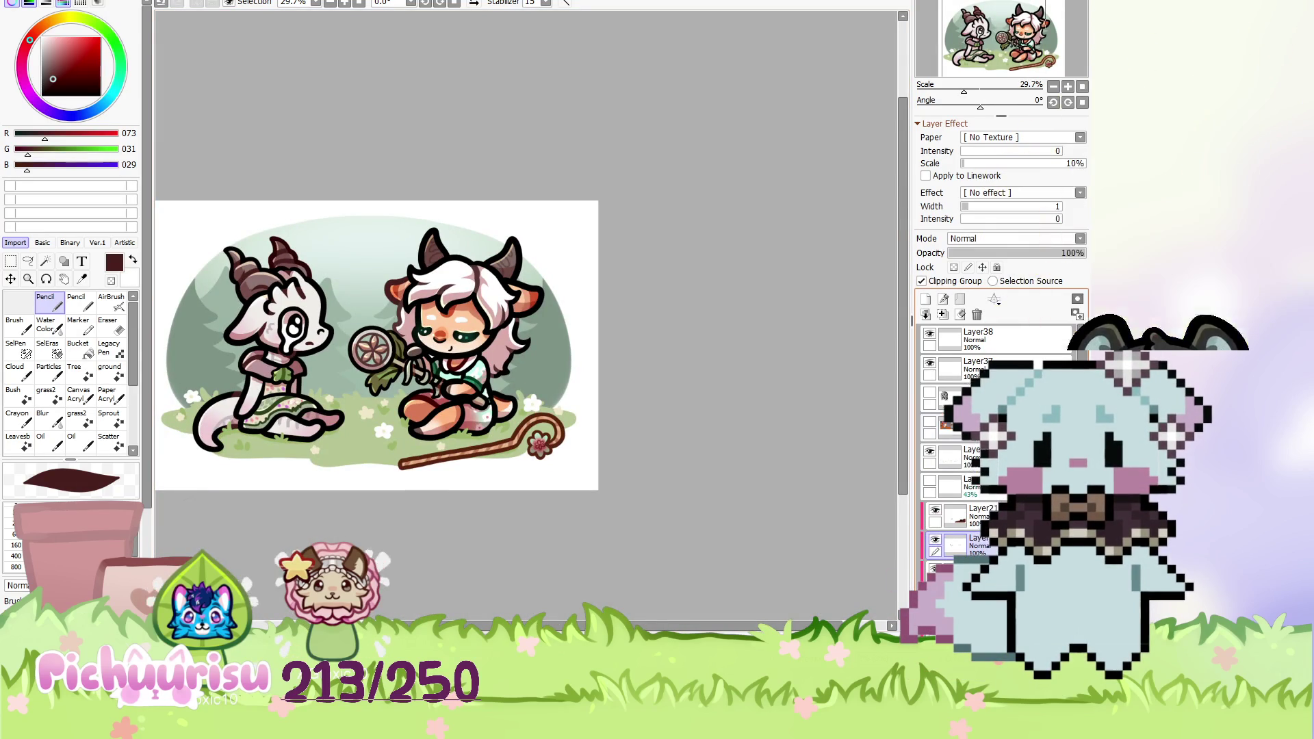
pyautogui.click(985, 338)
# On a new caption layer, draft the first letters of the caption, then undo the attempt.
pyautogui.click(925, 299)
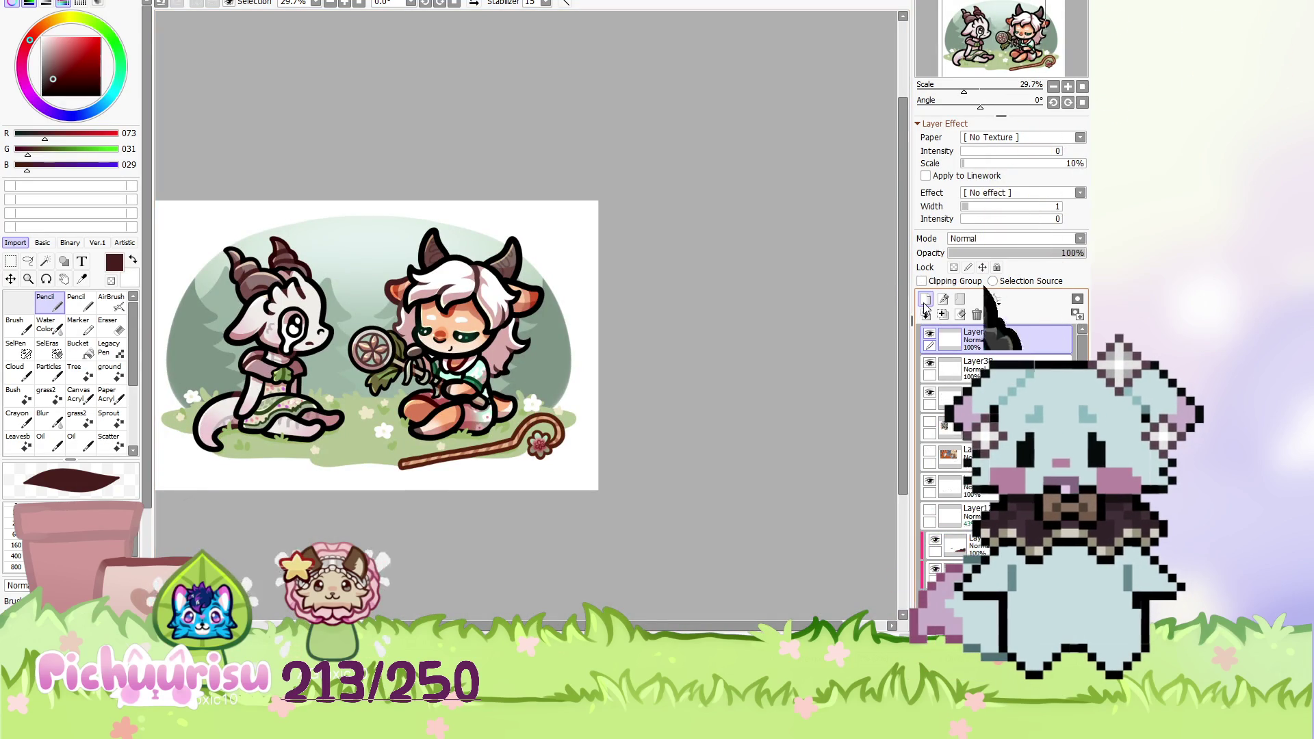
pyautogui.scroll(3, 307, 315)
pyautogui.scroll(3, 308, 316)
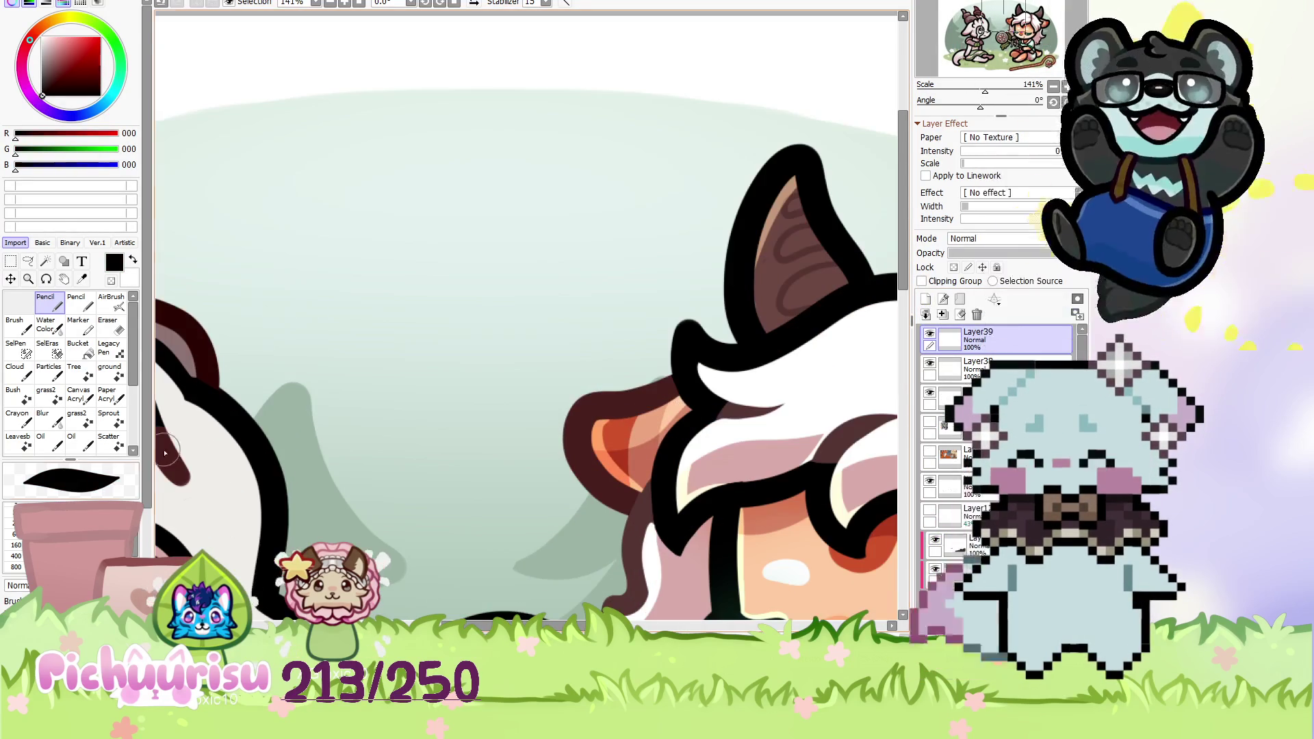
pyautogui.scroll(3, 251, 342)
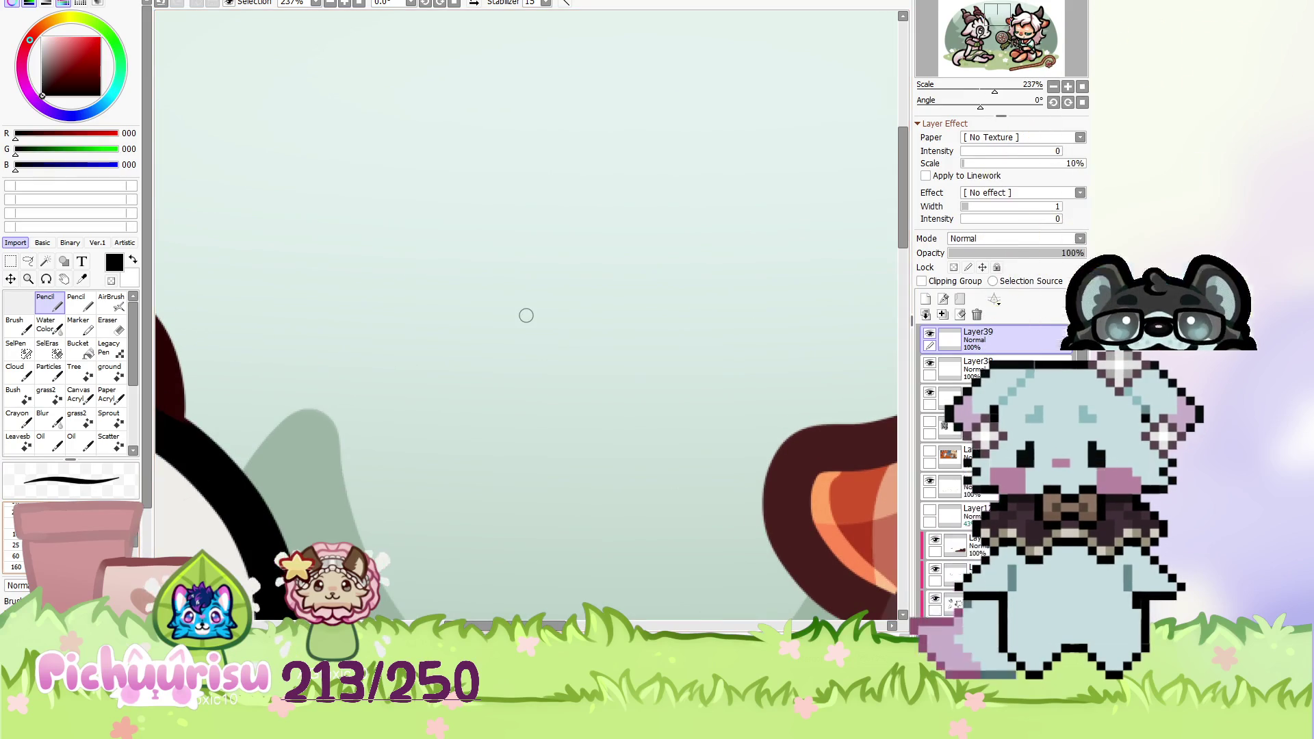
pyautogui.click(271, 306)
pyautogui.moveTo(300, 321); pyautogui.dragTo(281, 392)
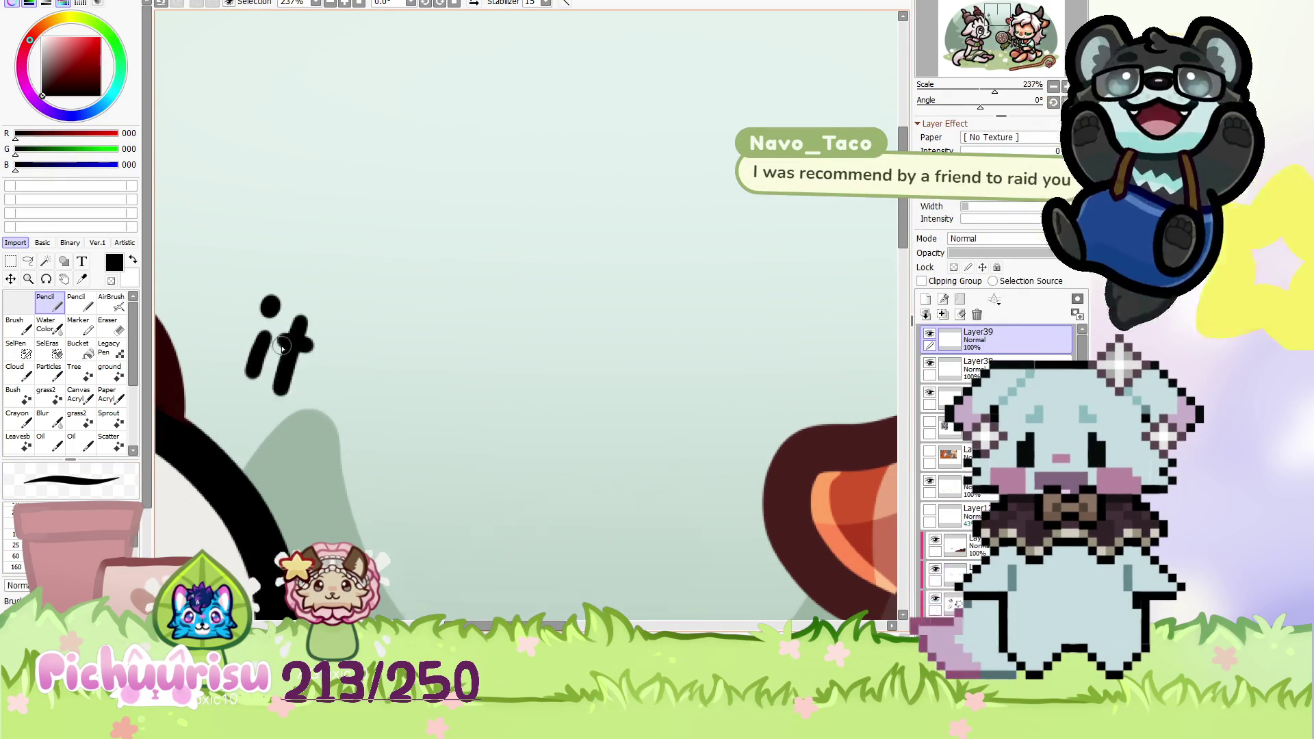
pyautogui.scroll(-1, 327, 347)
pyautogui.moveTo(314, 350)
pyautogui.mouseDown()
pyautogui.moveTo(331, 373)
pyautogui.moveTo(306, 393)
pyautogui.mouseUp()
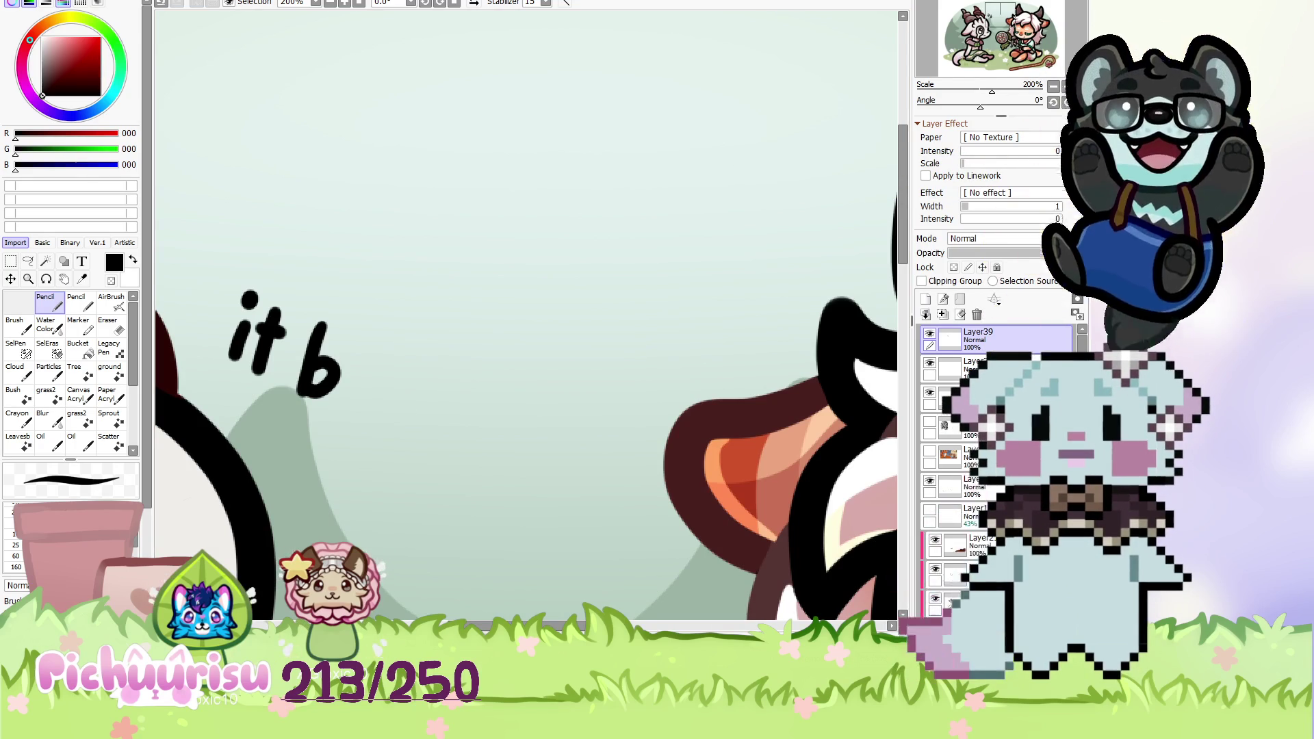
pyautogui.press('-')
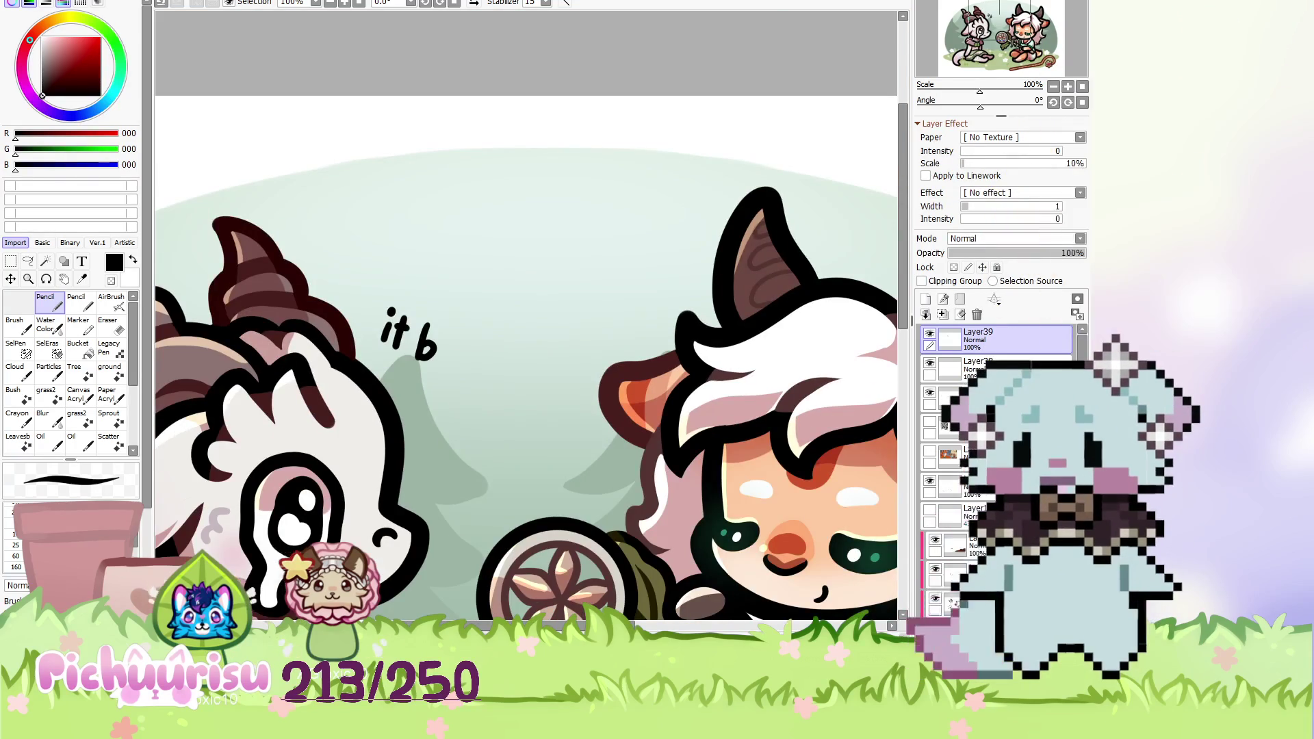
pyautogui.hotkey('ctrl', 'z')
pyautogui.press('+')
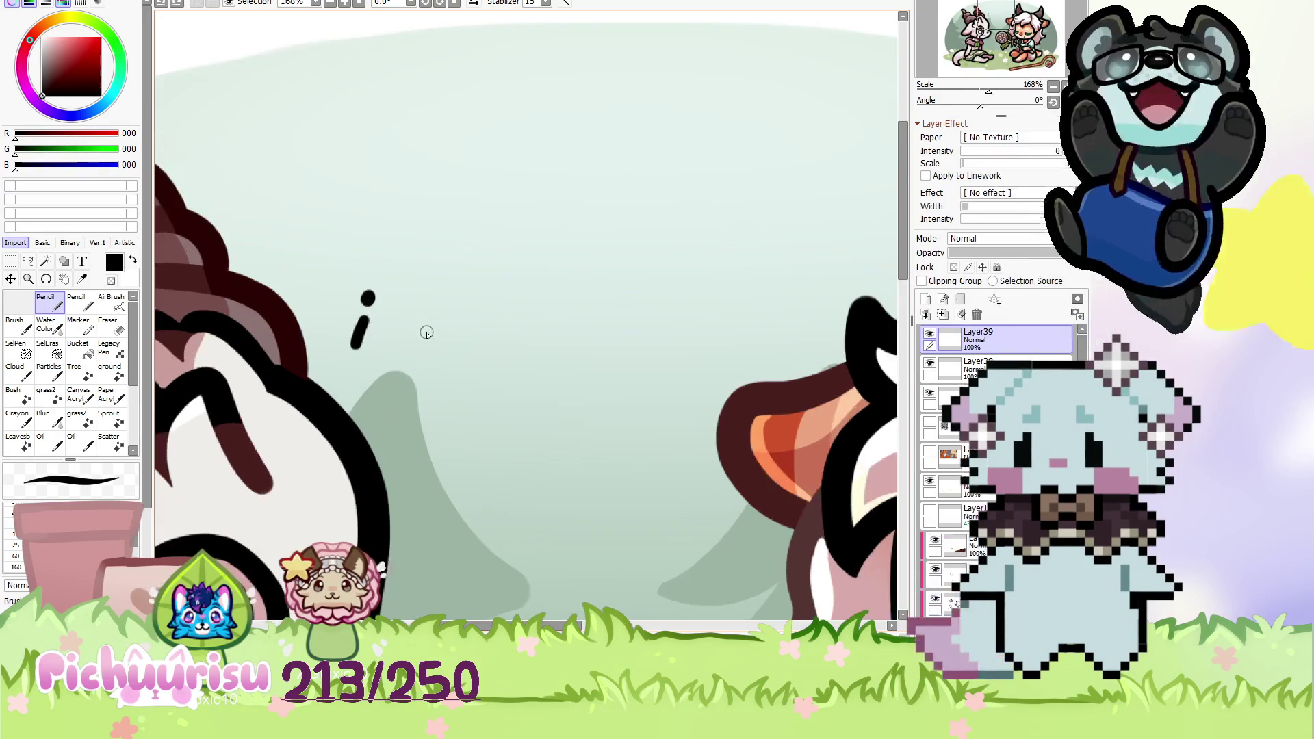
# Hand-letter 'it broke...' with the Pencil beside the left character's head.
pyautogui.scroll(3, 359, 302)
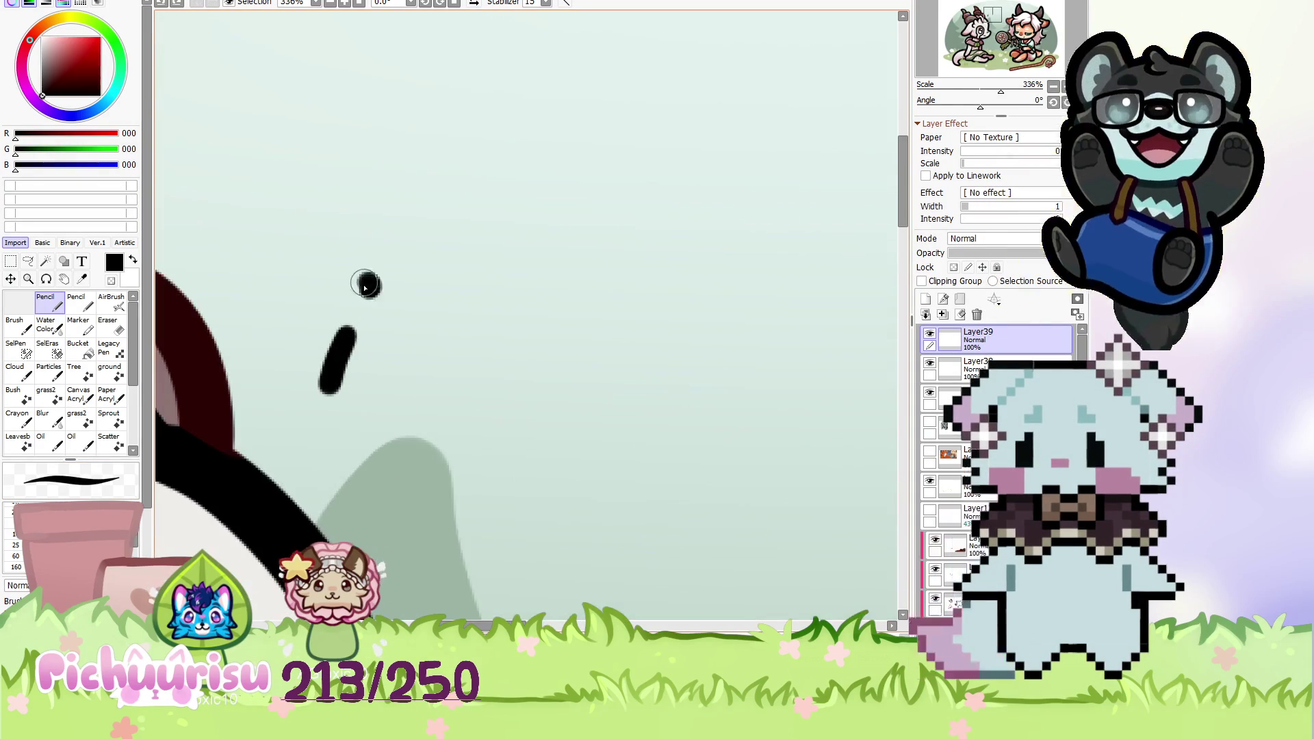
pyautogui.moveTo(366, 334); pyautogui.dragTo(428, 354)
pyautogui.moveTo(419, 298); pyautogui.dragTo(374, 410)
pyautogui.scroll(-2, 468, 378)
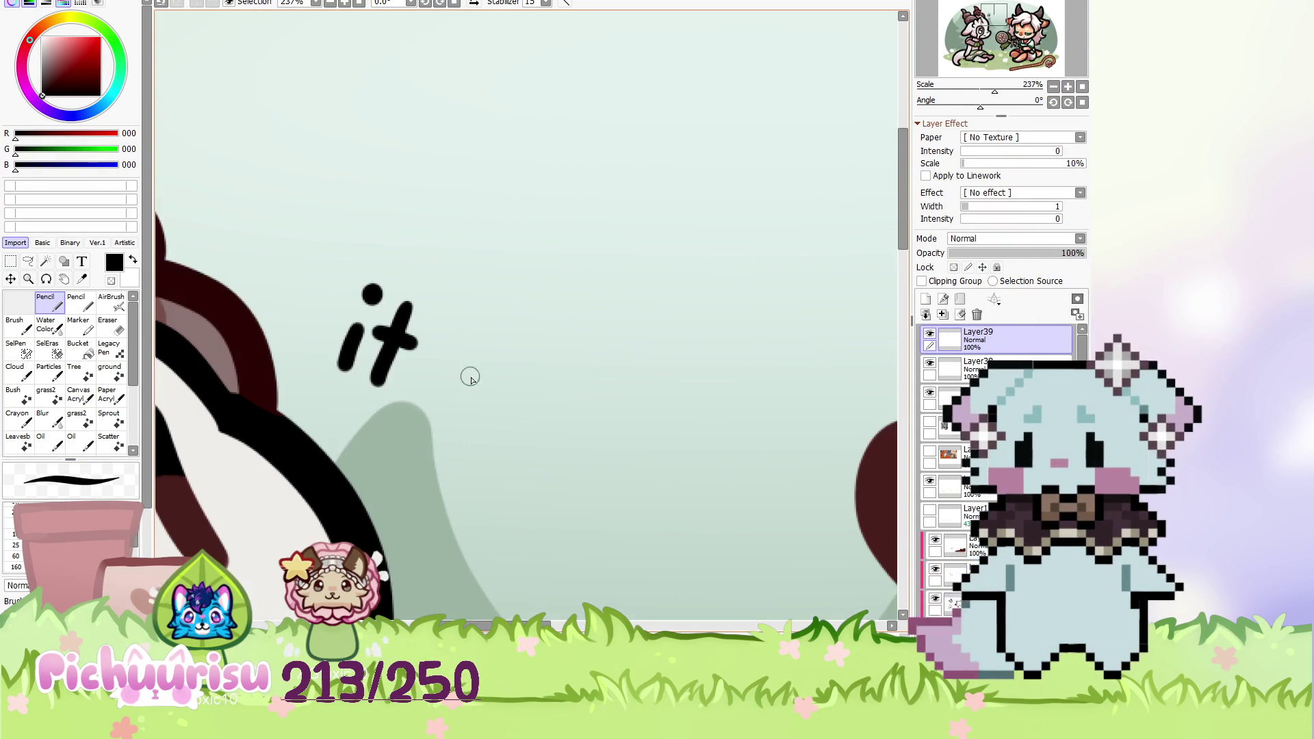
pyautogui.moveTo(481, 345); pyautogui.dragTo(447, 424)
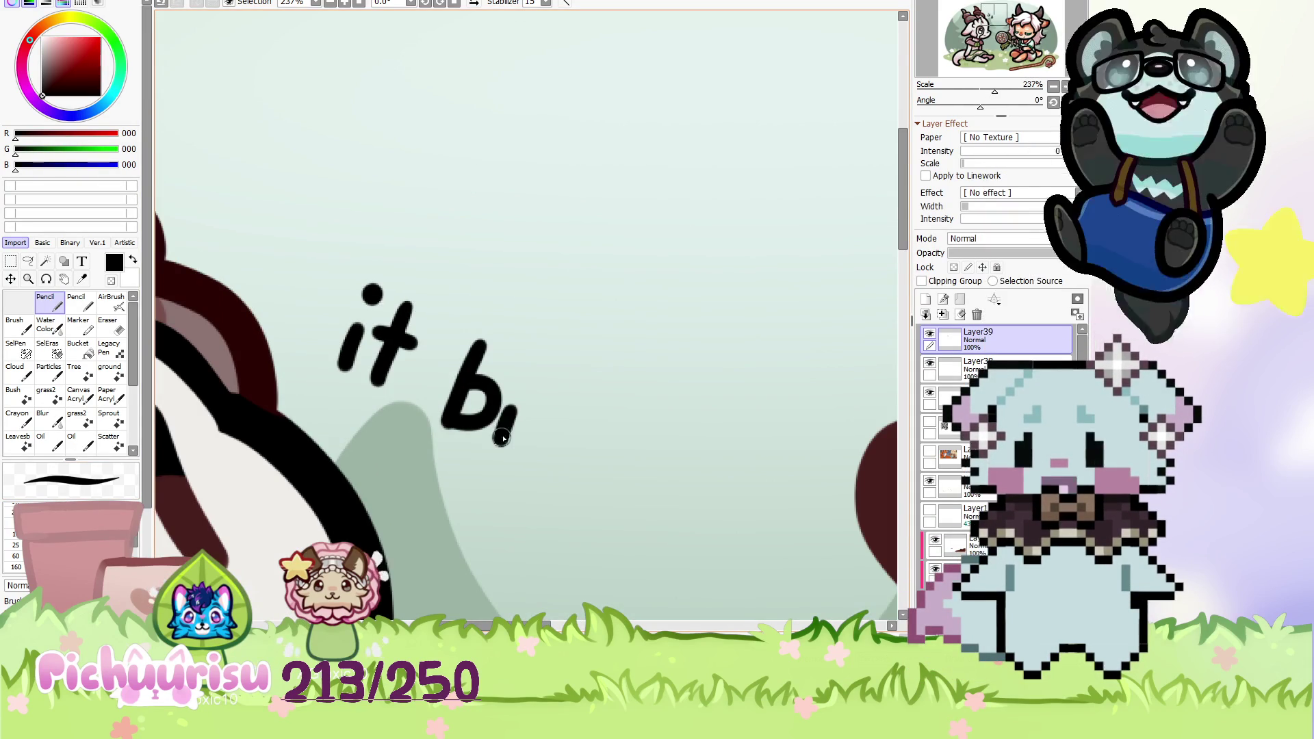
pyautogui.moveTo(568, 433); pyautogui.dragTo(560, 470)
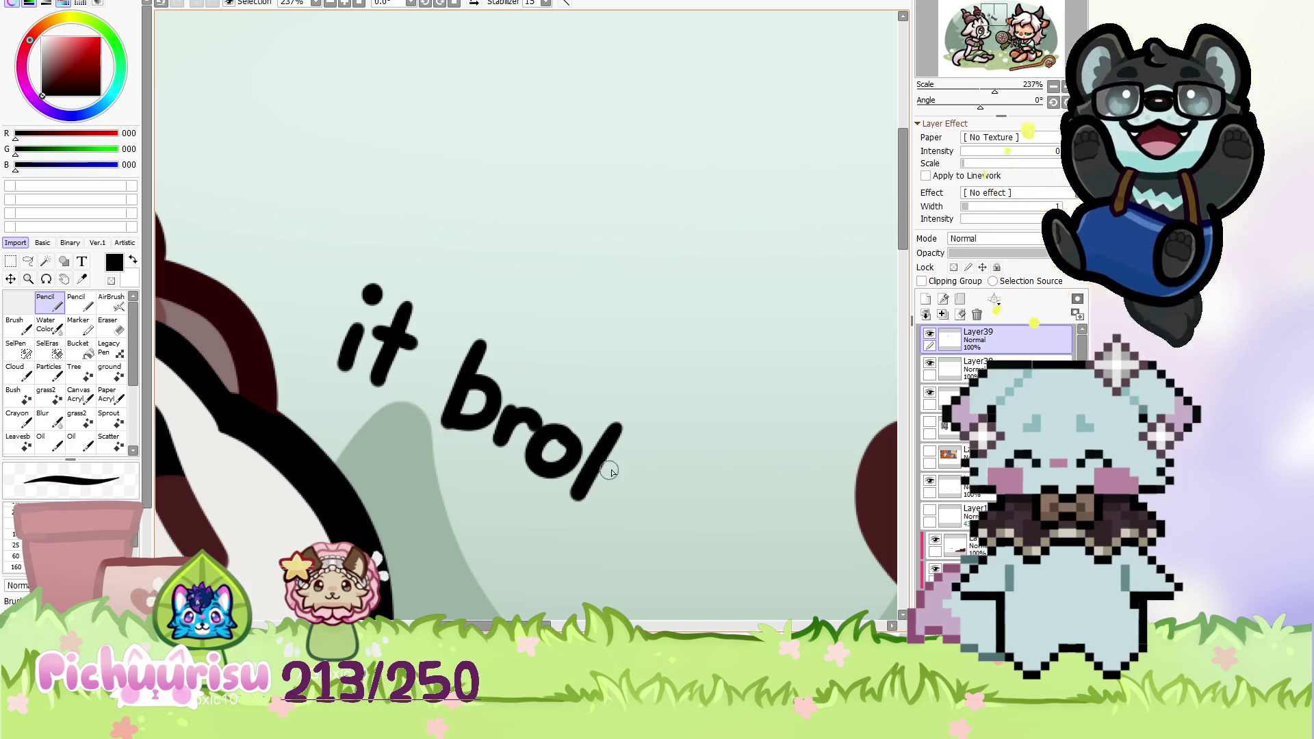
pyautogui.scroll(-2, 617, 502)
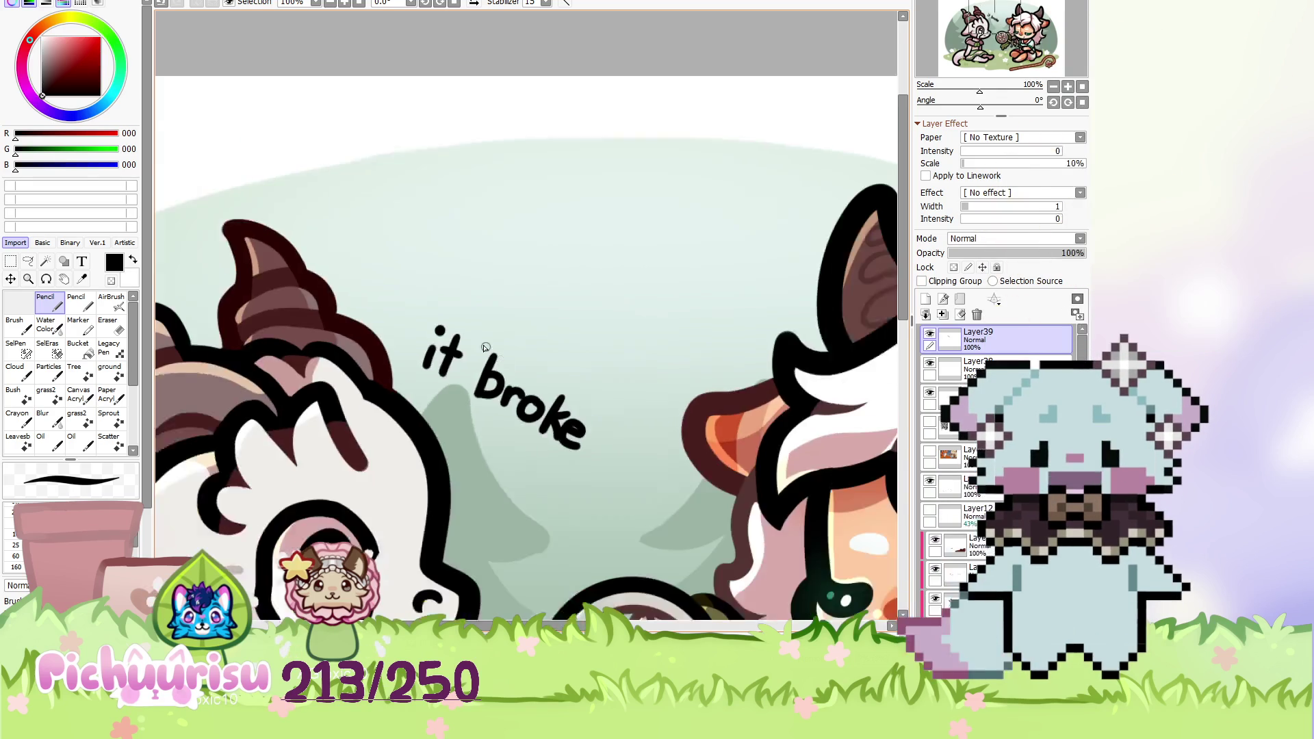
pyautogui.scroll(-1, 602, 479)
pyautogui.scroll(4, 573, 441)
pyautogui.click(570, 442)
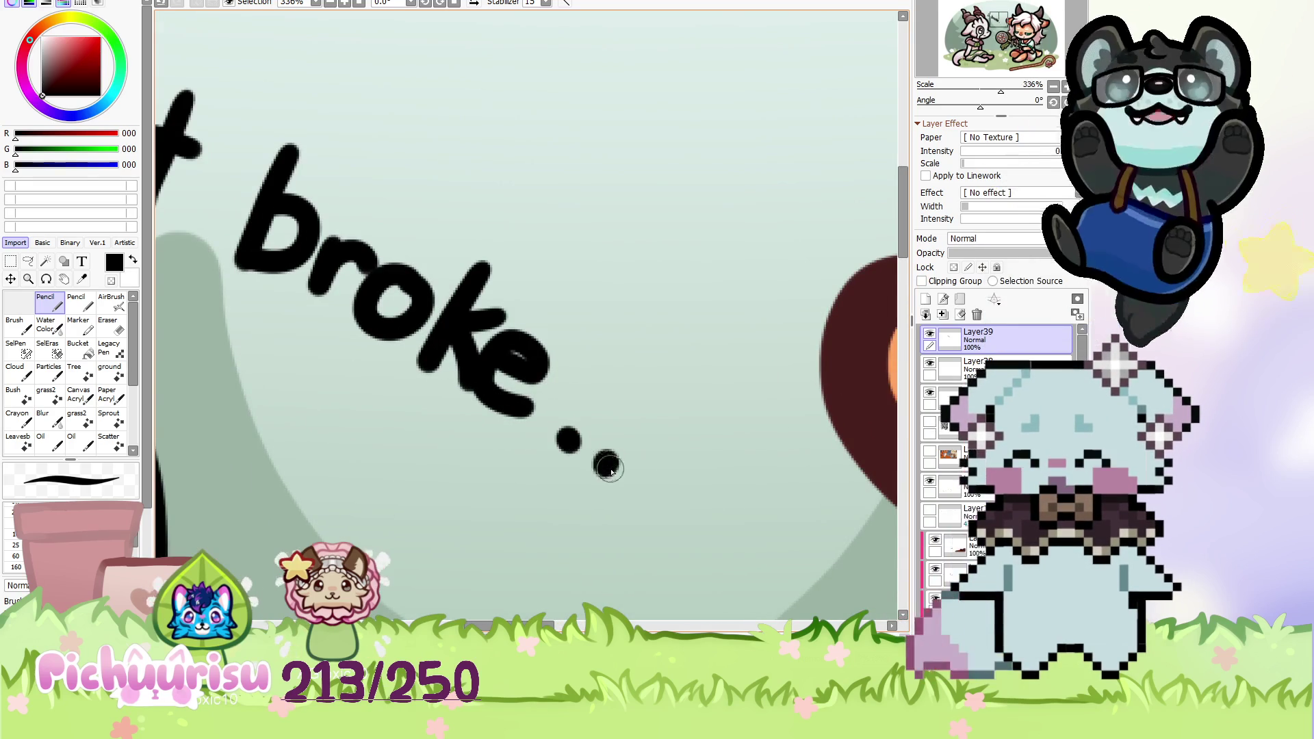
pyautogui.scroll(-10, 597, 425)
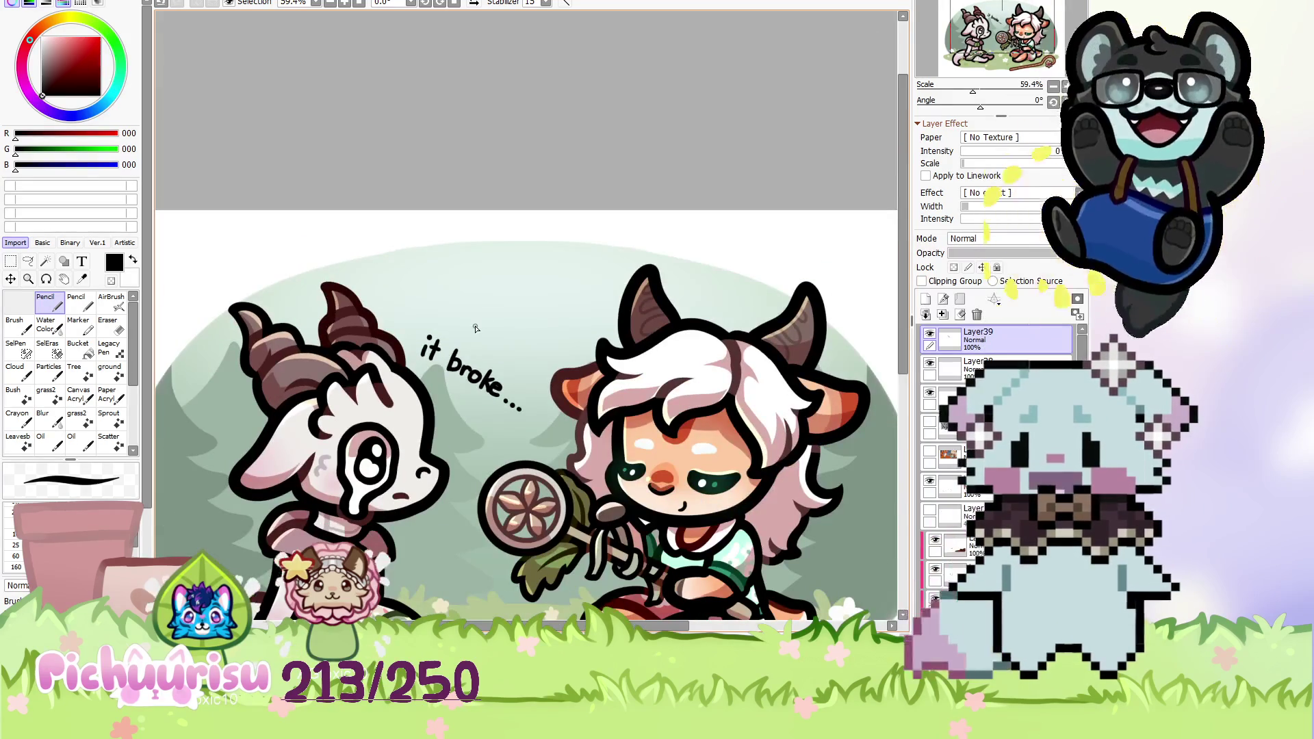
pyautogui.scroll(4, 475, 376)
# Resize and reposition the caption, then clean up the letter e with Eraser and Pencil.
pyautogui.hotkey('ctrl', 't')
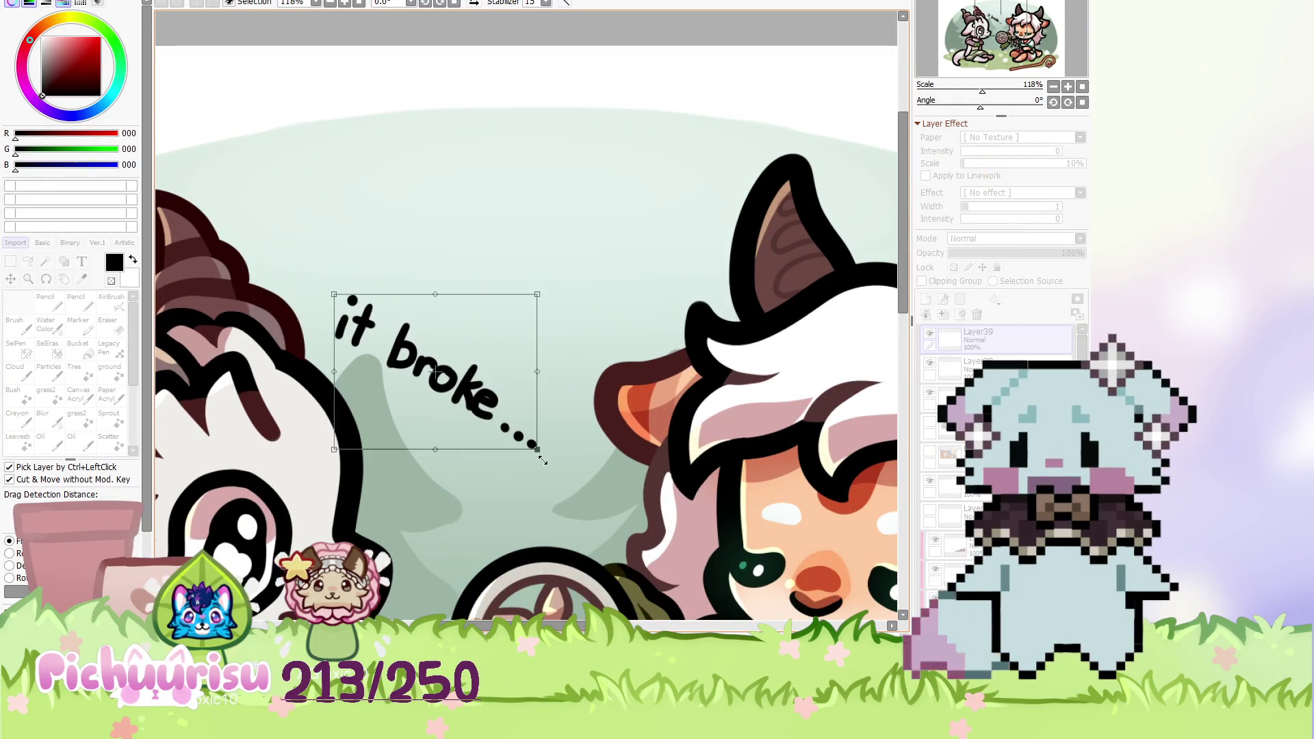
pyautogui.press('Return')
pyautogui.scroll(7, 516, 414)
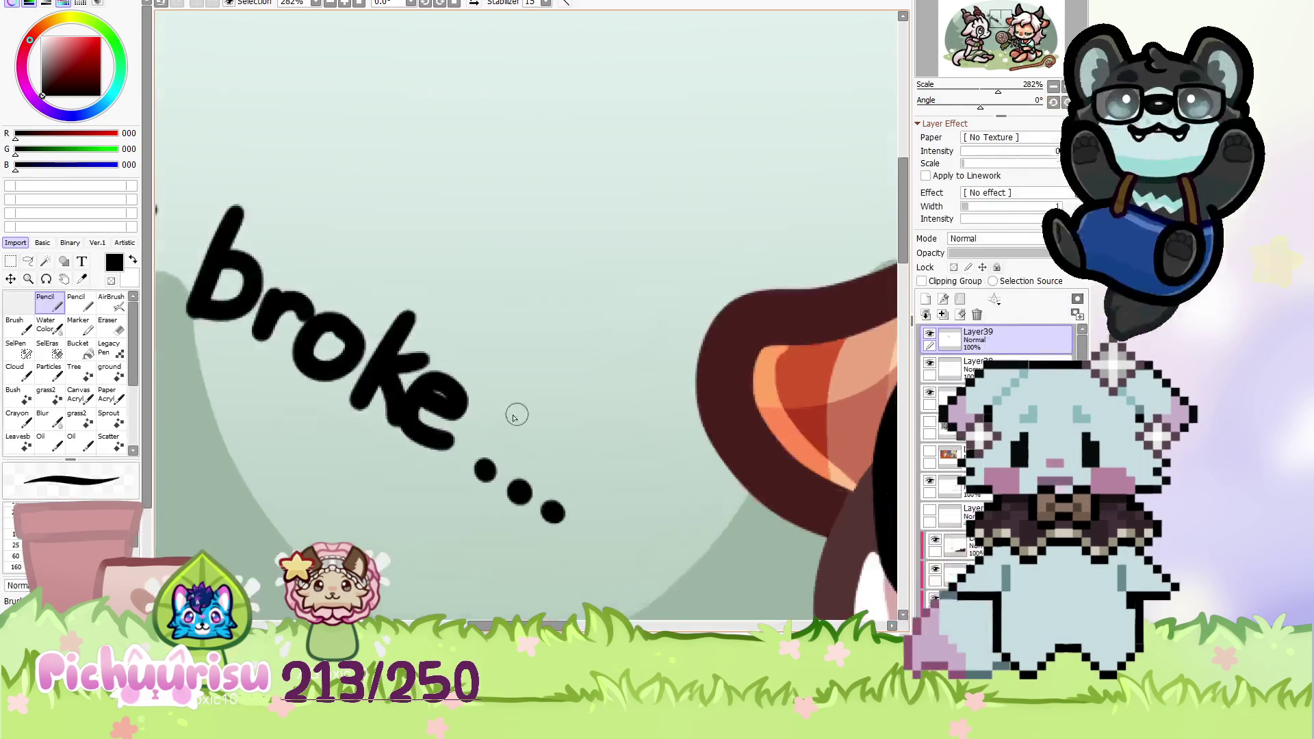
pyautogui.click(110, 327)
pyautogui.scroll(5, 367, 366)
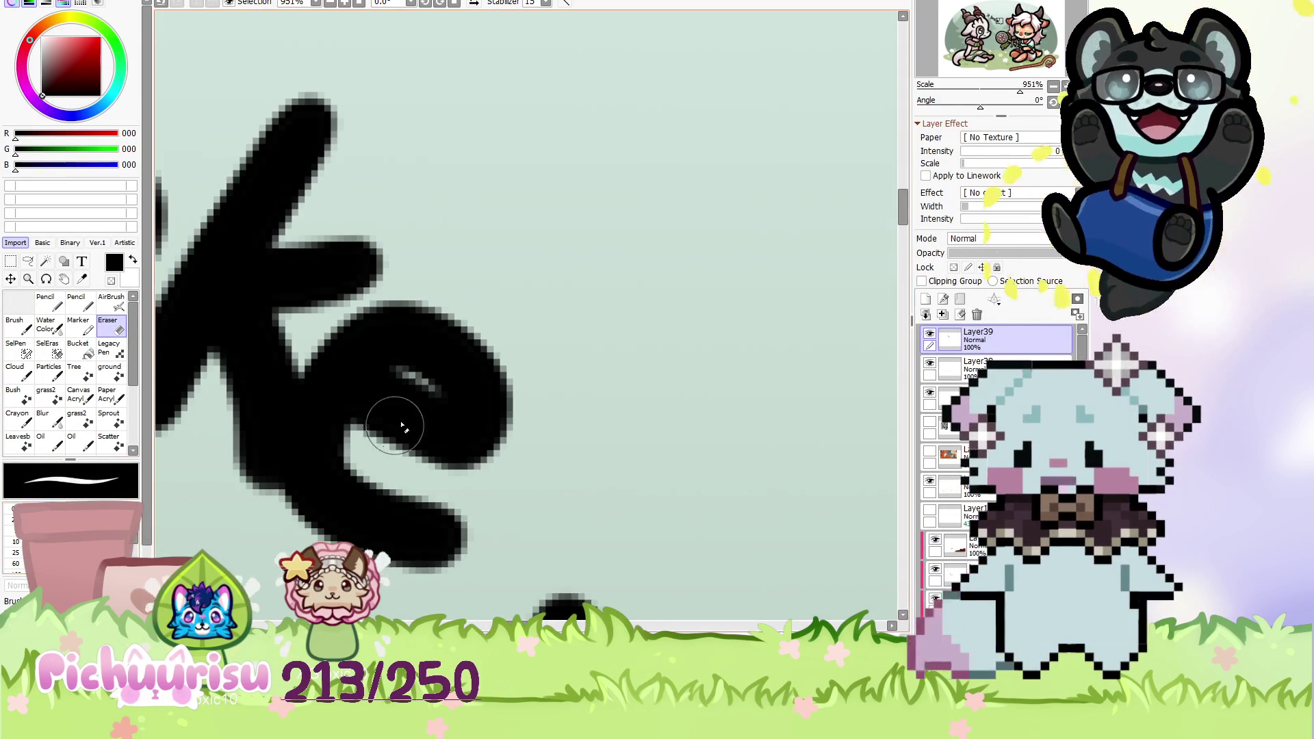
pyautogui.moveTo(429, 397); pyautogui.dragTo(411, 373)
pyautogui.scroll(-2, 410, 383)
pyautogui.press('n')
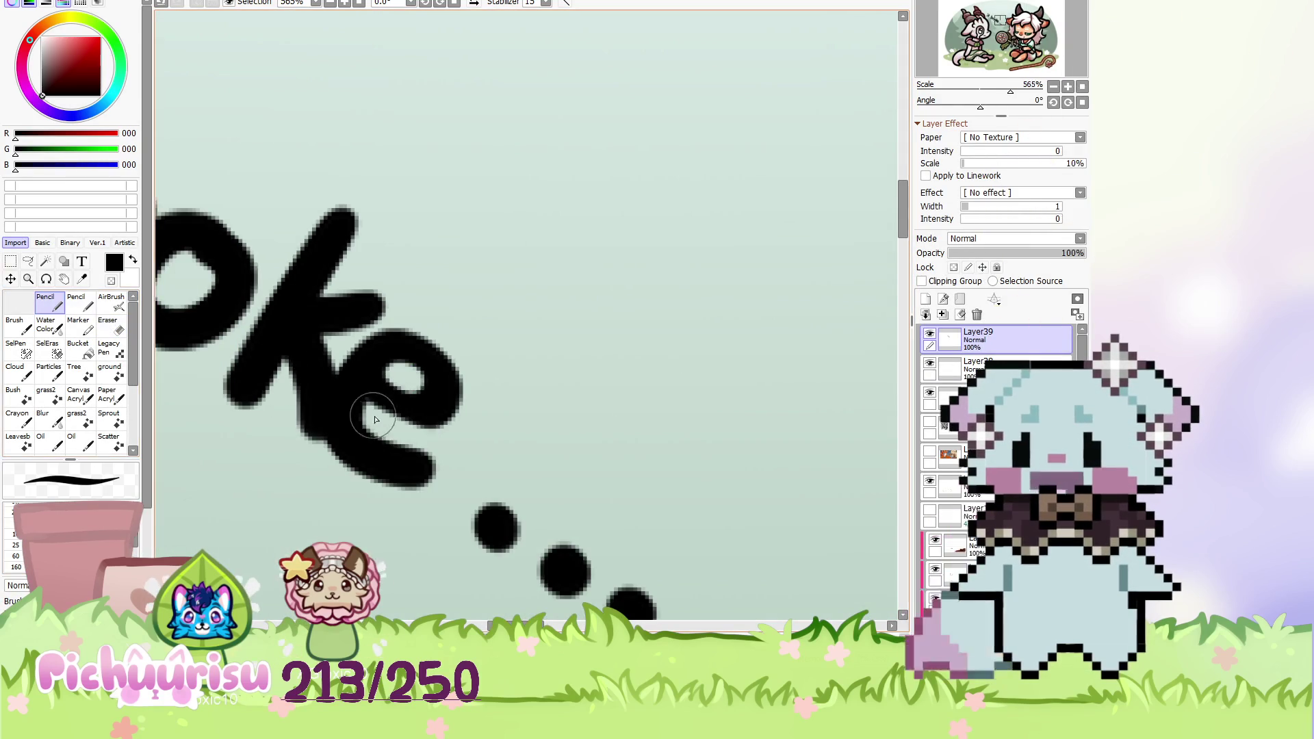
pyautogui.scroll(3, 346, 391)
pyautogui.moveTo(308, 338); pyautogui.dragTo(470, 411)
pyautogui.scroll(-12, 442, 363)
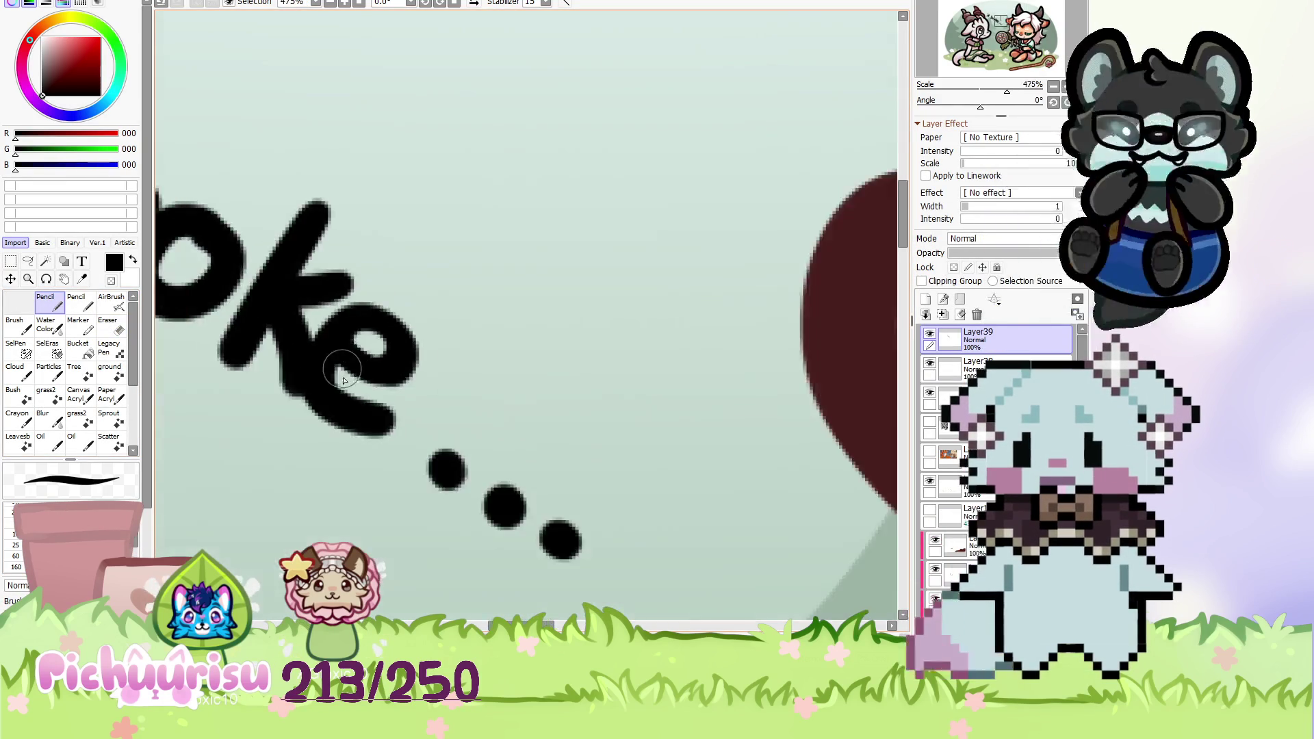
pyautogui.scroll(-9, 441, 363)
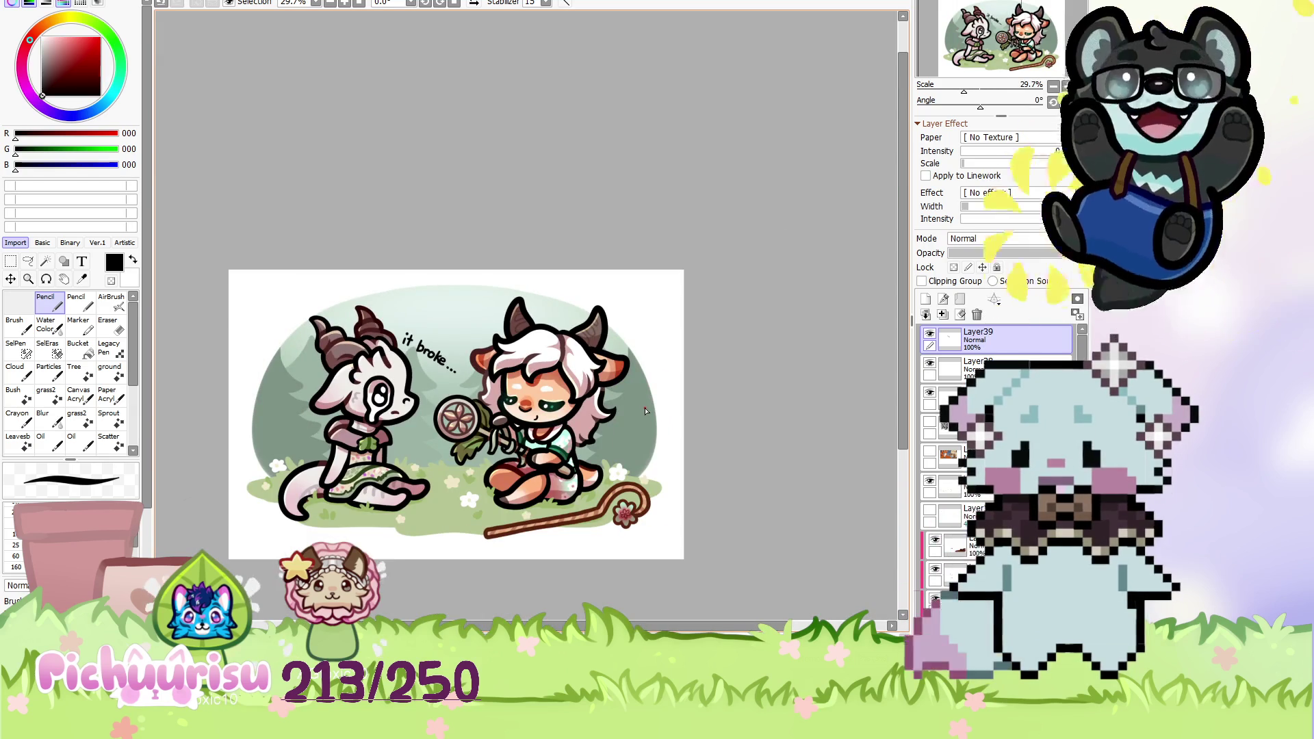
# Sample a dark brown and clip the layer to the one beneath.
pyautogui.scroll(4, 547, 449)
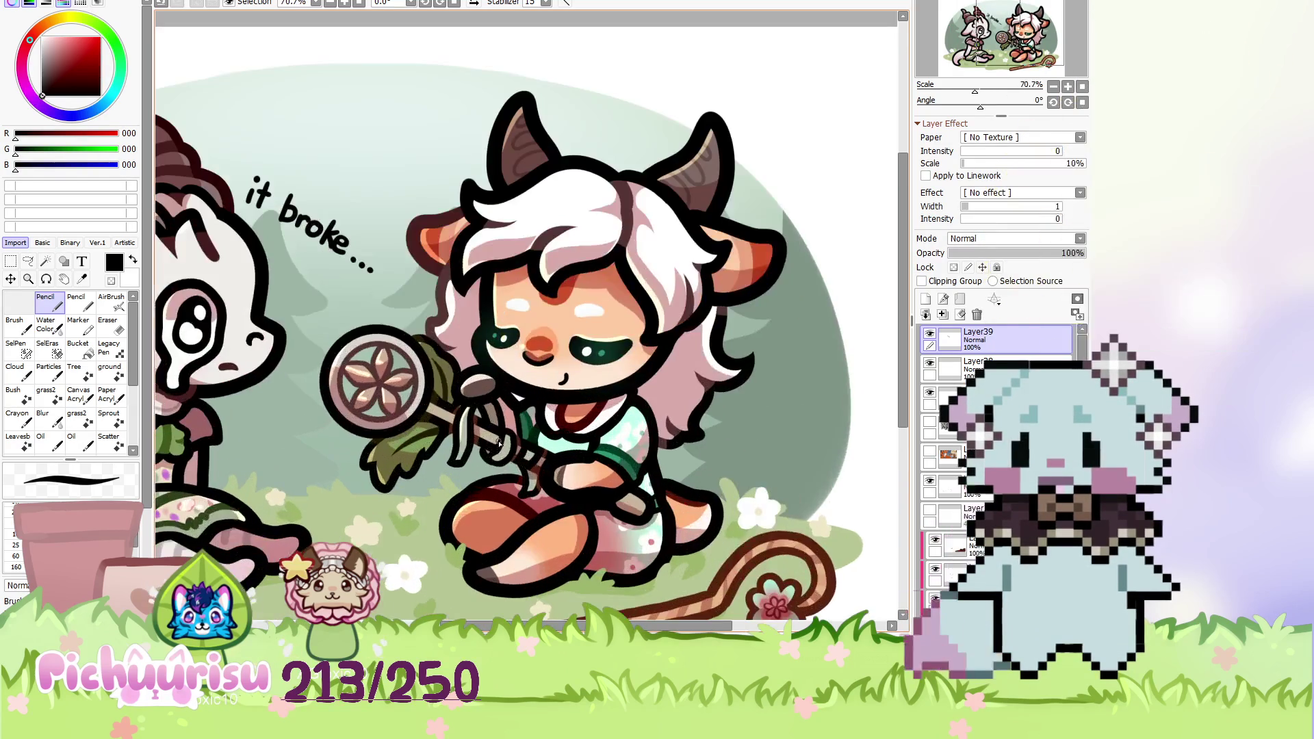
pyautogui.scroll(2, 554, 419)
pyautogui.scroll(3, 479, 377)
pyautogui.keyDown('alt'); pyautogui.click(421, 340); pyautogui.keyUp('alt')
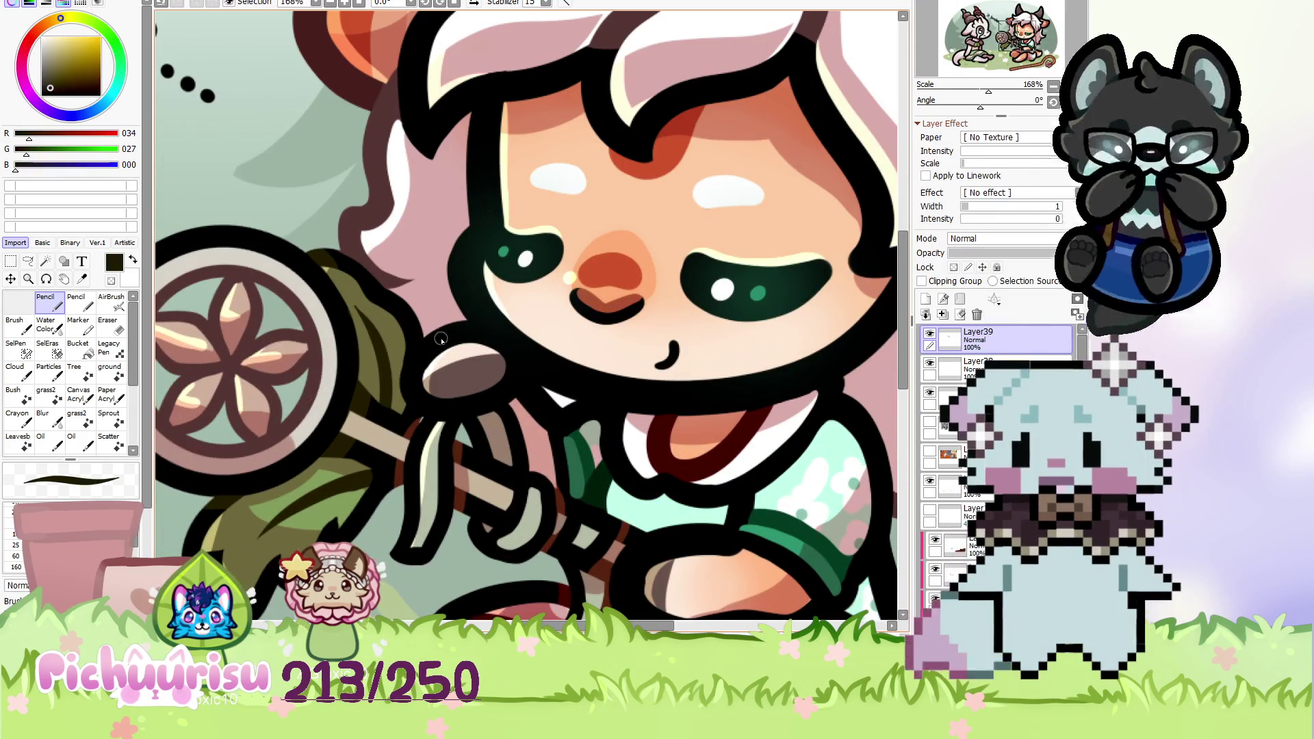
pyautogui.scroll(3, 455, 383)
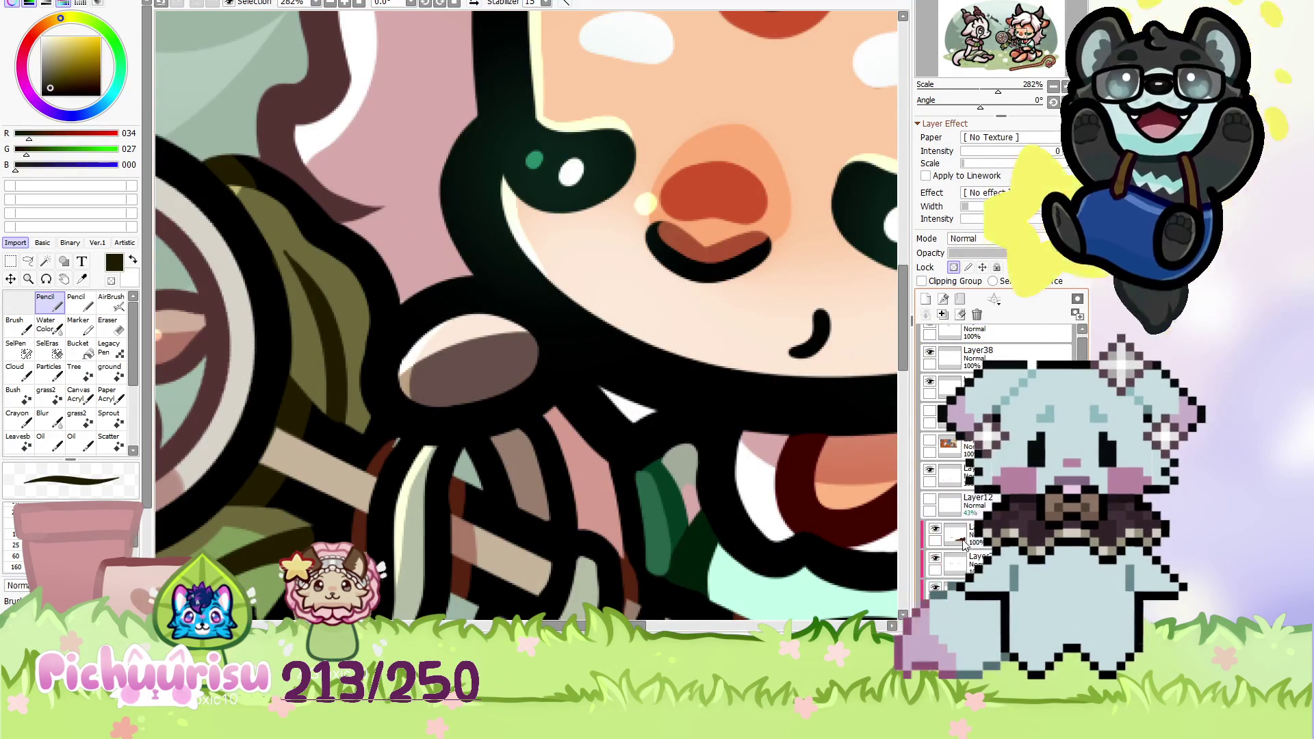
pyautogui.click(922, 281)
# Eyedrop the dark red 067/000/000 from the artwork.
pyautogui.scroll(2, 586, 404)
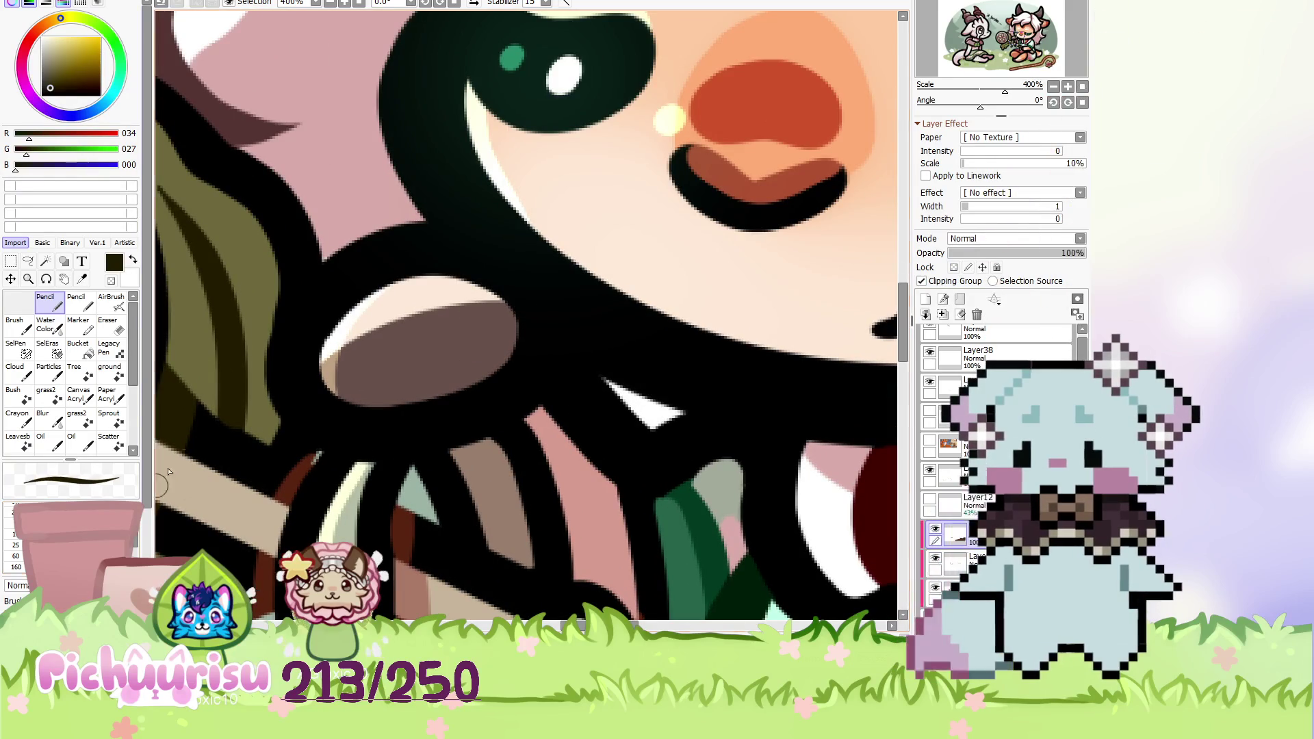
pyautogui.scroll(-4, 250, 314)
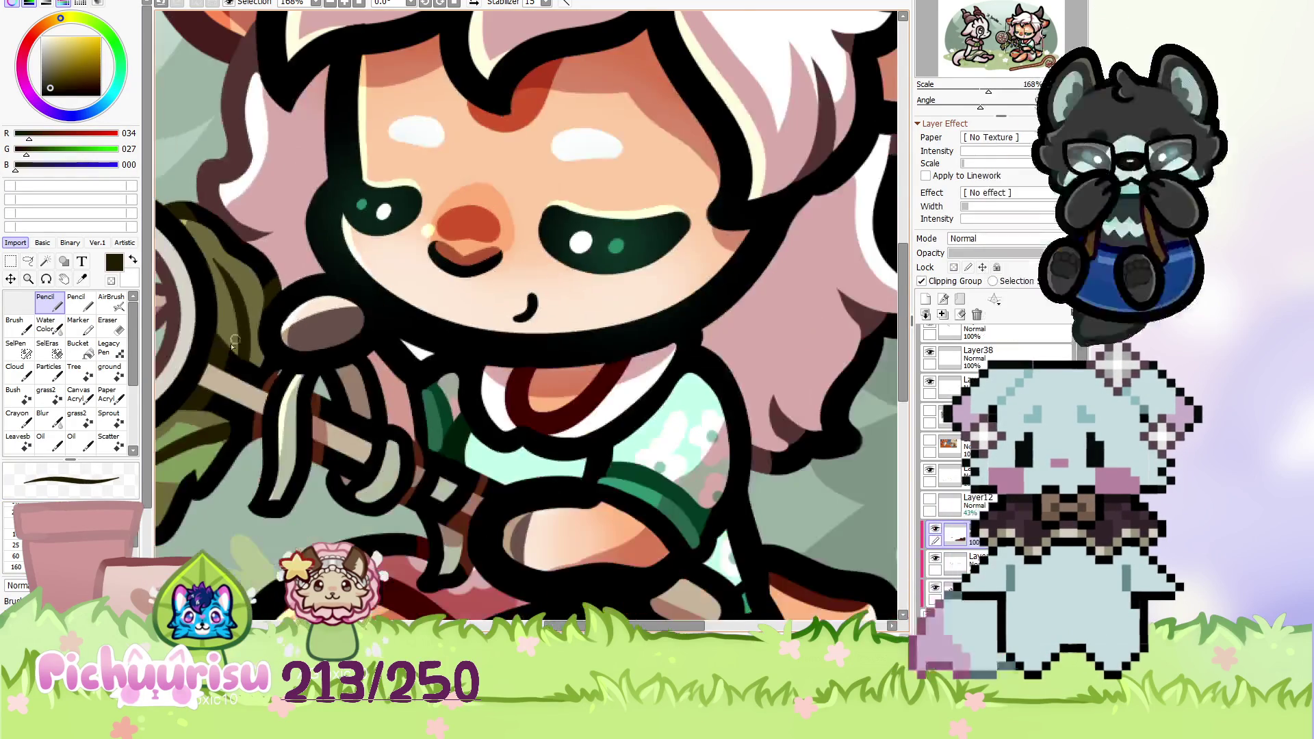
pyautogui.scroll(4, 253, 384)
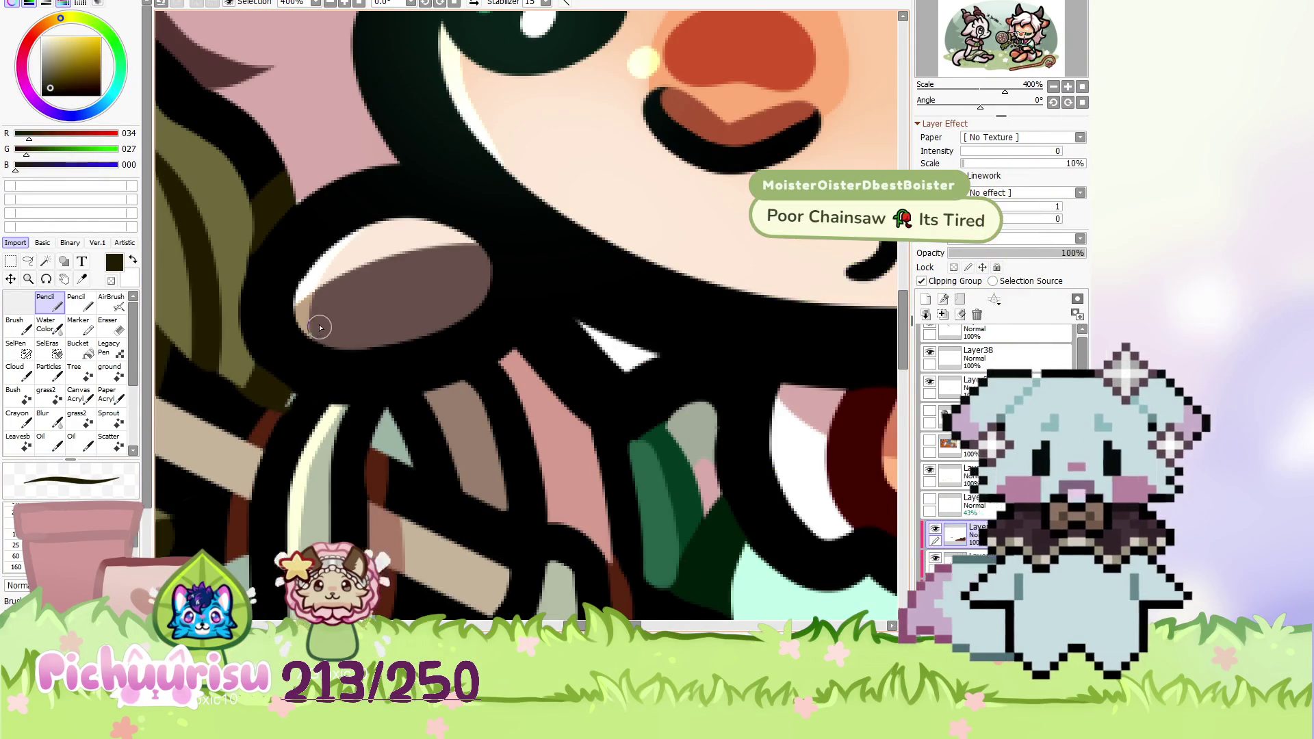
pyautogui.scroll(-4, 319, 335)
pyautogui.scroll(2, 265, 397)
pyautogui.scroll(-3, 260, 367)
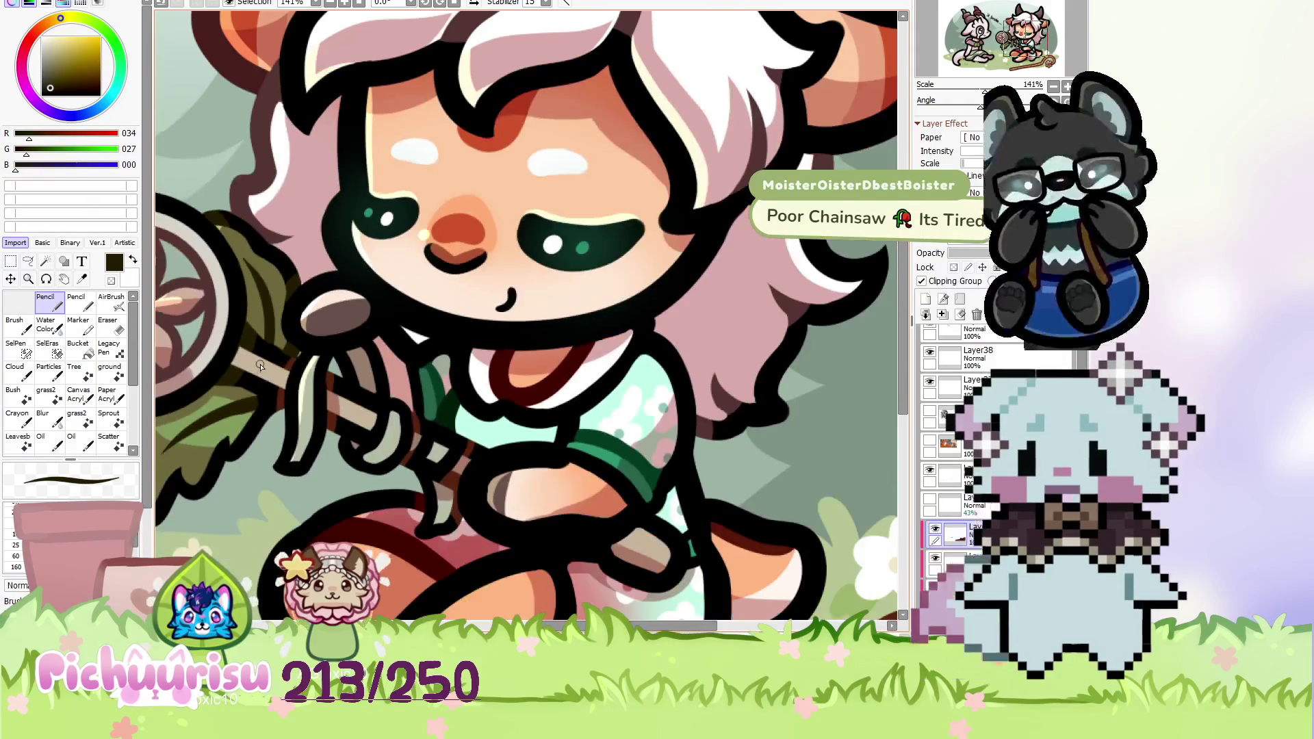
pyautogui.scroll(-3, 258, 333)
pyautogui.scroll(4, 264, 352)
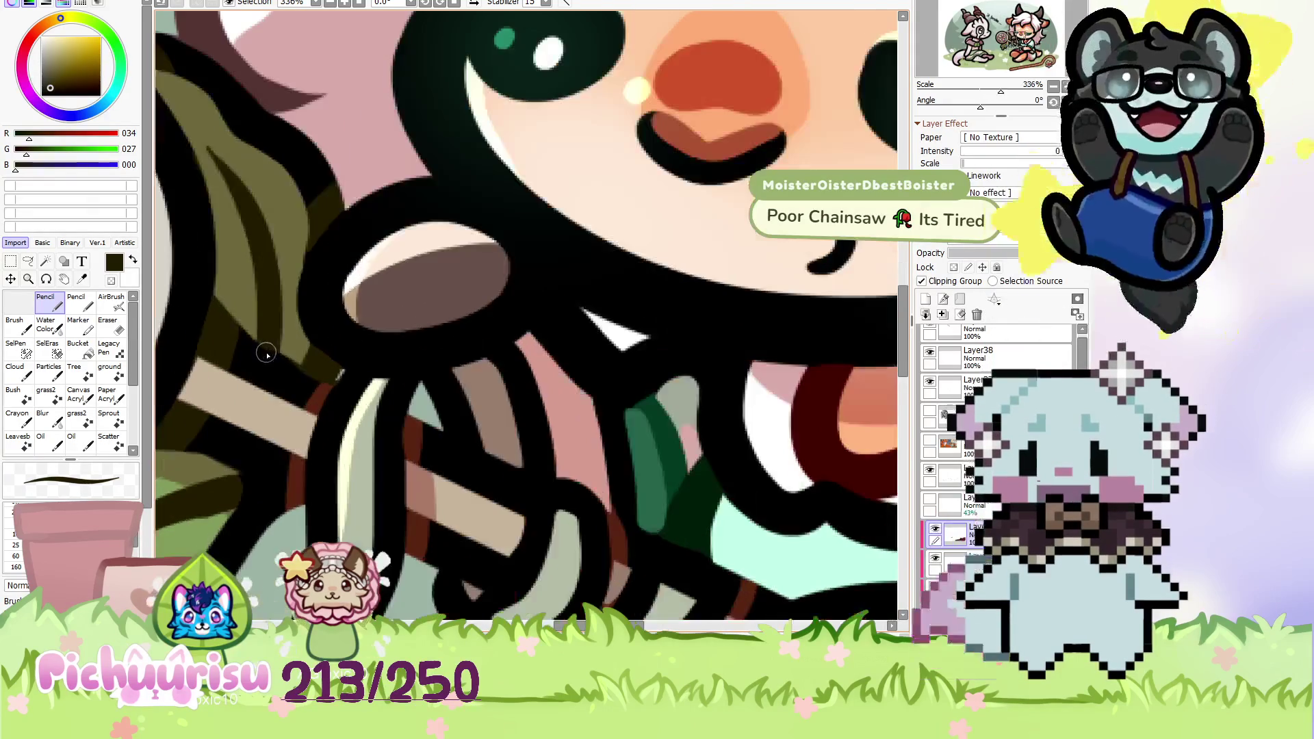
pyautogui.keyDown('alt'); pyautogui.click(292, 379); pyautogui.keyUp('alt')
pyautogui.scroll(-3, 284, 367)
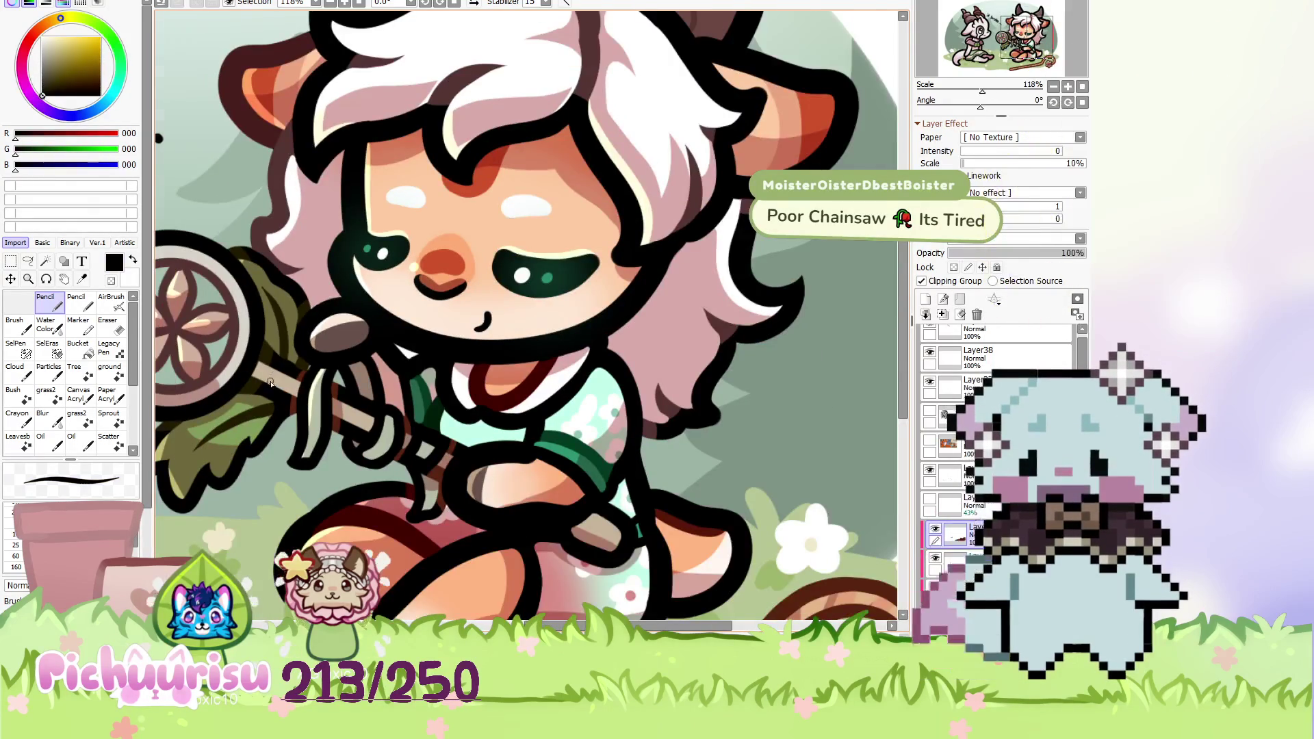
pyautogui.scroll(-2, 272, 381)
pyautogui.scroll(3, 284, 335)
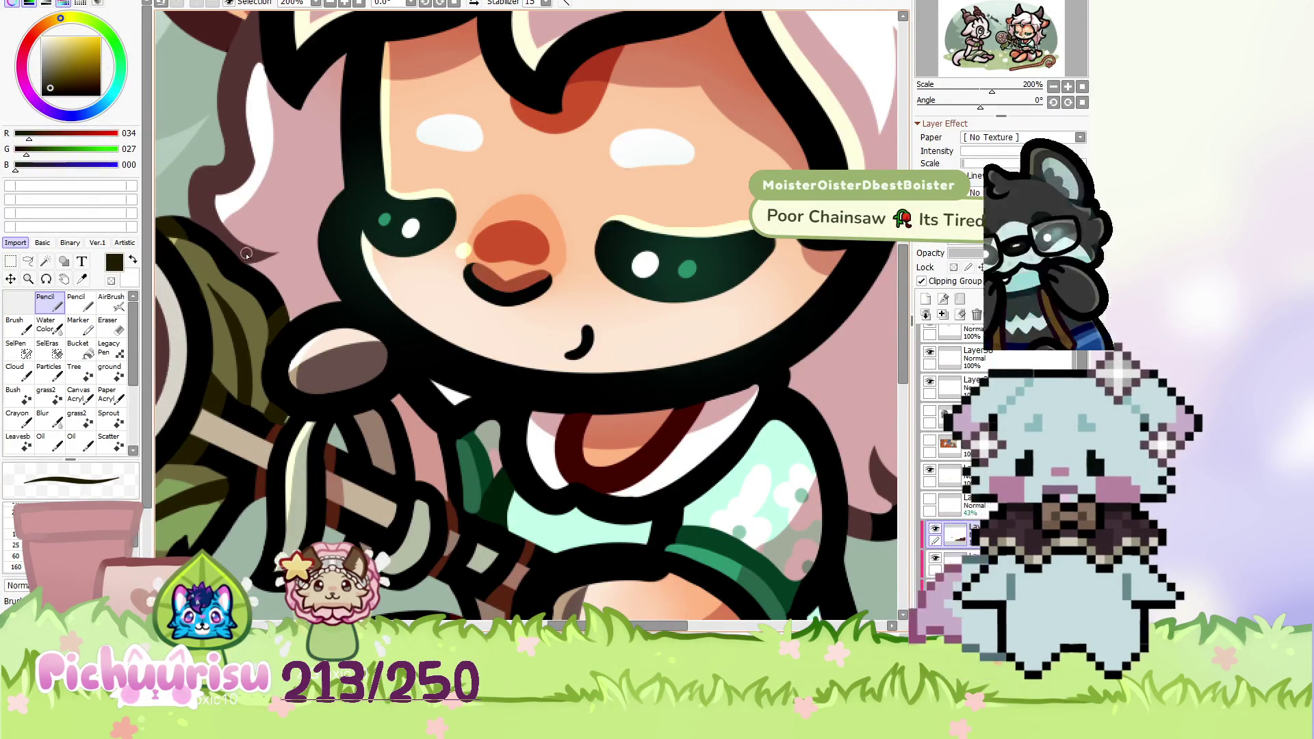
pyautogui.keyDown('alt'); pyautogui.click(370, 325); pyautogui.keyUp('alt')
# Paint a thin dark-red stroke along the outline under the right character's cheek.
pyautogui.scroll(4, 301, 274)
pyautogui.scroll(-1, 284, 263)
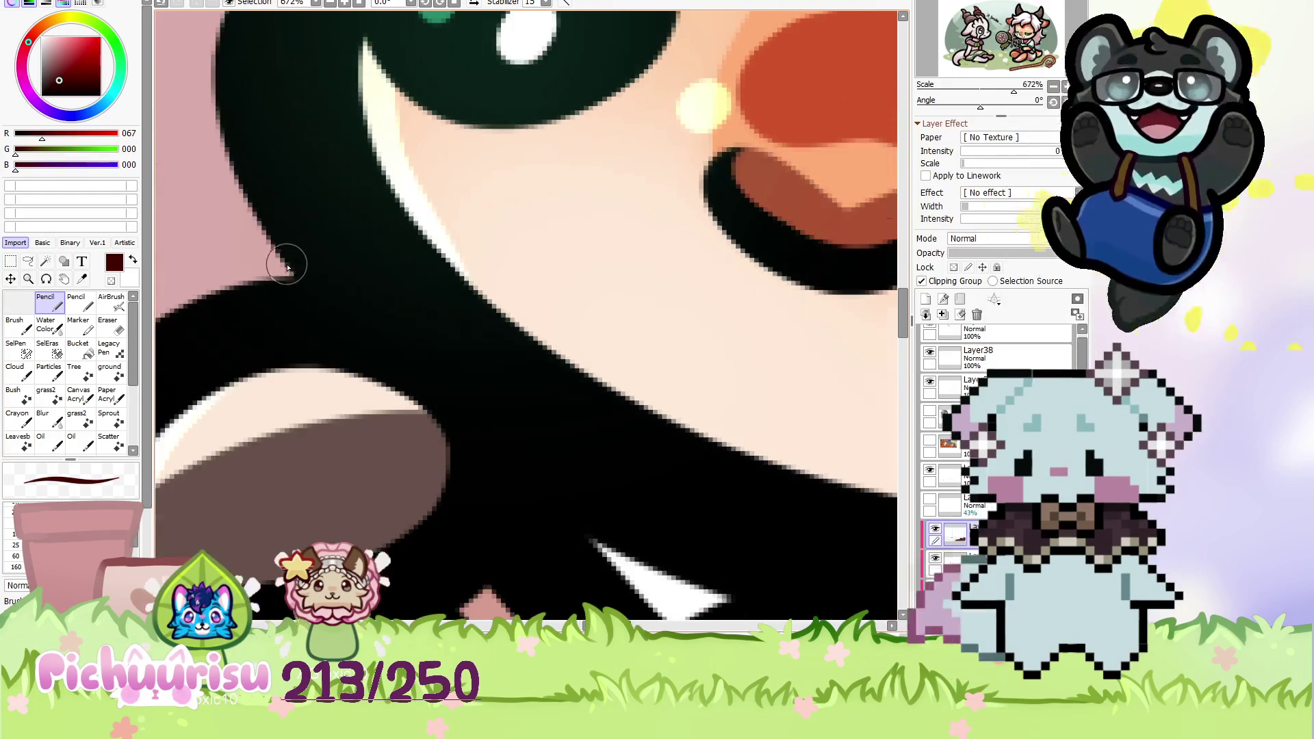
pyautogui.moveTo(290, 259); pyautogui.dragTo(569, 478)
pyautogui.scroll(-2, 434, 271)
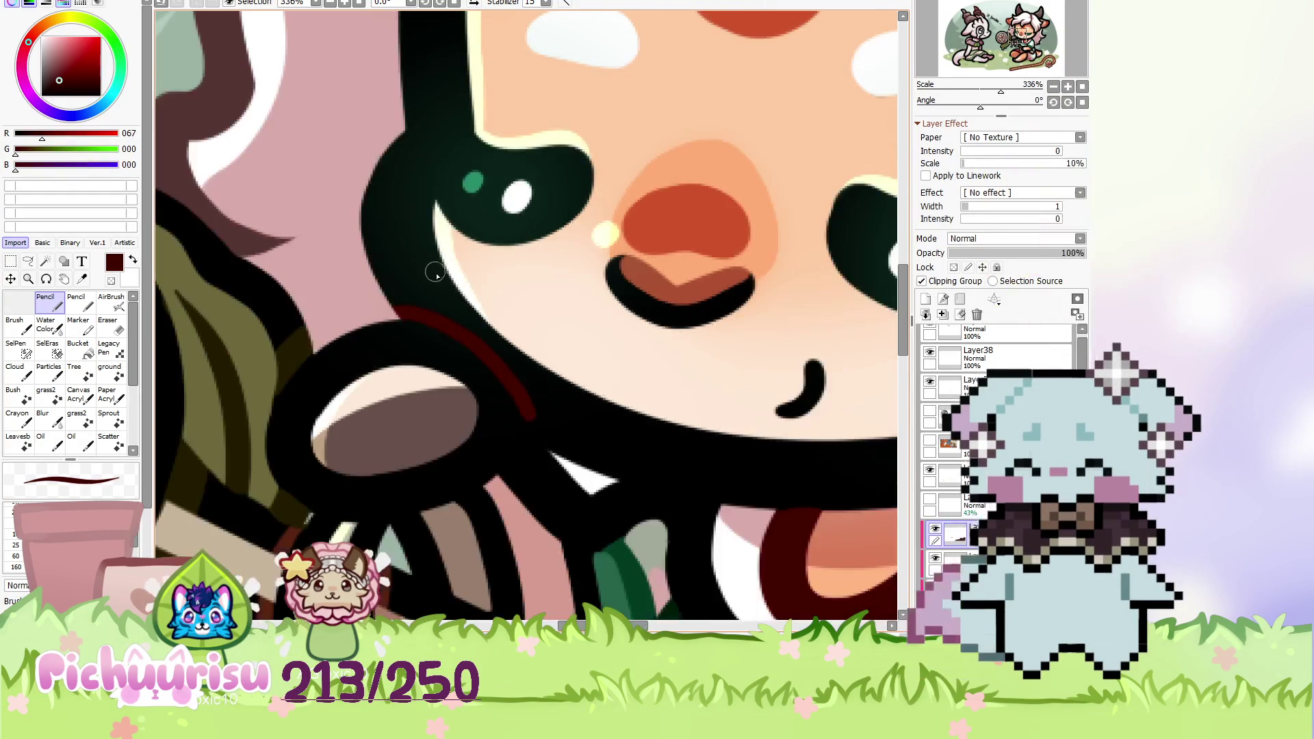
pyautogui.scroll(-1, 434, 272)
pyautogui.scroll(-1, 438, 280)
pyautogui.scroll(2, 479, 340)
pyautogui.scroll(2, 481, 327)
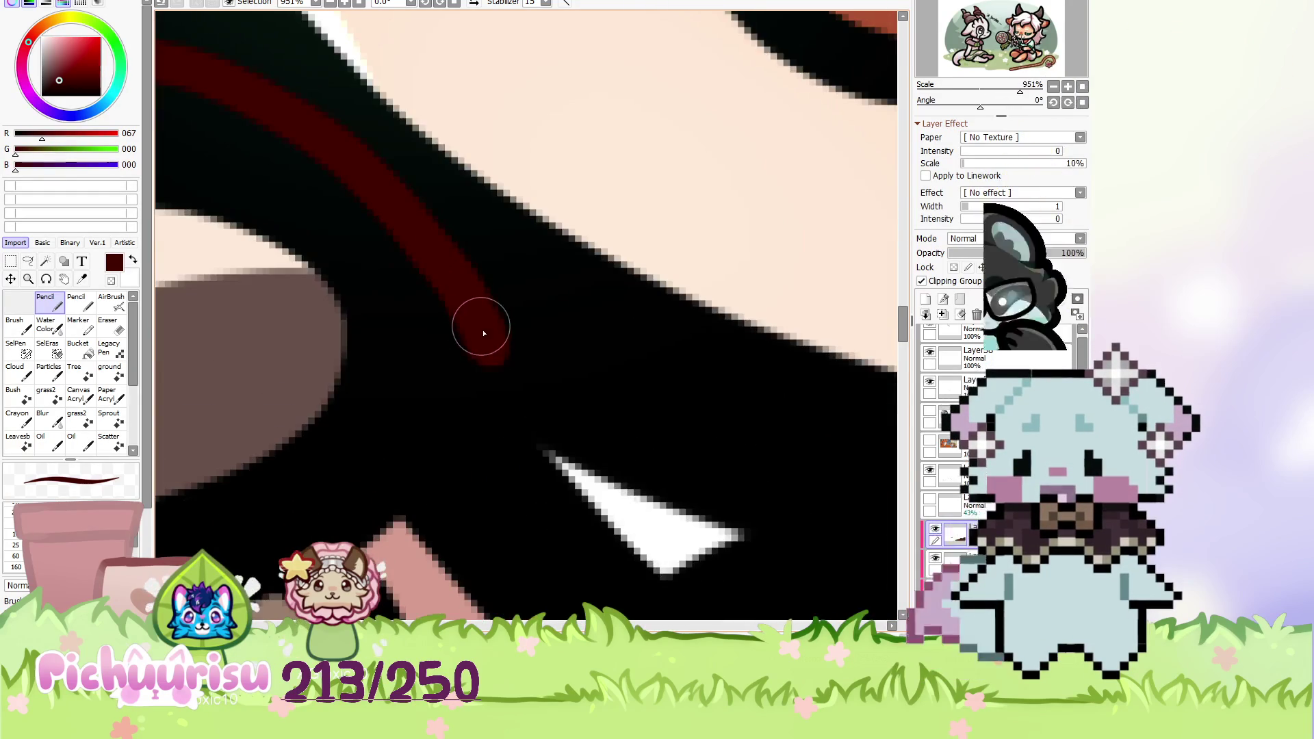
pyautogui.scroll(-3, 572, 458)
pyautogui.scroll(-2, 524, 351)
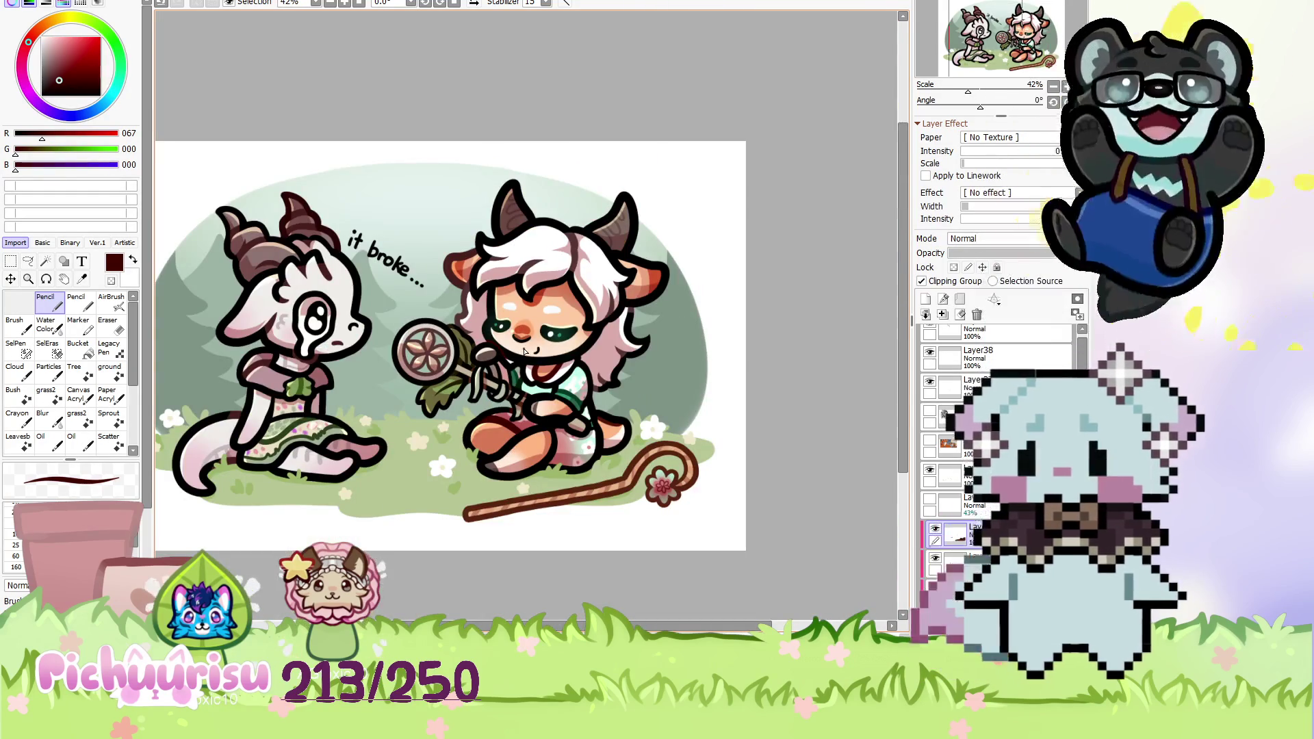
# Select a lower layer and eyedrop the grass yellow-green 183/198/149.
pyautogui.scroll(-1, 525, 350)
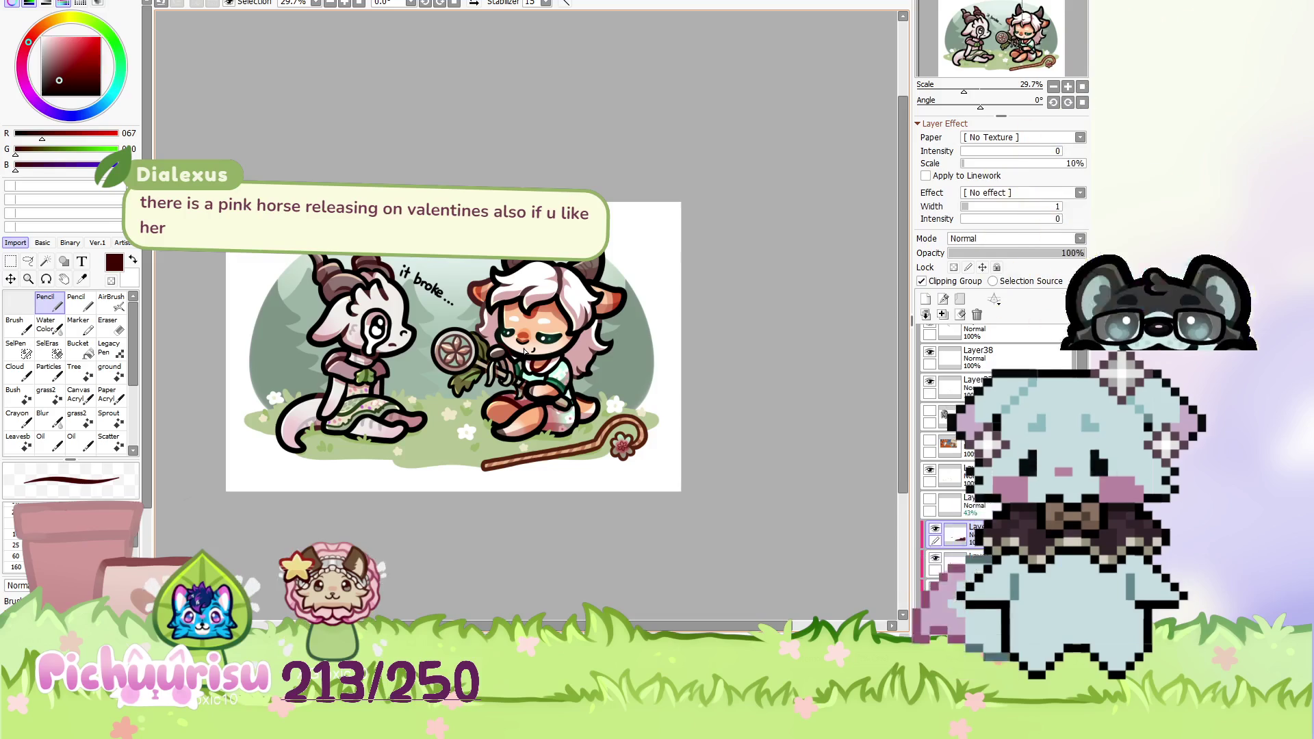
pyautogui.scroll(-1, 525, 350)
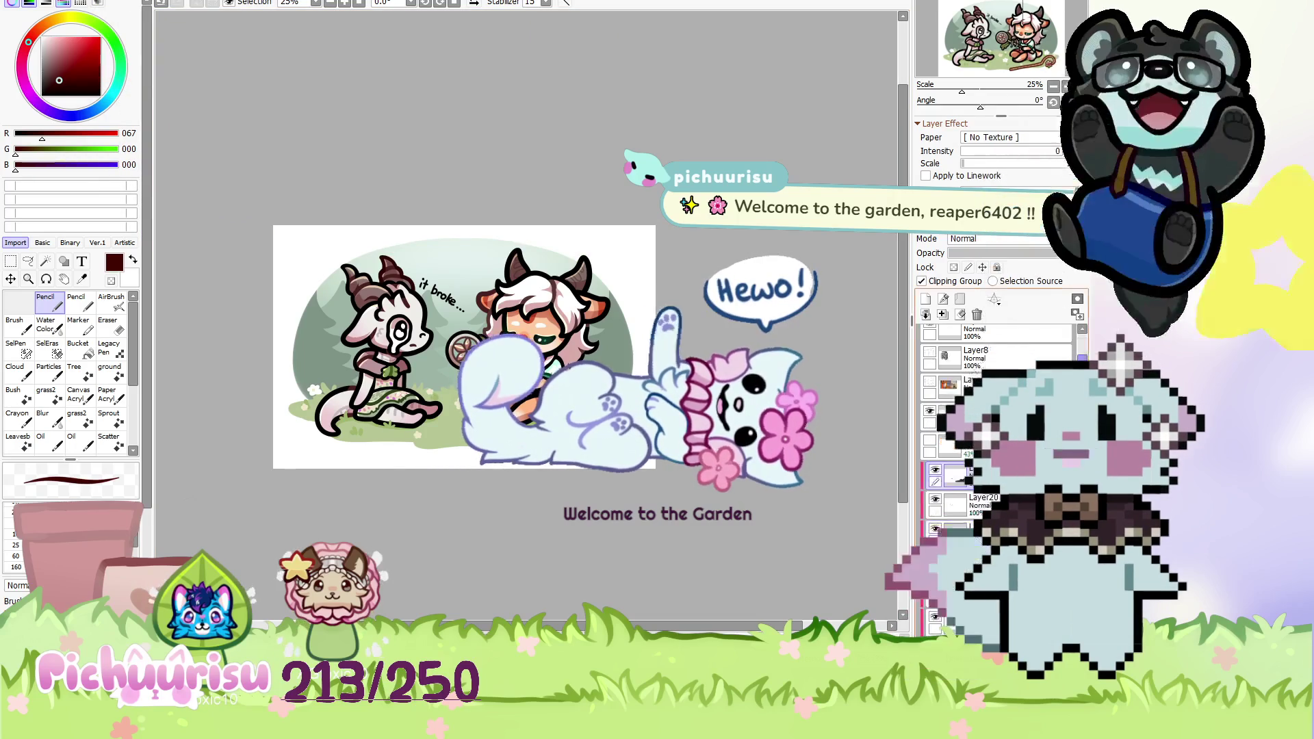
pyautogui.scroll(-3, 999, 438)
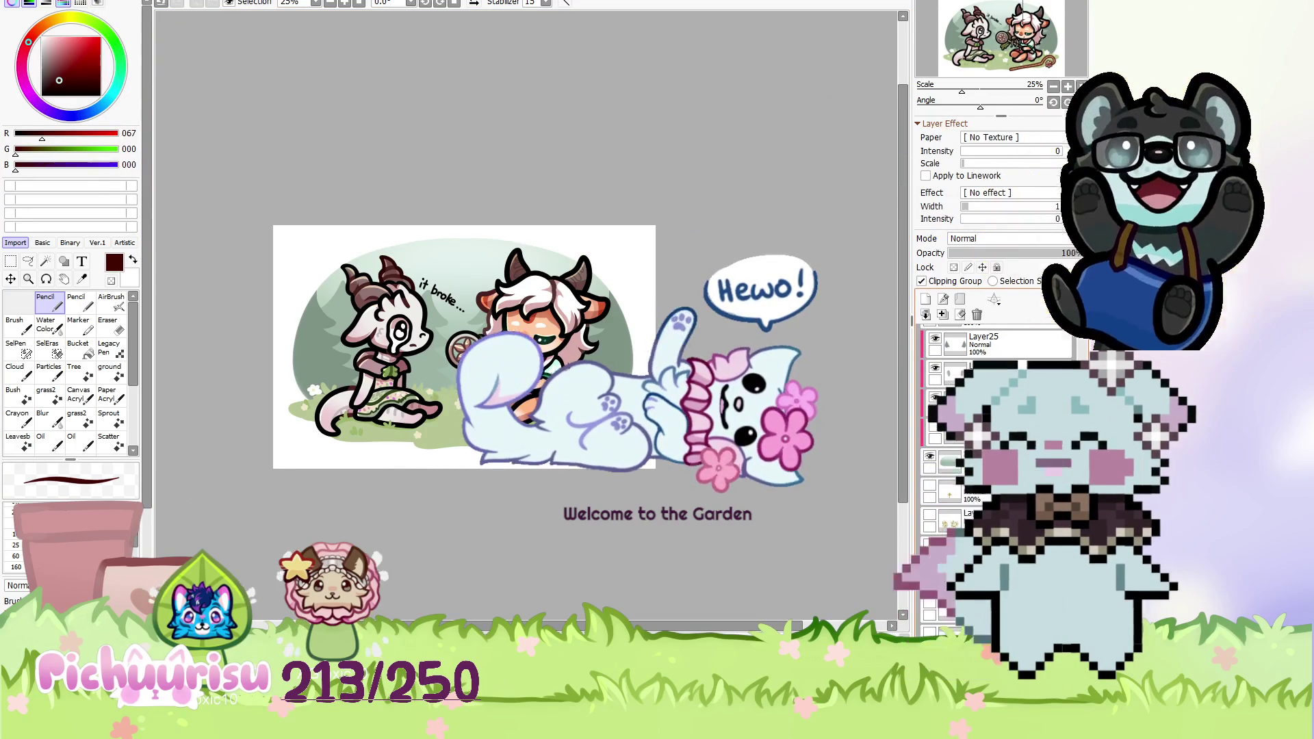
pyautogui.keyDown('ctrl'); pyautogui.click(951, 521); pyautogui.keyUp('ctrl')
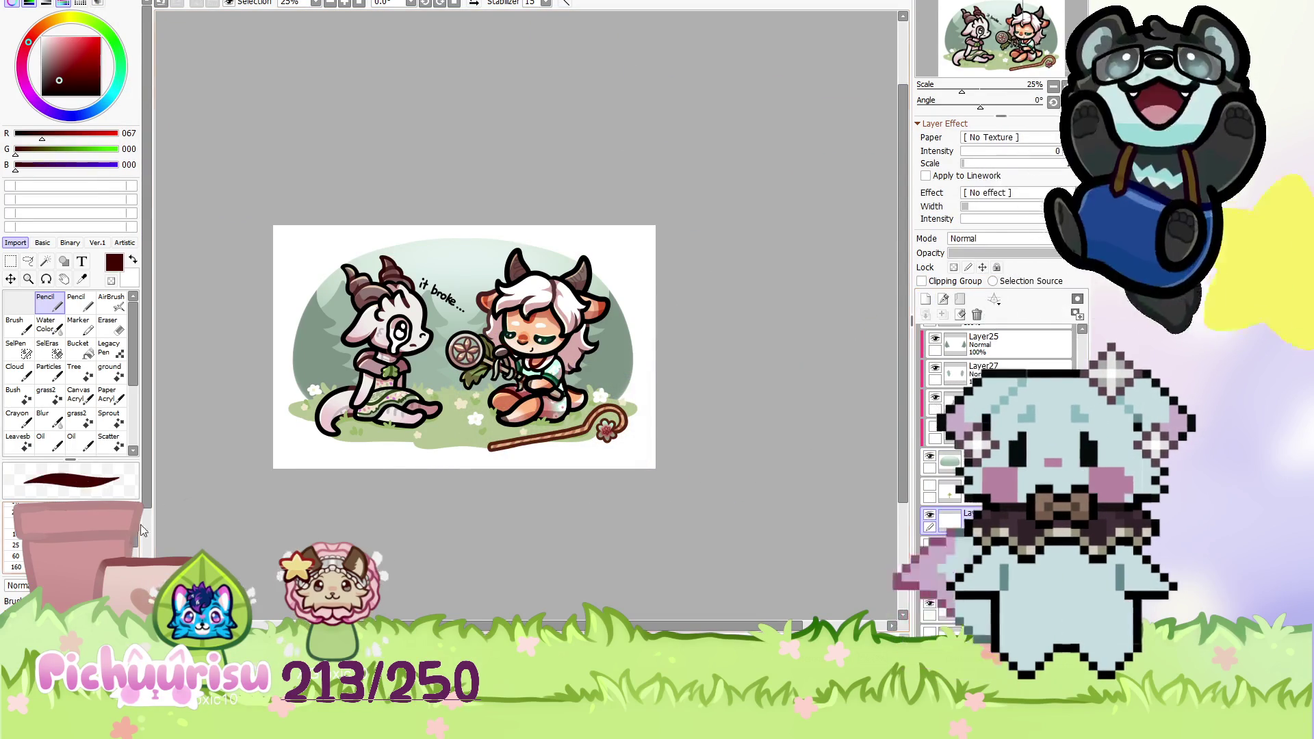
pyautogui.scroll(5, 260, 478)
pyautogui.keyDown('alt'); pyautogui.click(260, 479); pyautogui.keyUp('alt')
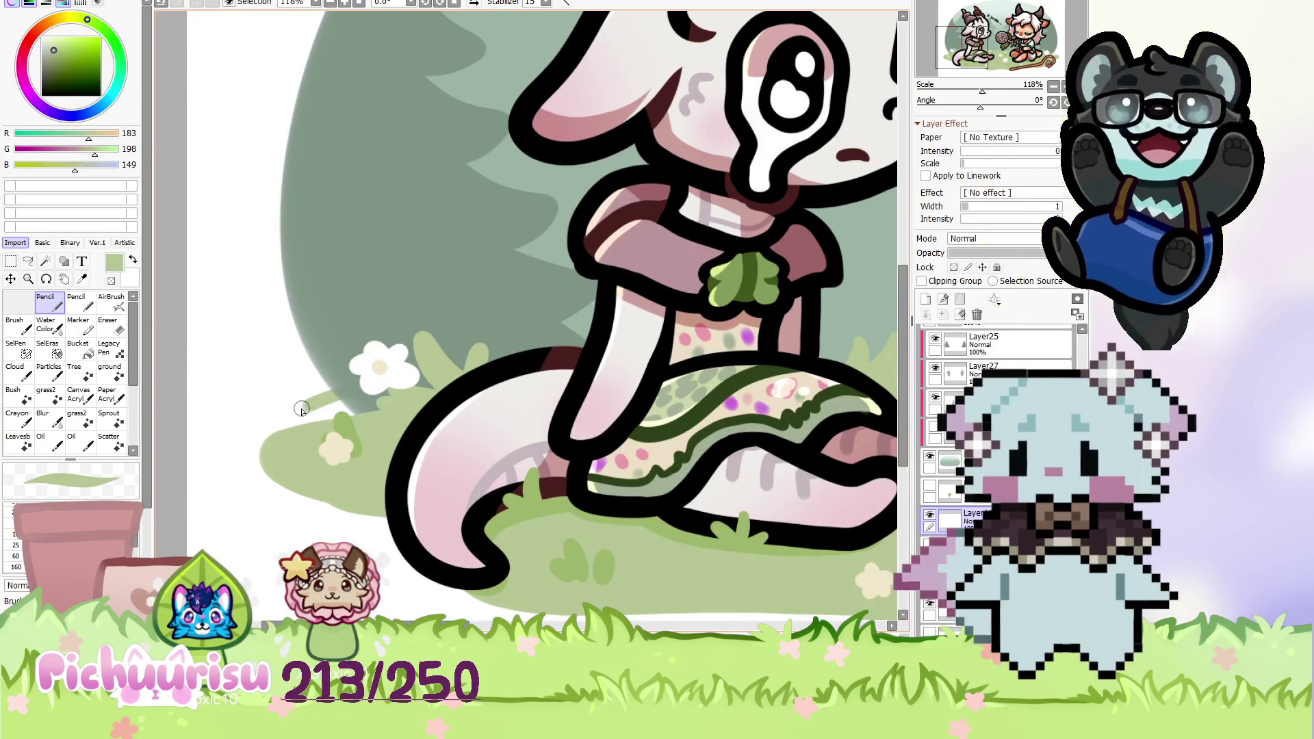
pyautogui.scroll(-5, 327, 406)
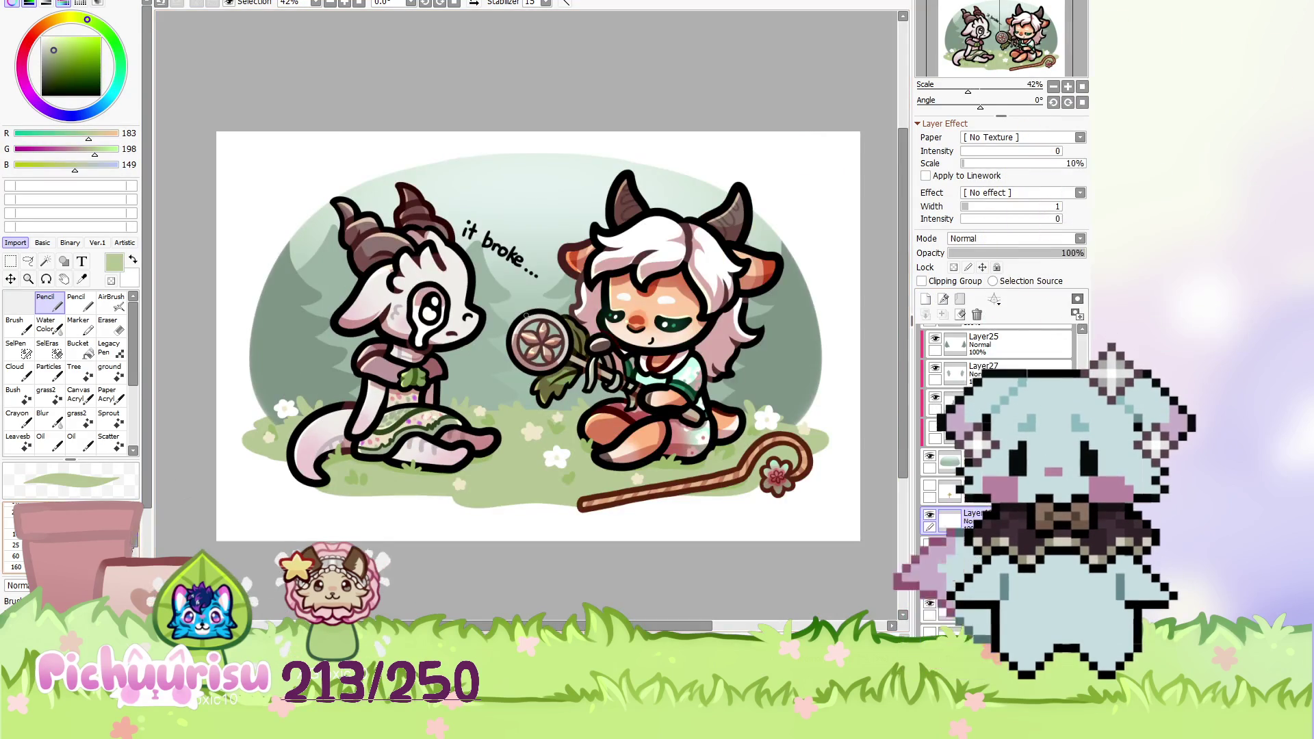
pyautogui.scroll(-2, 479, 424)
pyautogui.scroll(3, 558, 441)
pyautogui.scroll(2, 558, 442)
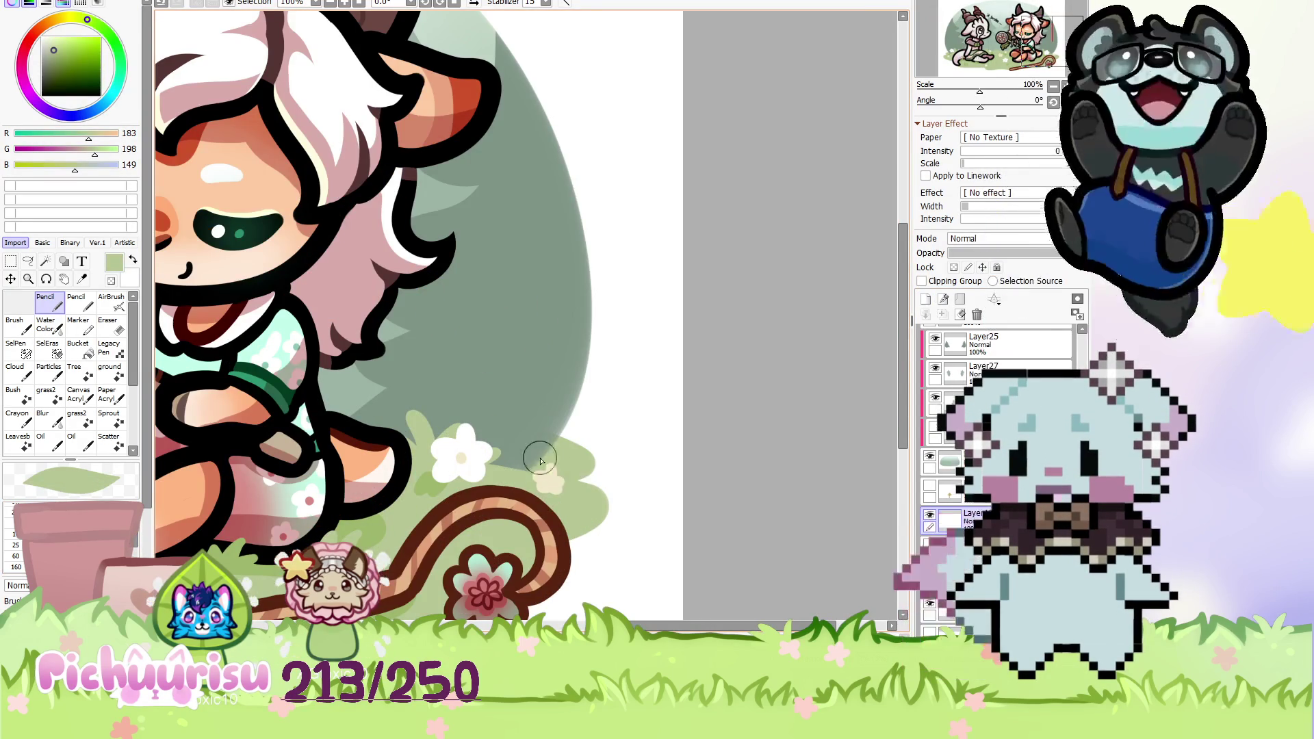
pyautogui.scroll(-3, 450, 455)
pyautogui.scroll(-2, 678, 430)
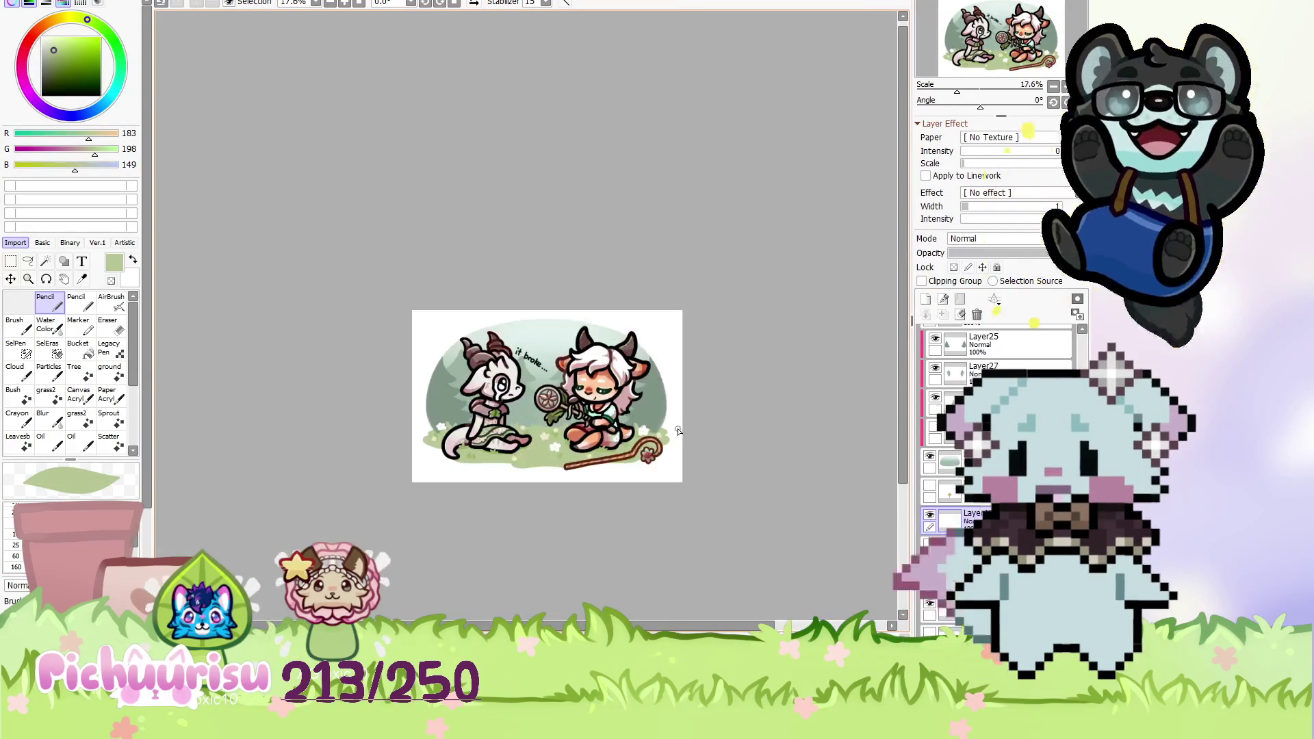
pyautogui.scroll(2, 677, 430)
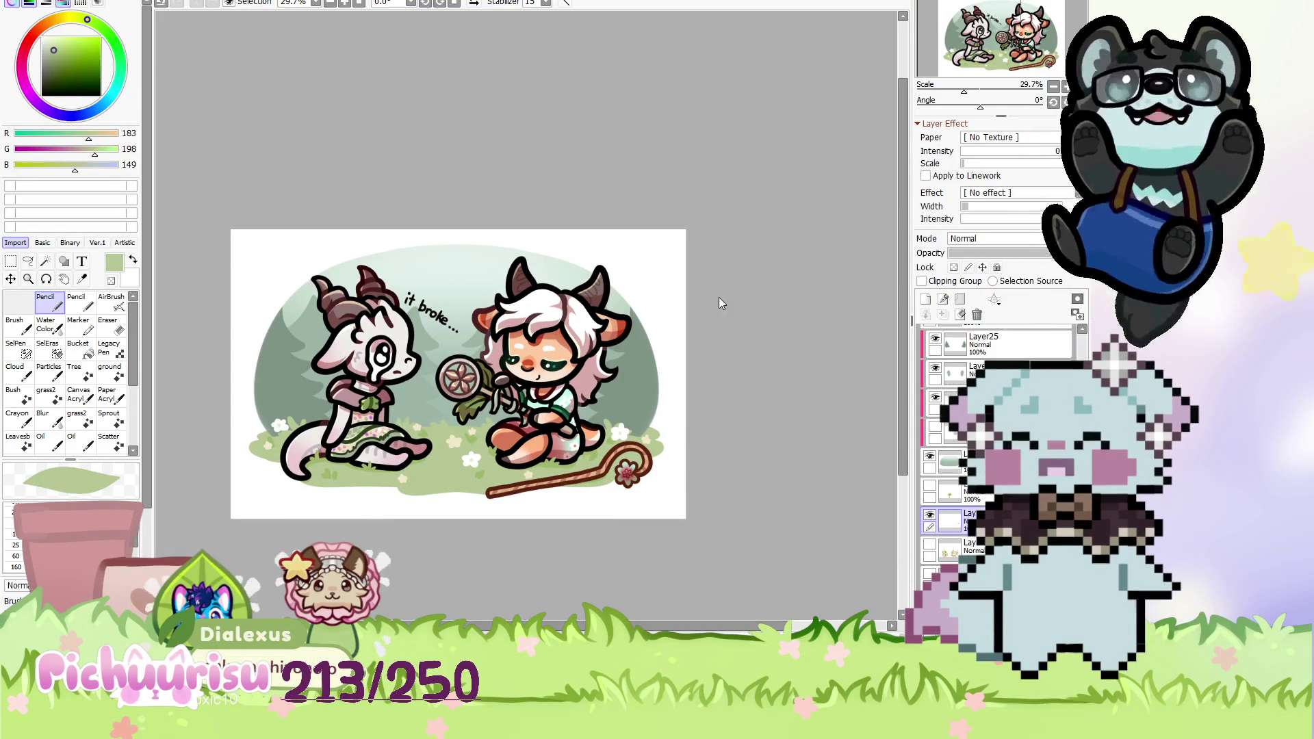
pyautogui.scroll(1, 479, 356)
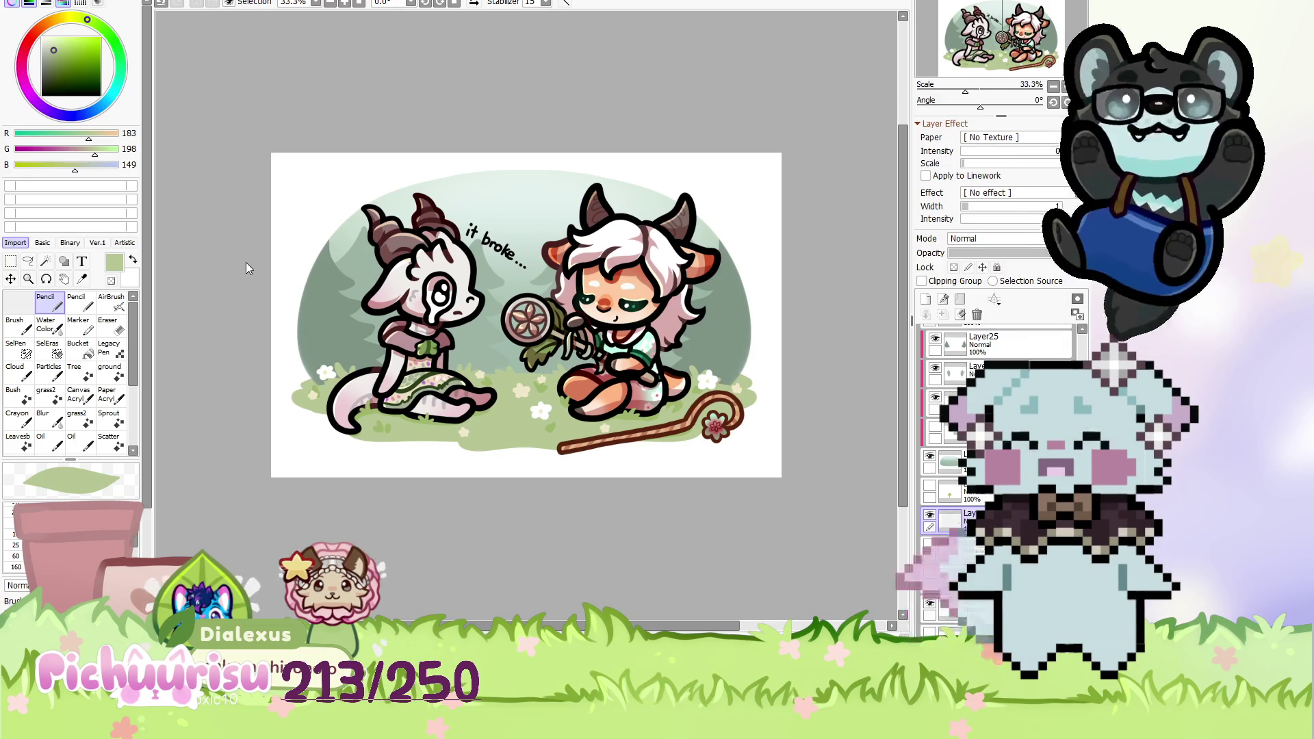
# Switch the canvas backdrop from white to gray behind the meadow.
pyautogui.hotkey('ctrl', 'z')
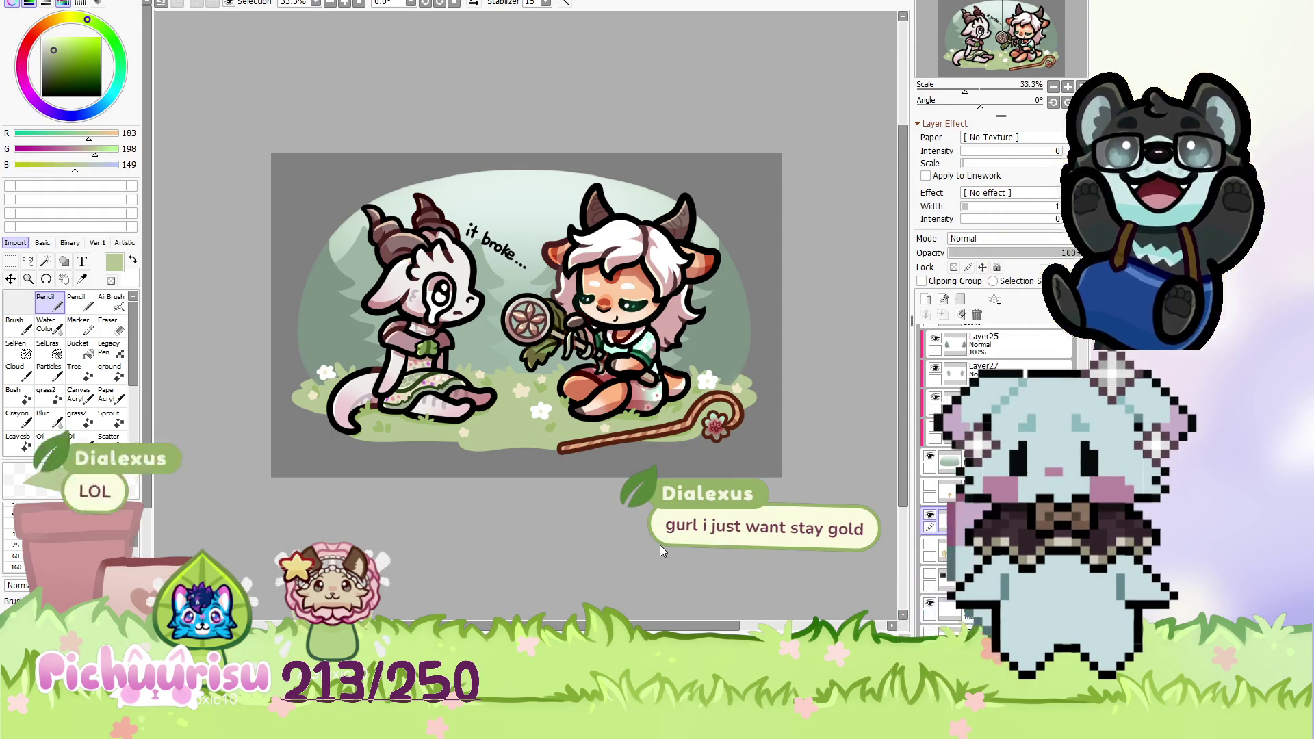
pyautogui.scroll(-1, 555, 501)
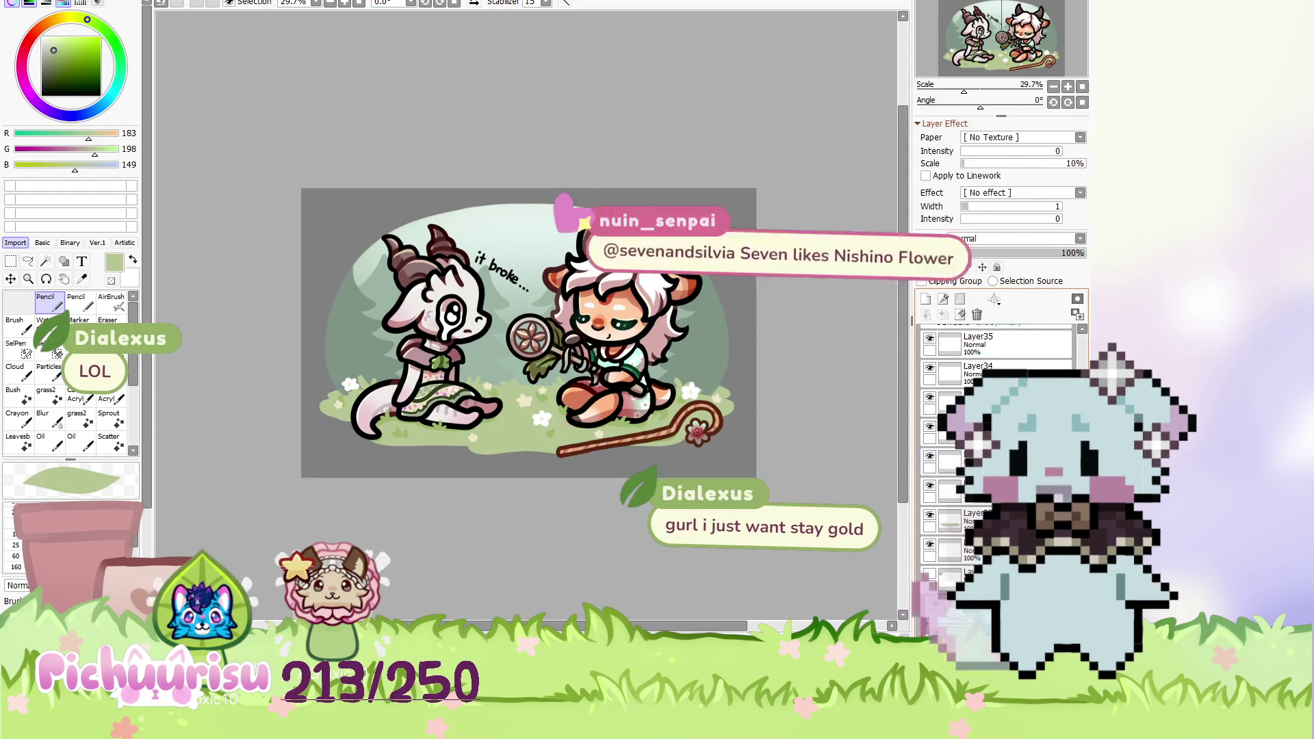
pyautogui.scroll(5, 999, 479)
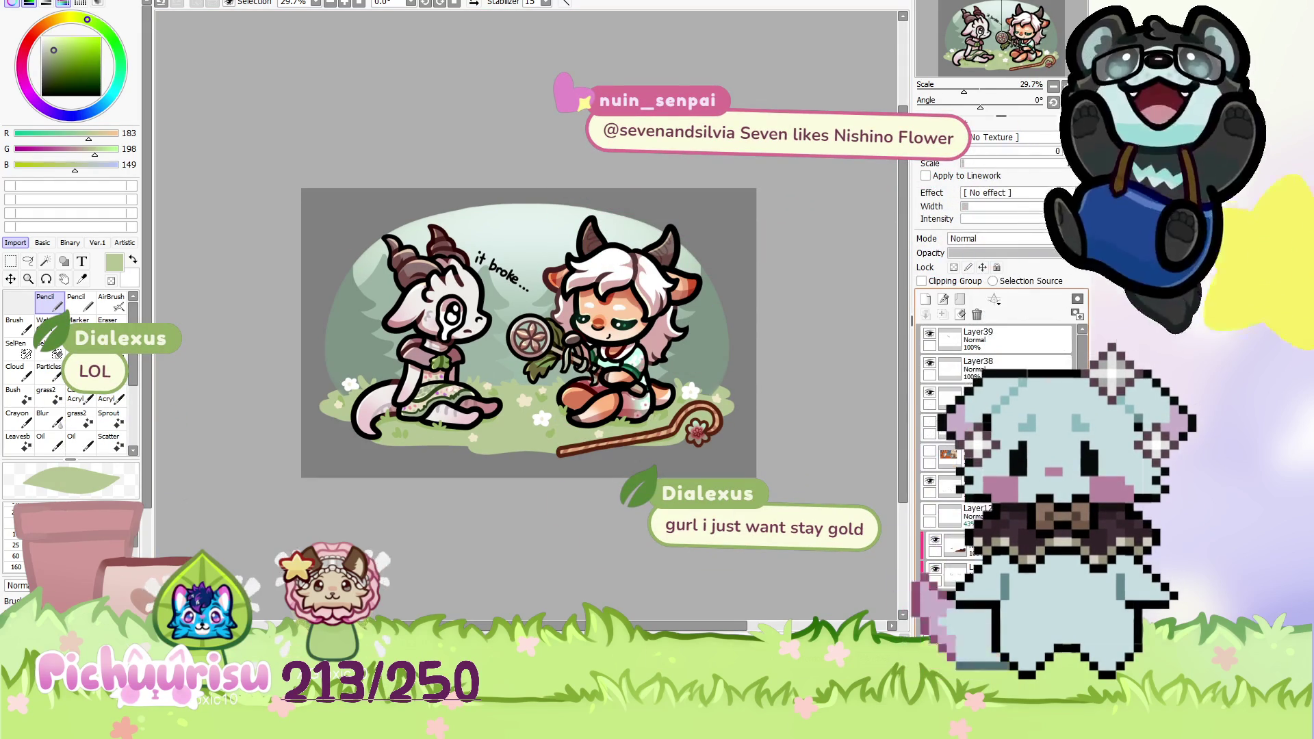
pyautogui.click(929, 453)
pyautogui.click(929, 454)
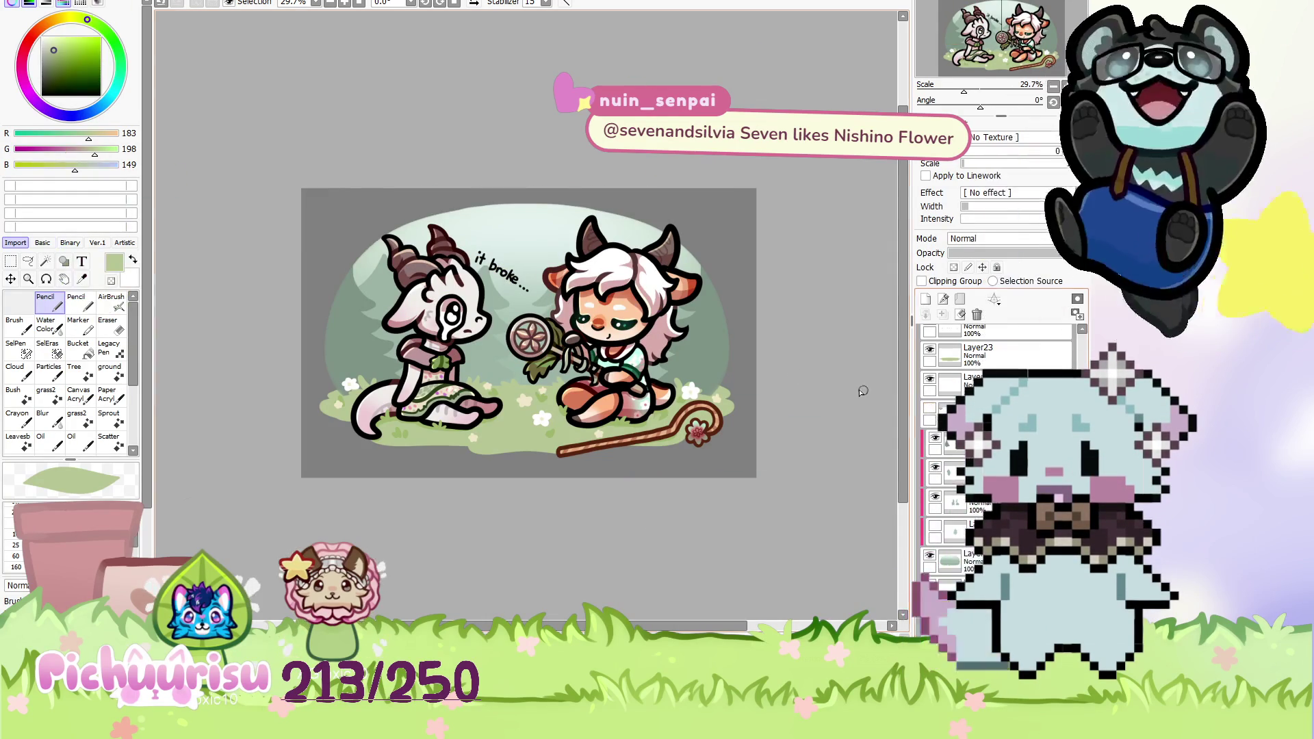
pyautogui.scroll(1, 739, 360)
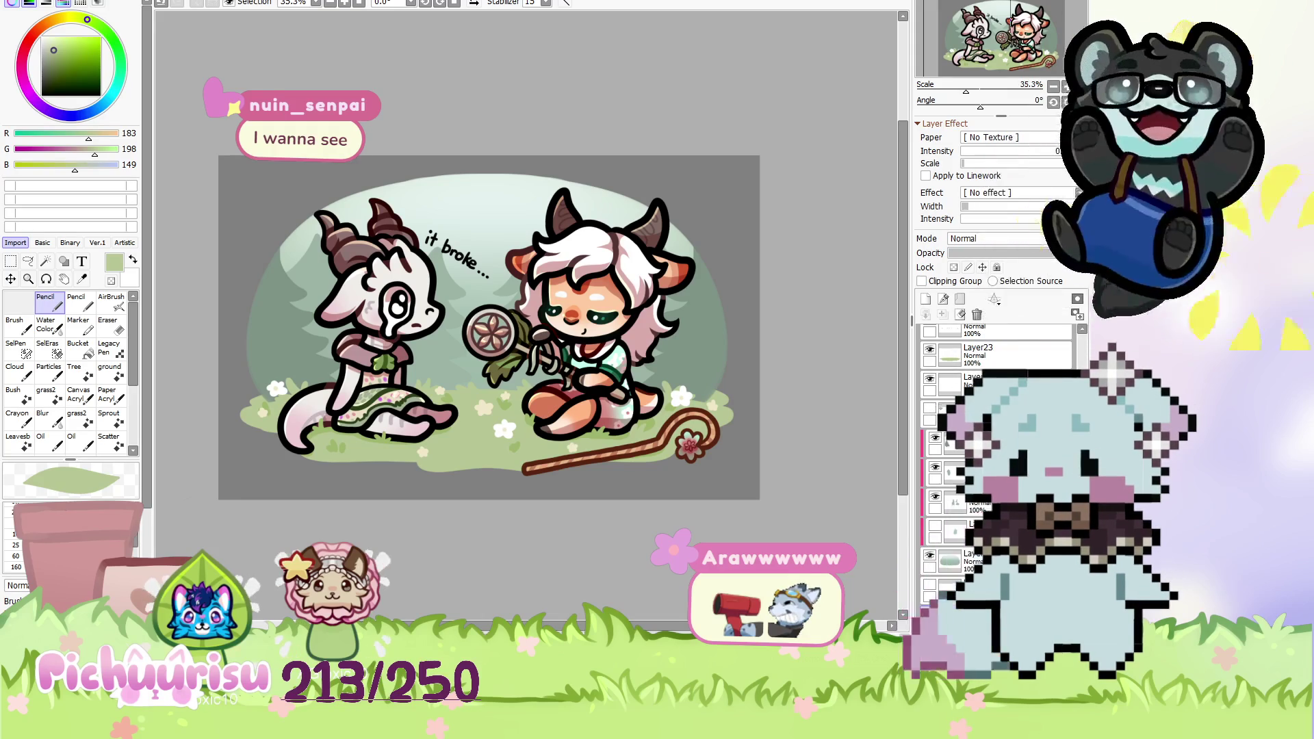
pyautogui.hotkey('ctrl', '-')
pyautogui.hotkey('ctrl', '-')
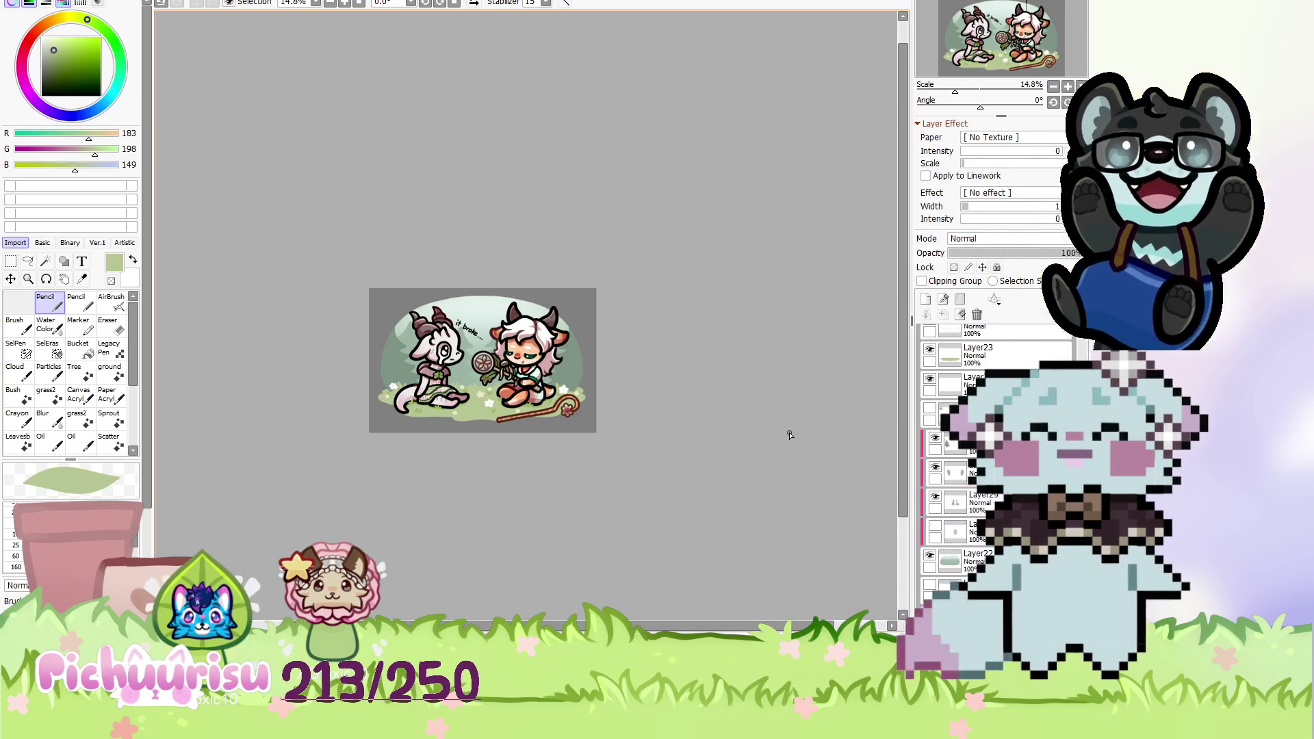
pyautogui.hotkey('ctrl', '+')
pyautogui.hotkey('ctrl', '+')
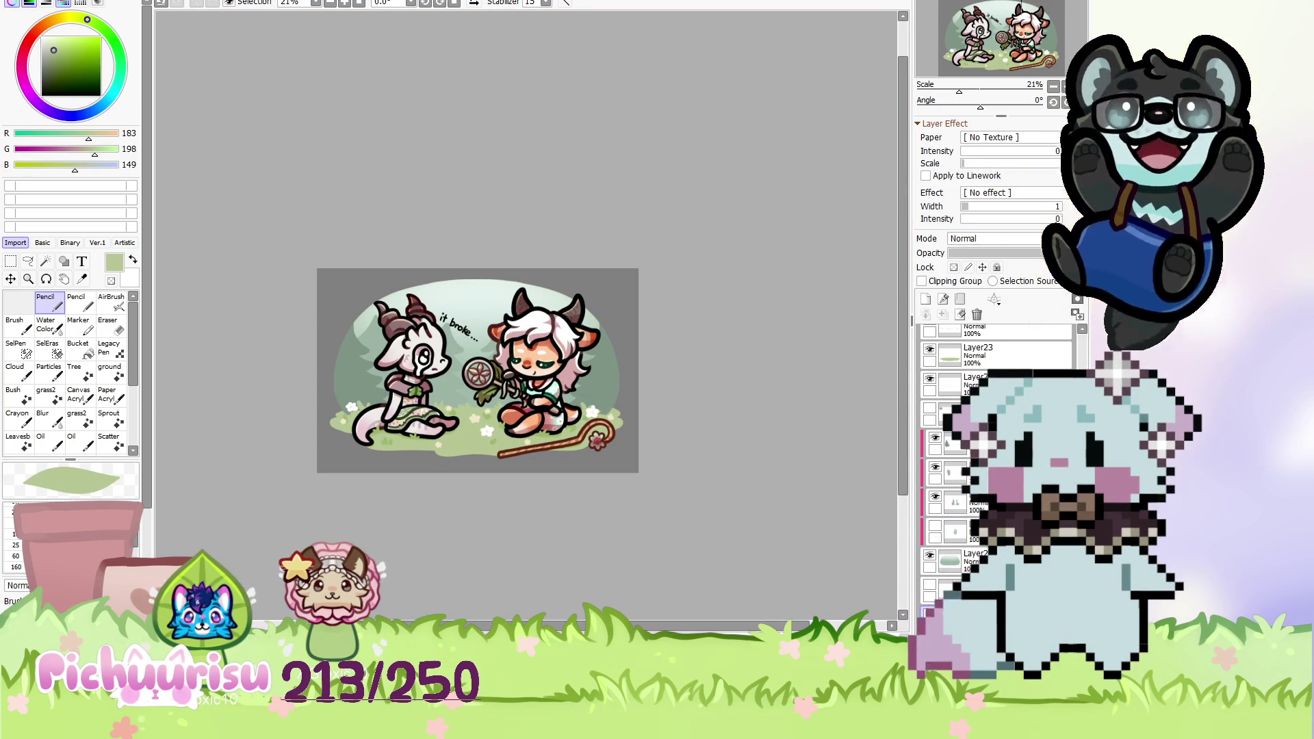
pyautogui.scroll(3, 487, 335)
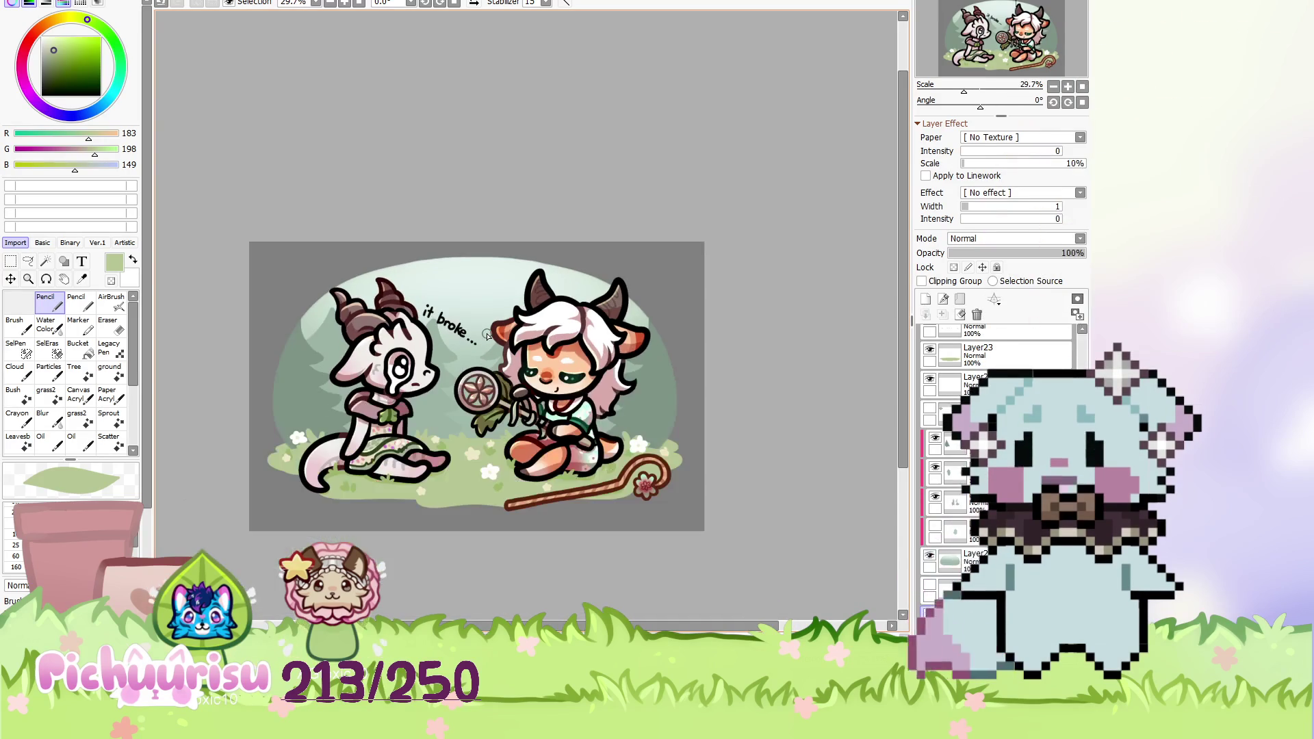
pyautogui.scroll(-1, 486, 335)
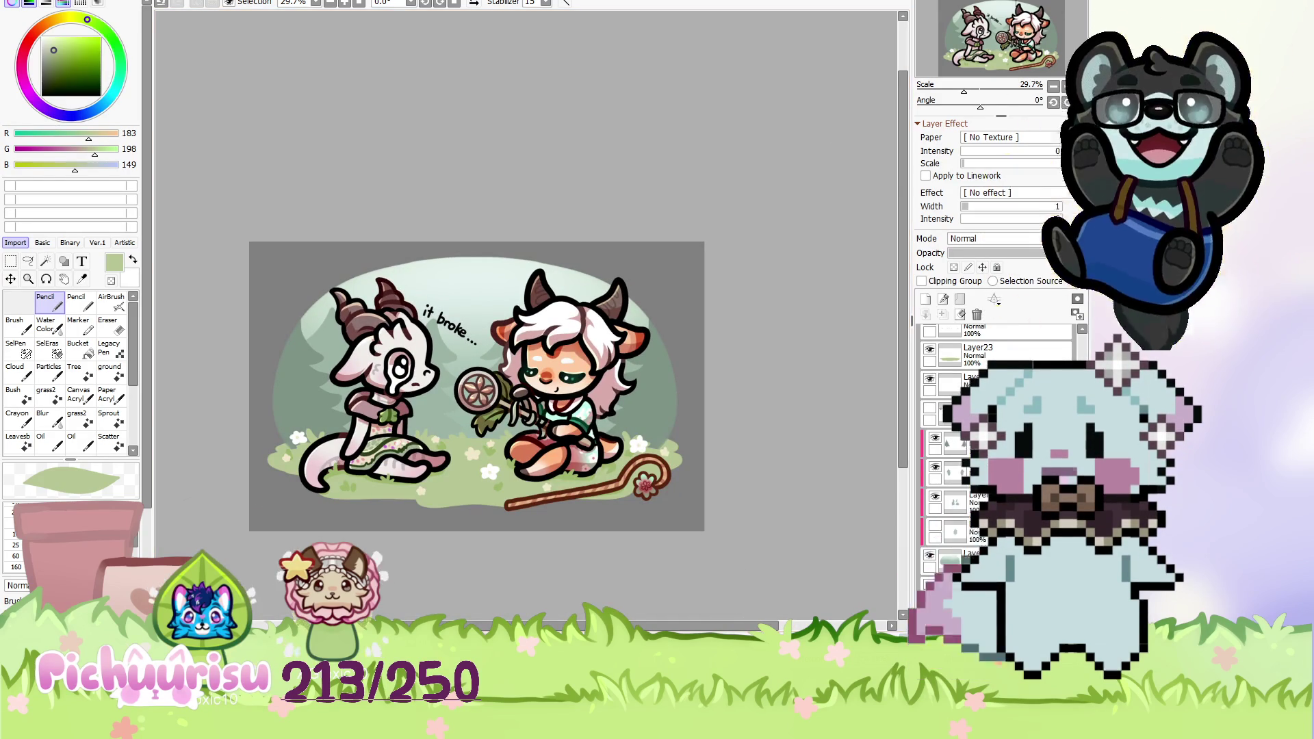
pyautogui.scroll(1, 445, 349)
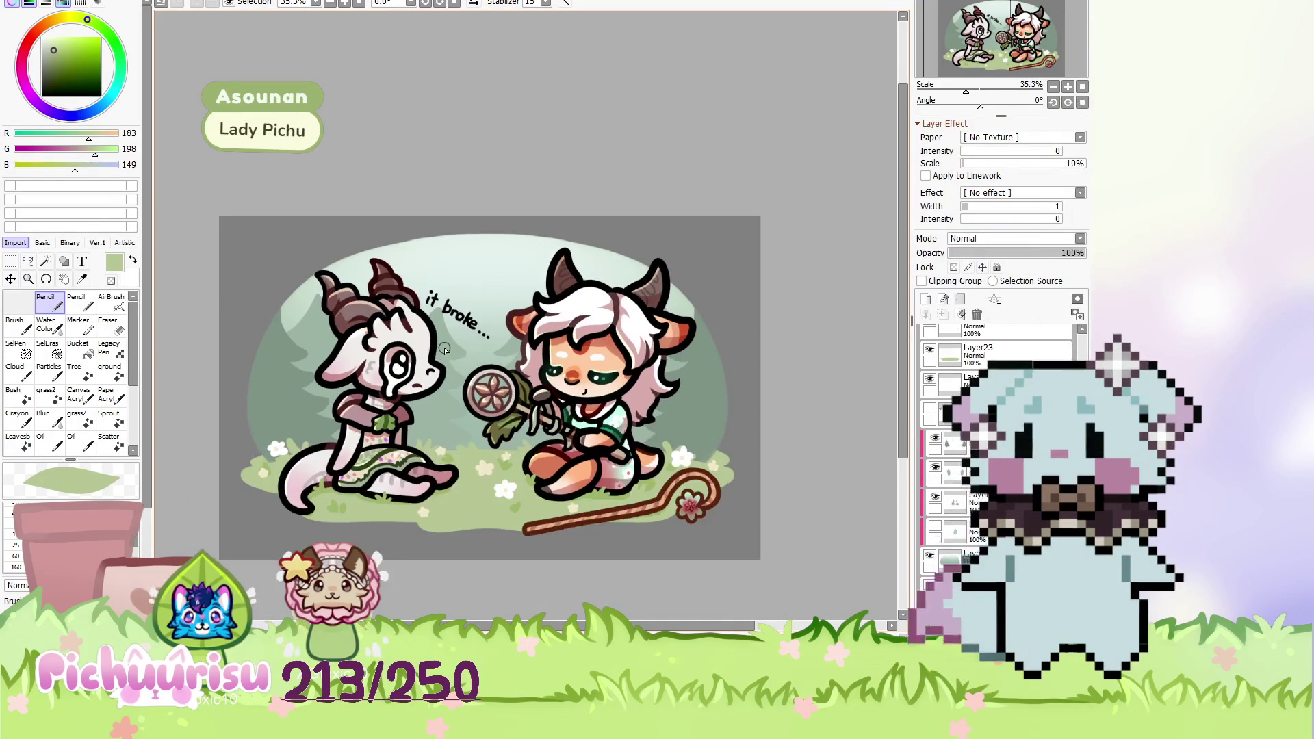
pyautogui.scroll(4, 367, 328)
pyautogui.scroll(-3, 367, 328)
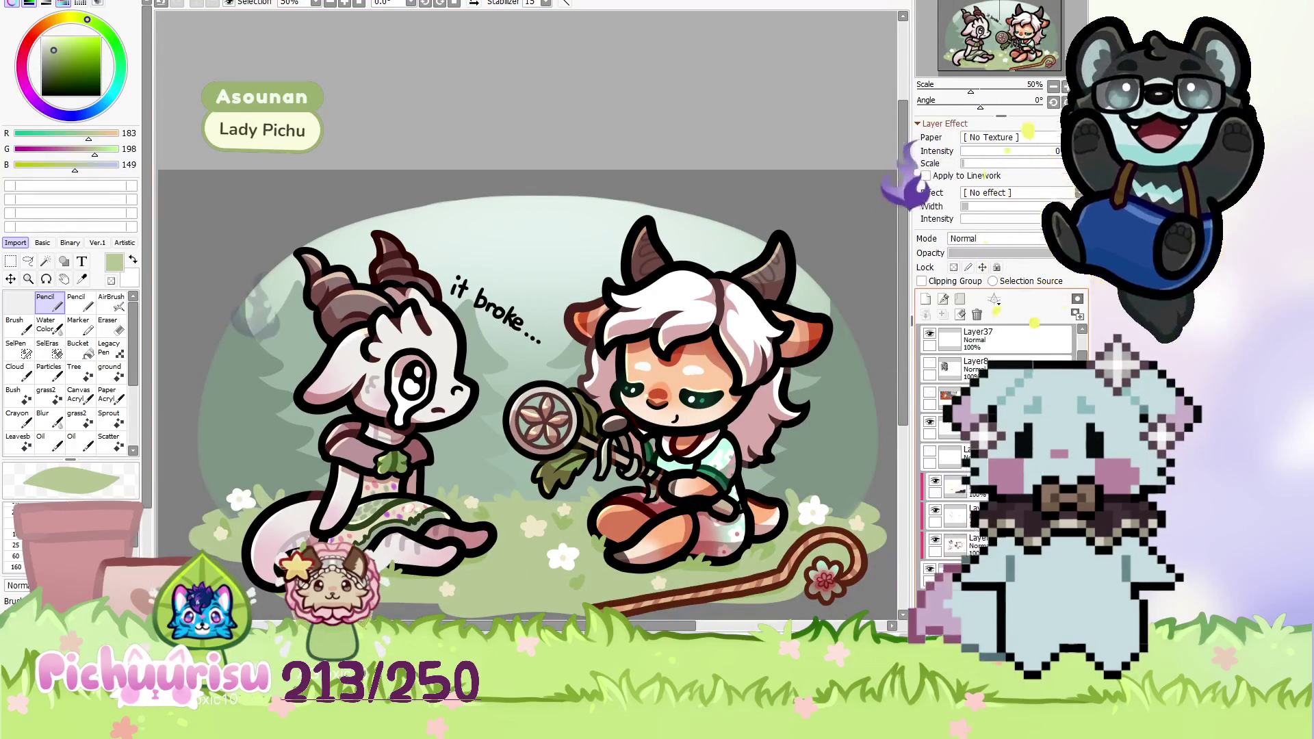
pyautogui.scroll(-1, 376, 267)
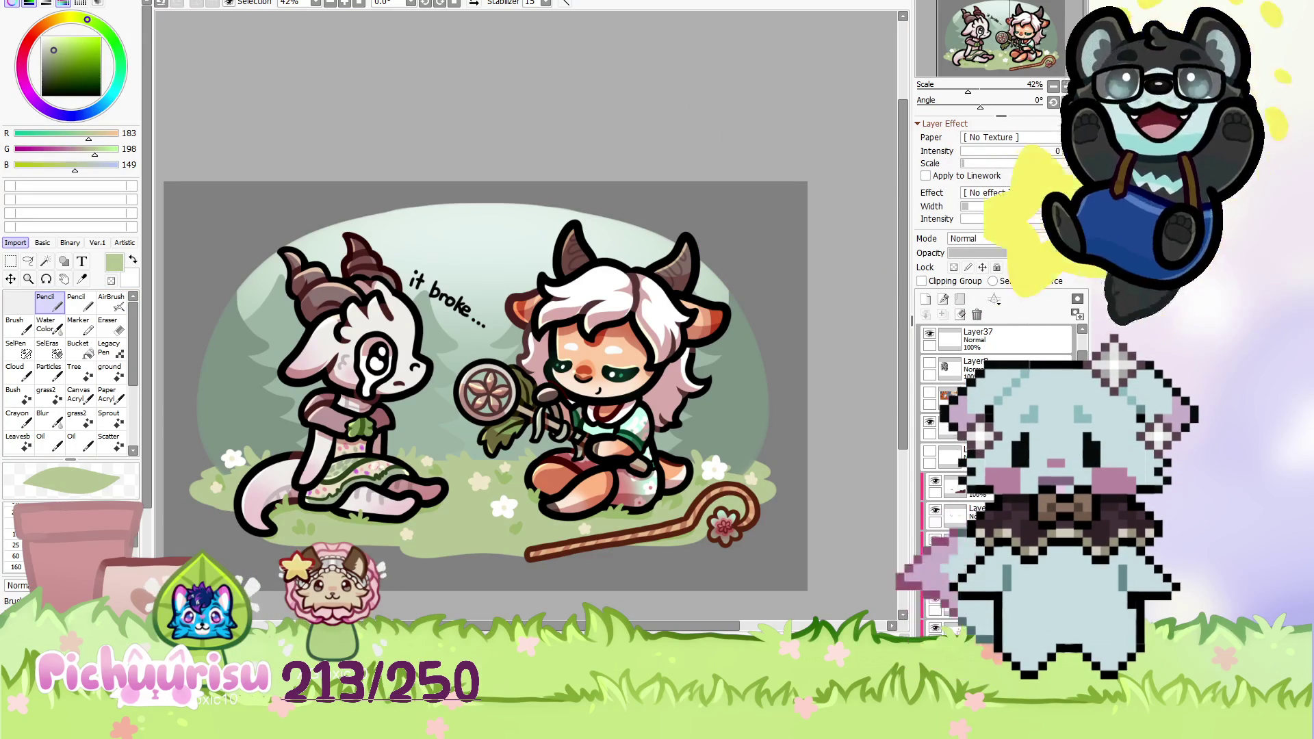
pyautogui.scroll(2, 419, 474)
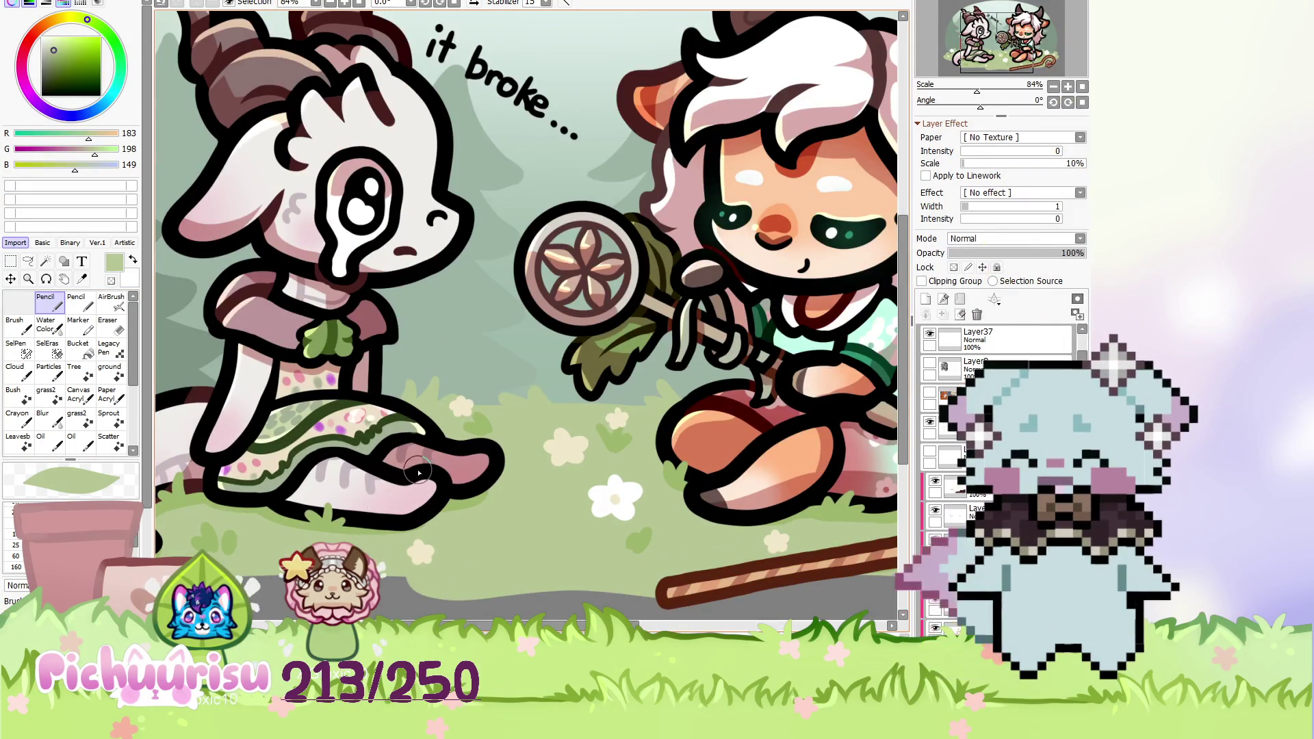
pyautogui.click(926, 299)
# Make the new layer a clipped Multiply layer and eyedrop the foot's dusty pink 216/171/169.
pyautogui.click(922, 280)
pyautogui.scroll(-1, 969, 239)
pyautogui.scroll(1, 968, 239)
pyautogui.scroll(5, 437, 410)
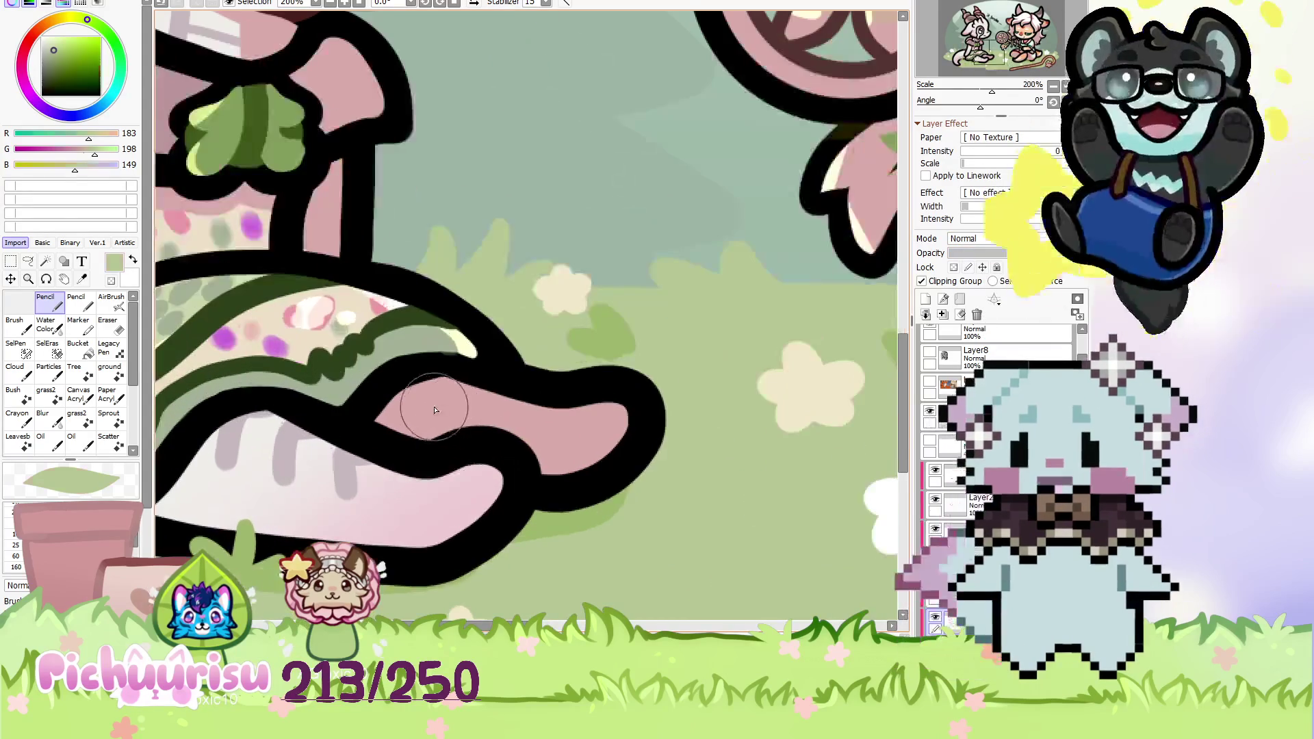
pyautogui.keyDown('alt'); pyautogui.click(437, 410); pyautogui.keyUp('alt')
pyautogui.scroll(-1, 976, 243)
pyautogui.scroll(-1, 302, 446)
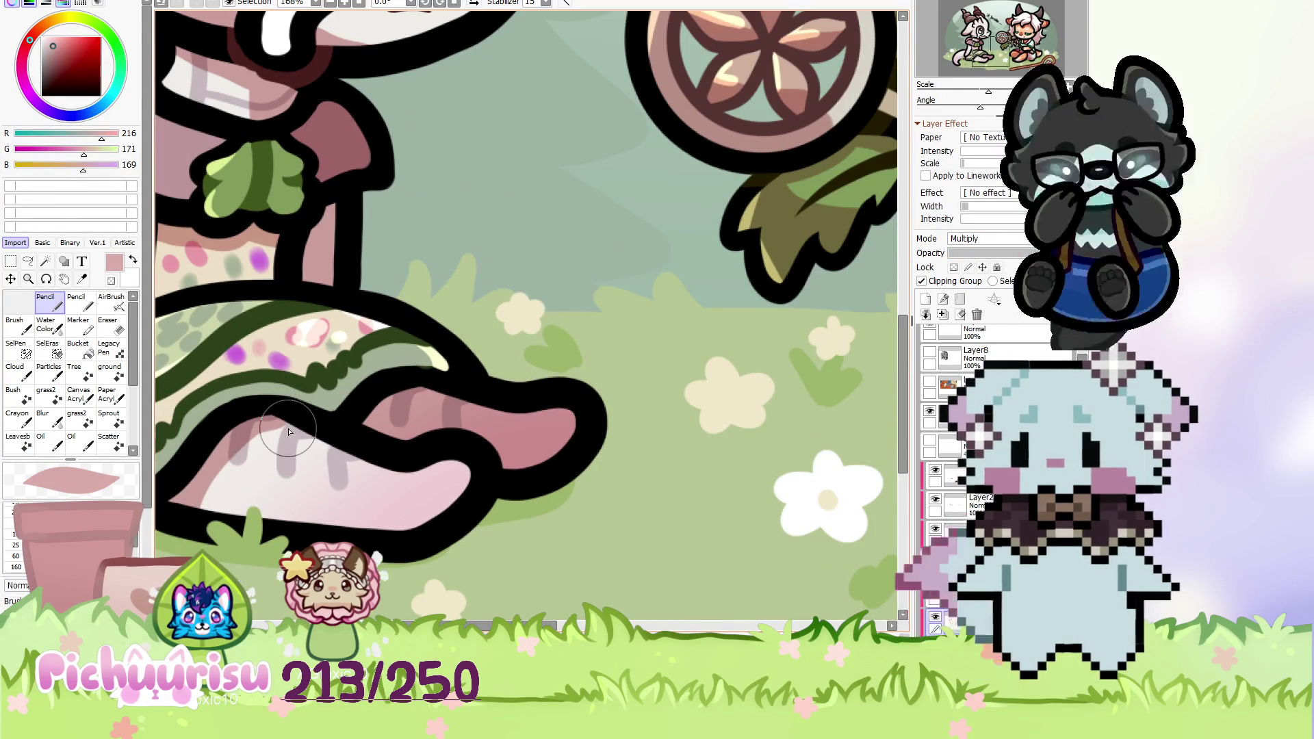
pyautogui.scroll(2, 253, 429)
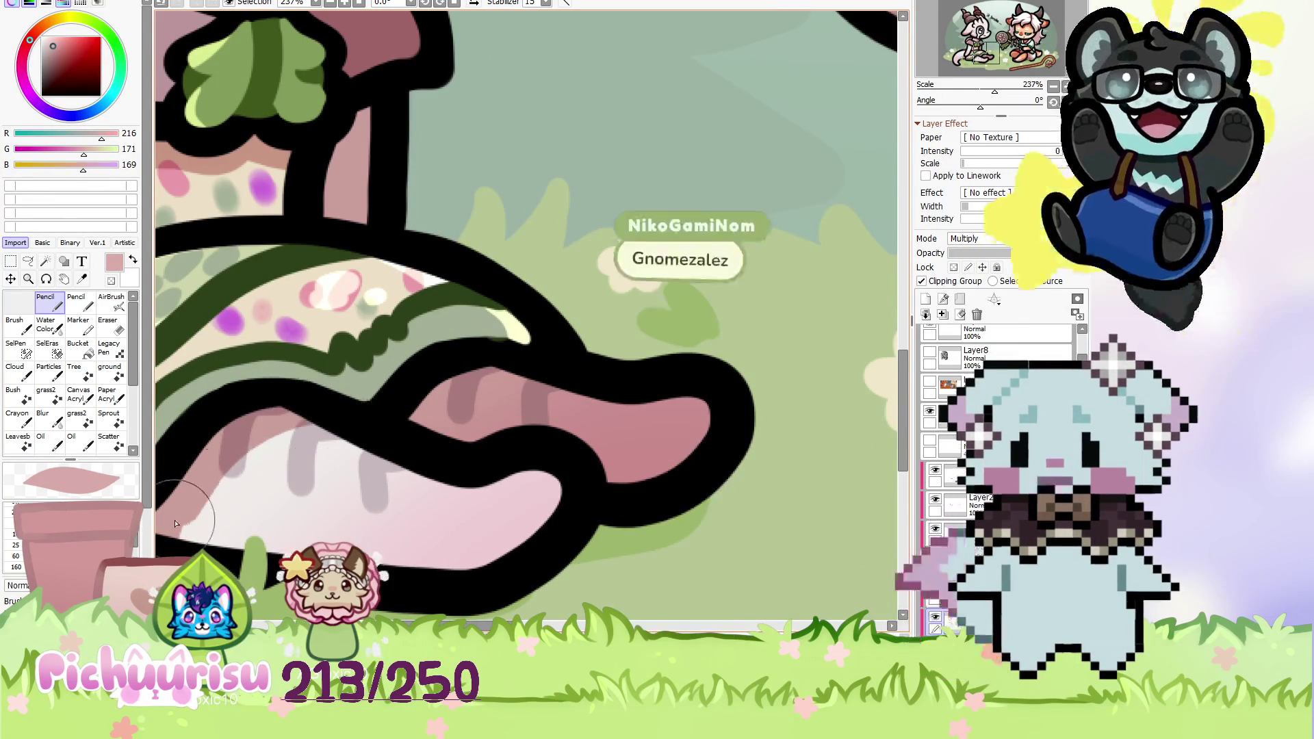
pyautogui.scroll(-1, 205, 479)
pyautogui.scroll(1, 235, 446)
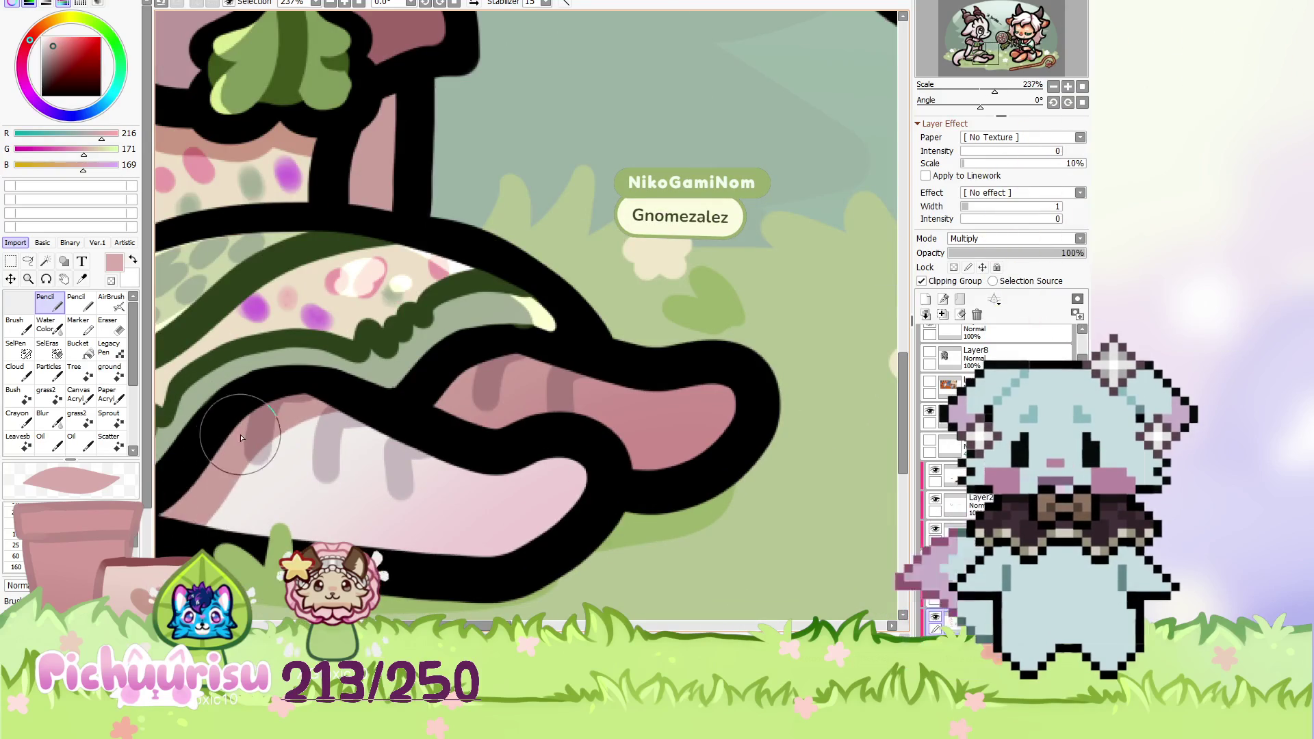
pyautogui.scroll(-5, 424, 444)
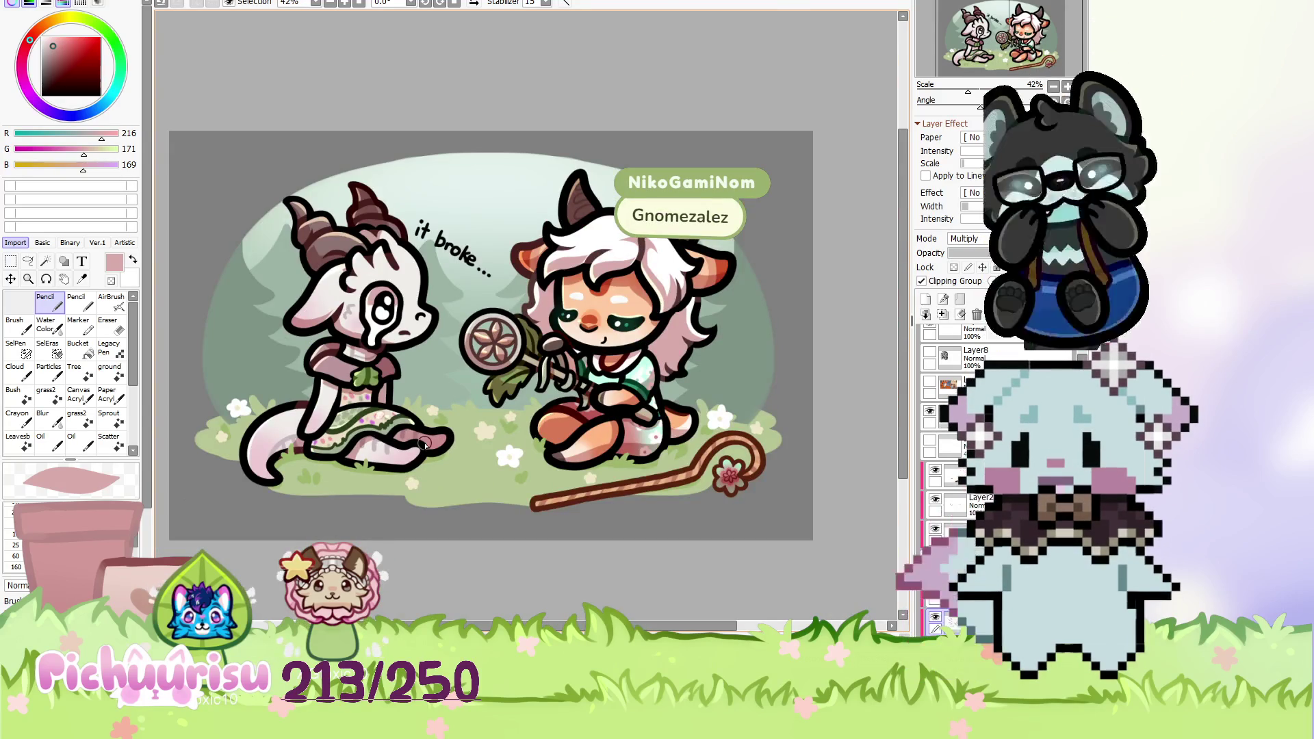
# Zoom the canvas in slightly, then switch to the YouTube results for 'hishi akebono height'.
pyautogui.scroll(3, 425, 444)
pyautogui.scroll(5, 383, 443)
pyautogui.scroll(-6, 269, 443)
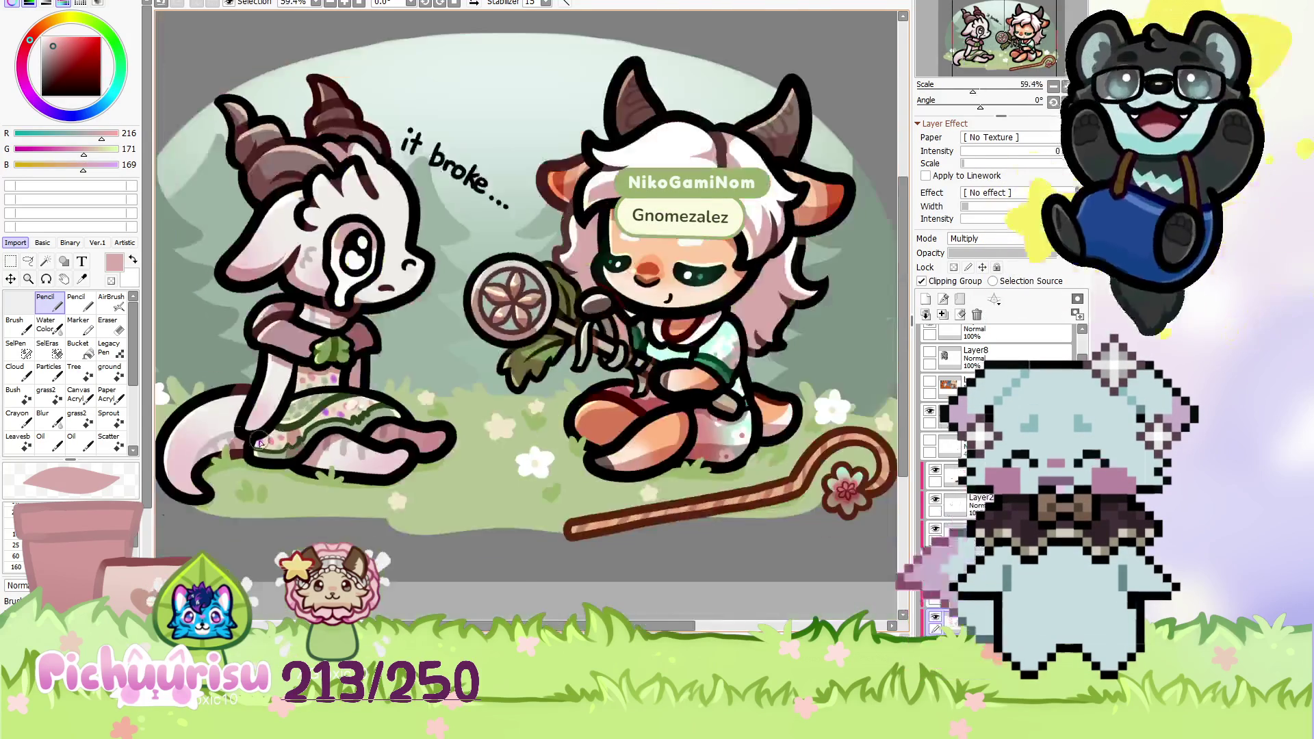
pyautogui.scroll(-2, 269, 442)
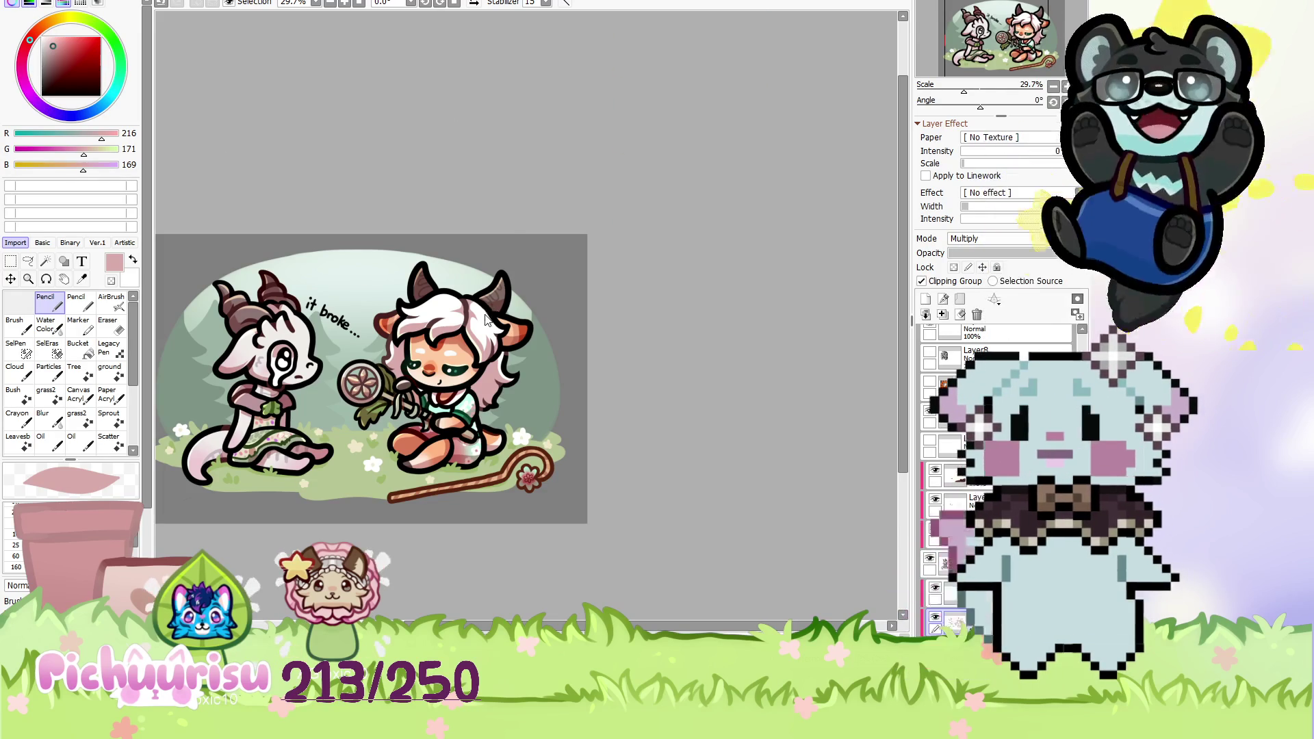
pyautogui.scroll(-1, 485, 319)
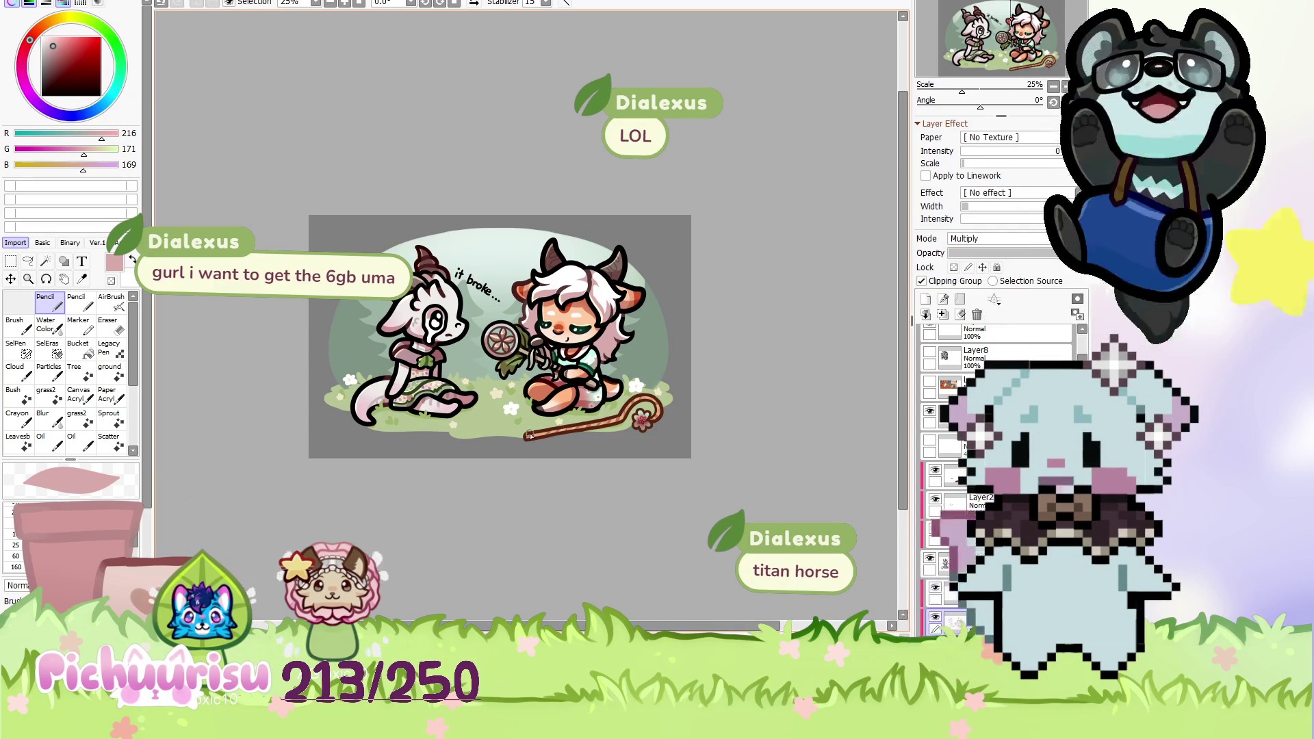
pyautogui.scroll(1, 530, 435)
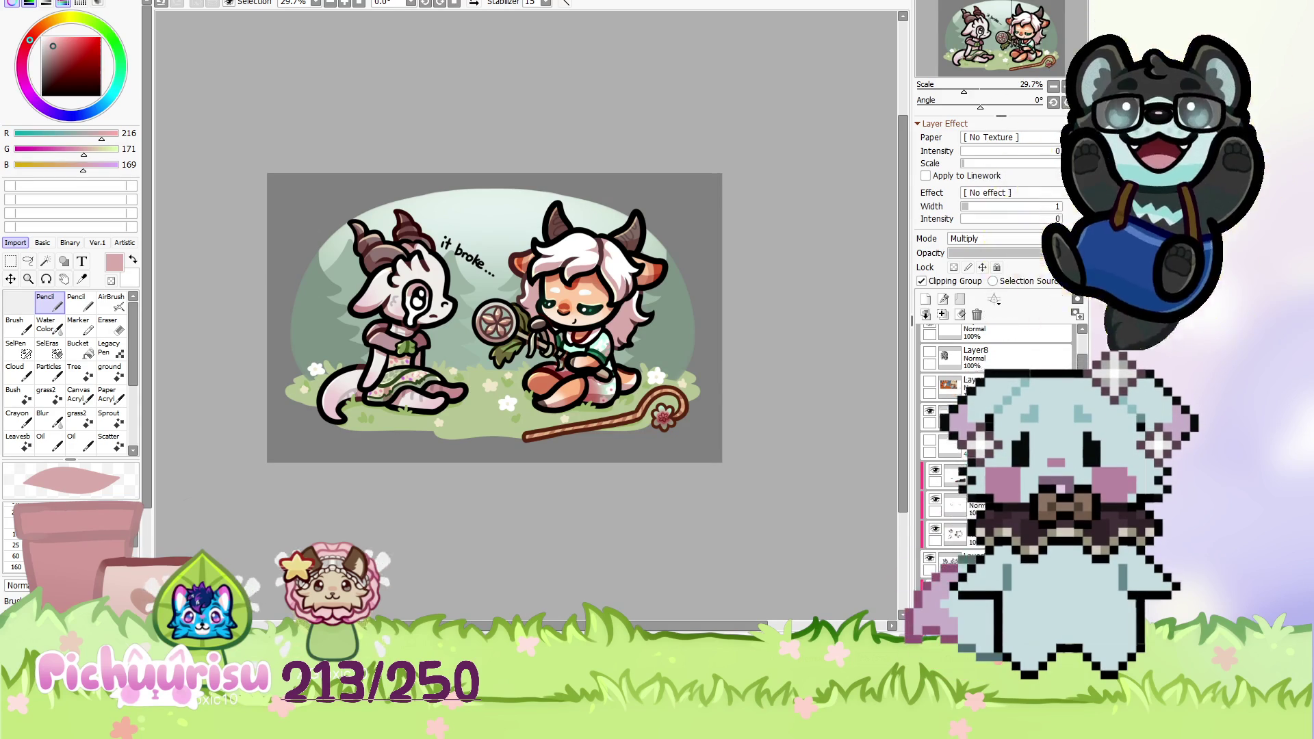
pyautogui.hotkey('alt', 'Tab')
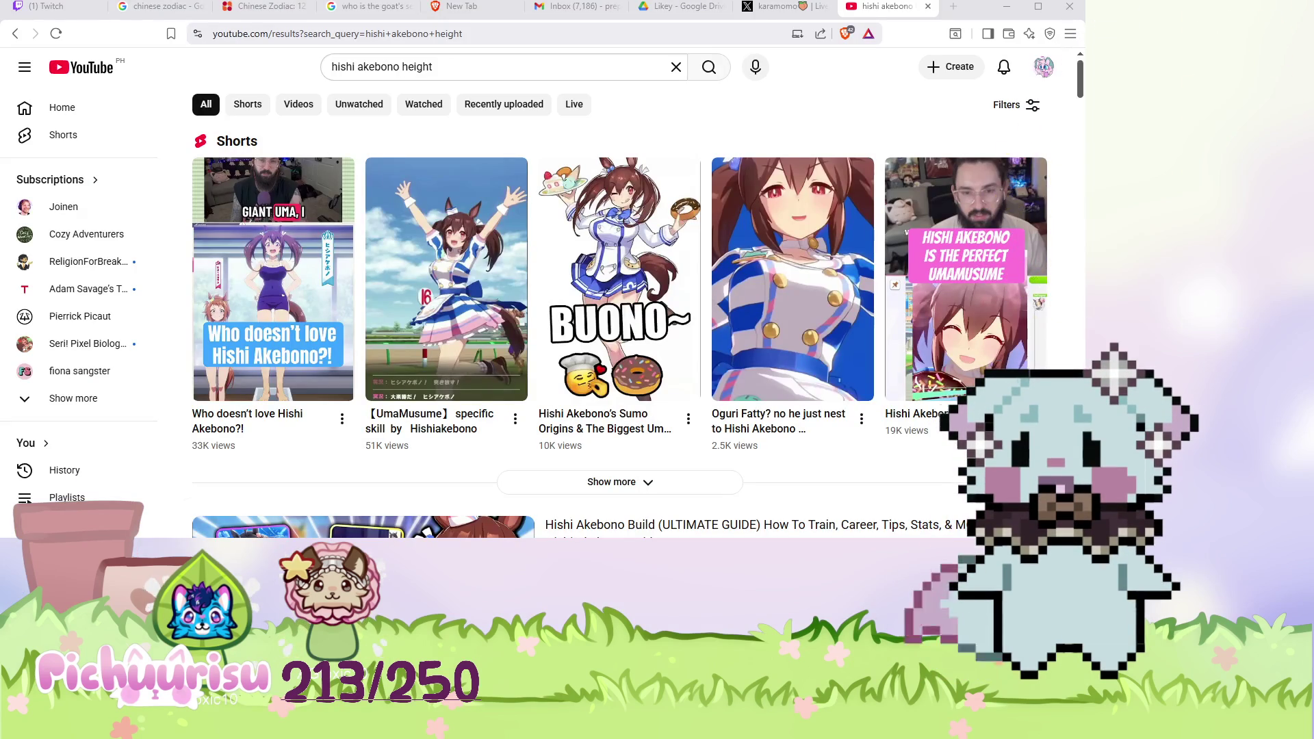
# Watch two Hishi Akebono Shorts from the 'hishi akebono height' search results.
pyautogui.click(272, 288)
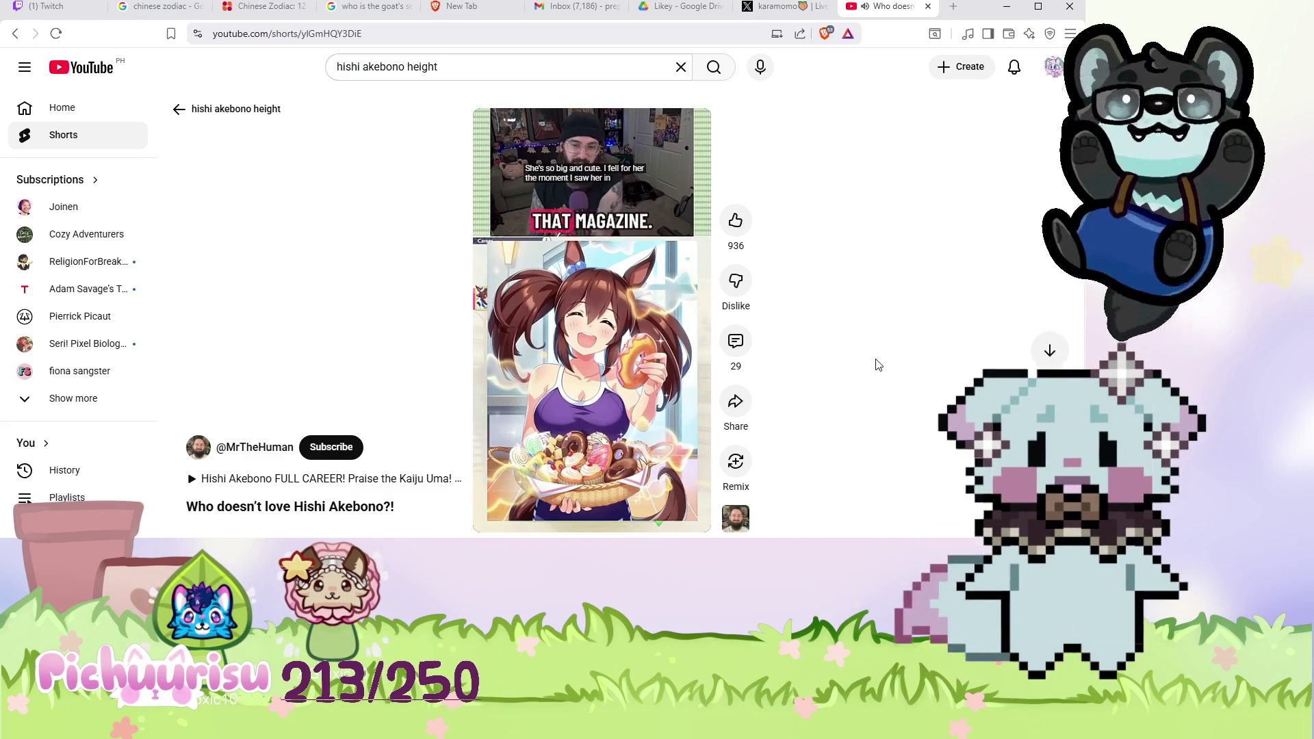
pyautogui.click(15, 33)
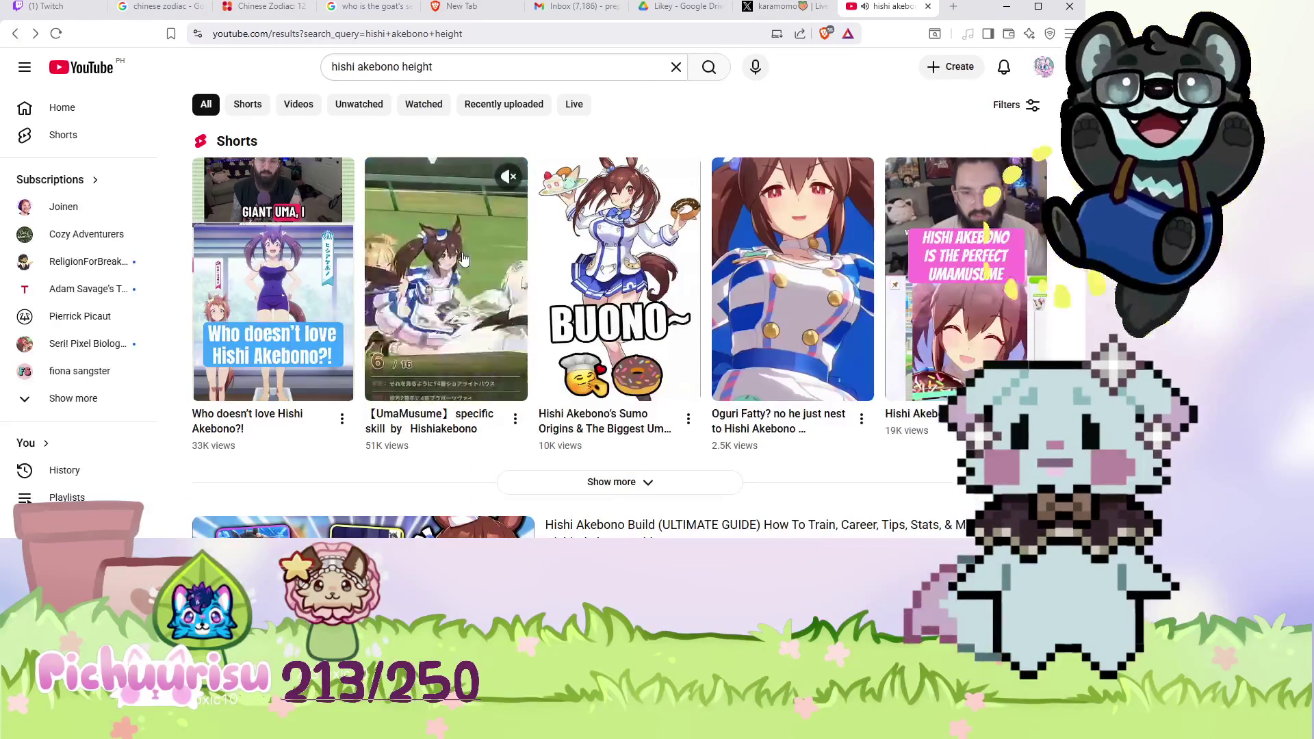
pyautogui.click(445, 274)
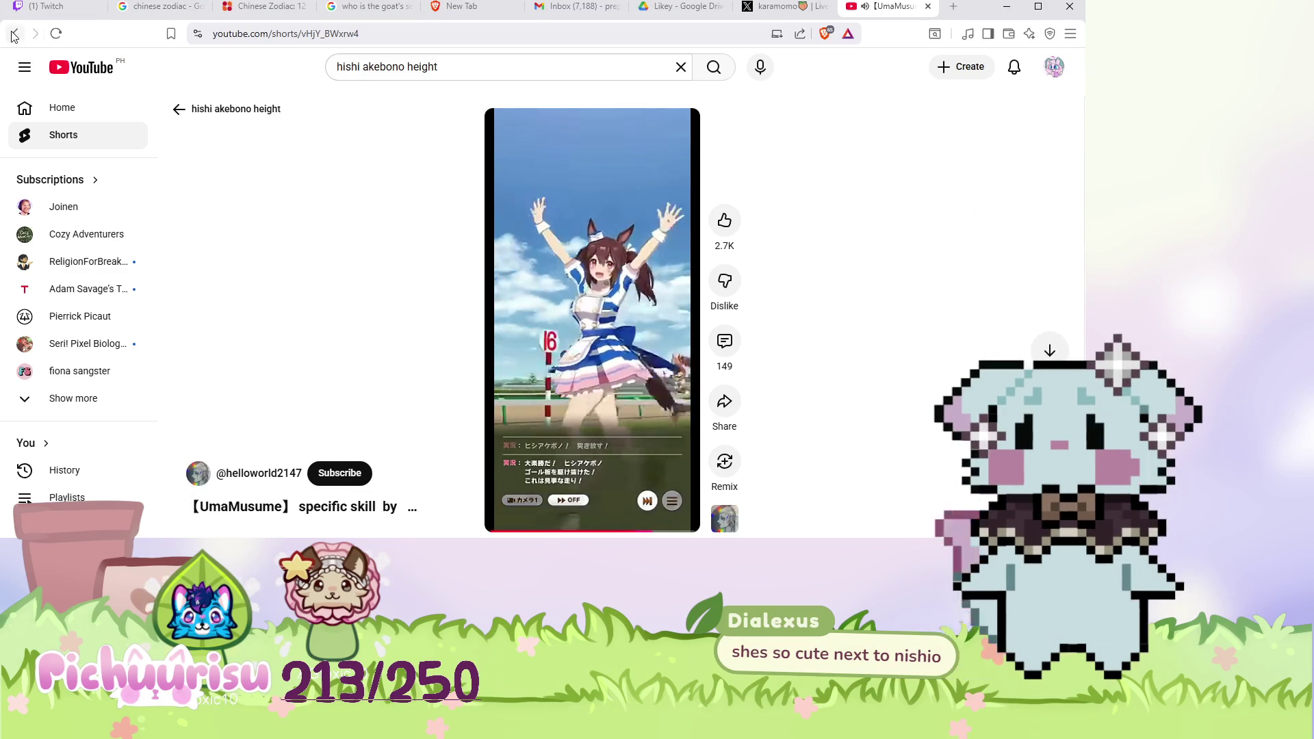
pyautogui.click(179, 109)
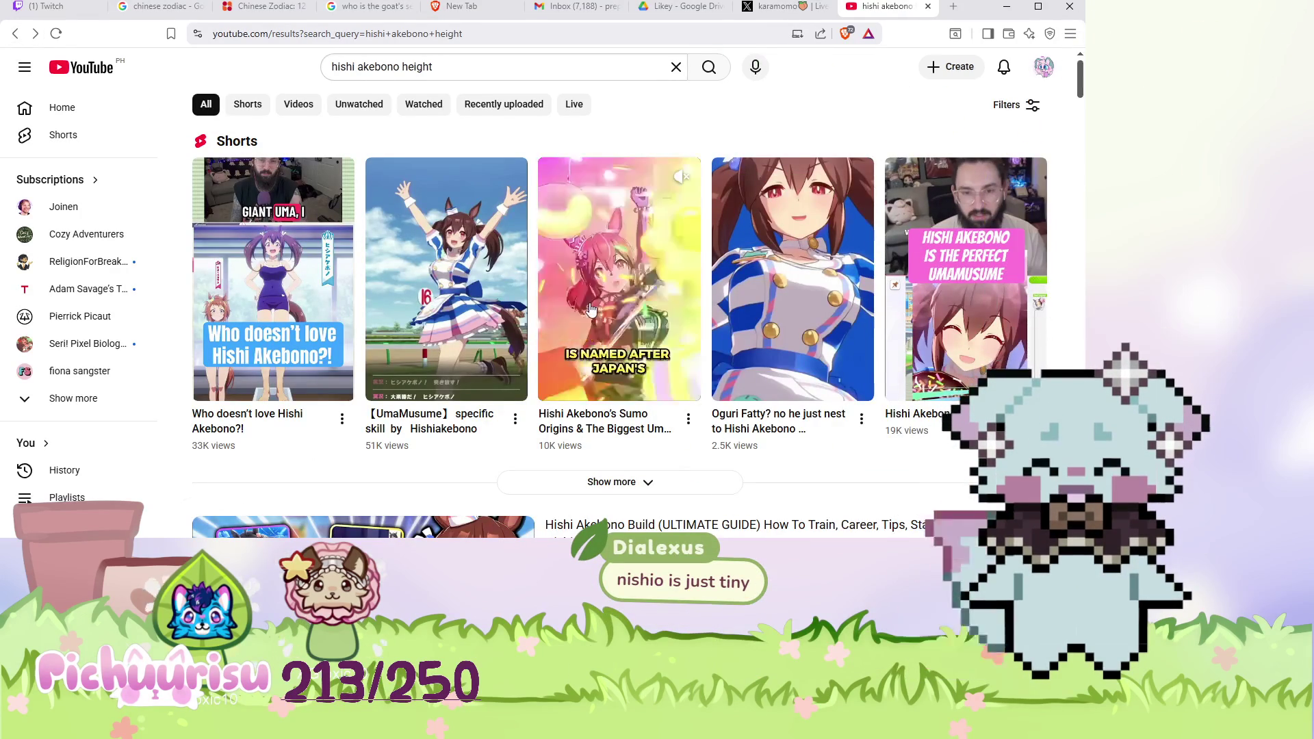
# Scroll through the remaining search results, then switch back to PaintTool SAI.
pyautogui.scroll(-3, 592, 309)
pyautogui.scroll(-3, 591, 308)
pyautogui.scroll(-3, 616, 287)
pyautogui.scroll(-2, 640, 264)
pyautogui.scroll(2, 640, 264)
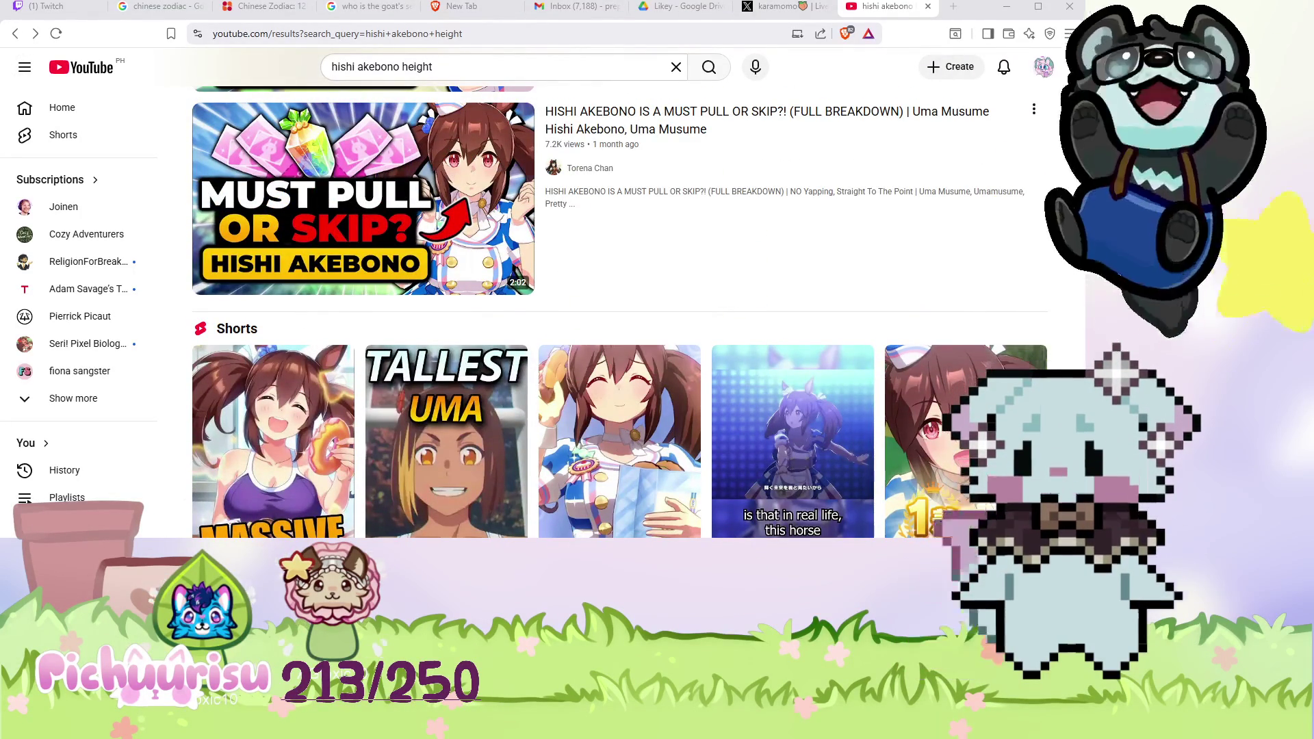
pyautogui.hotkey('alt', 'Tab')
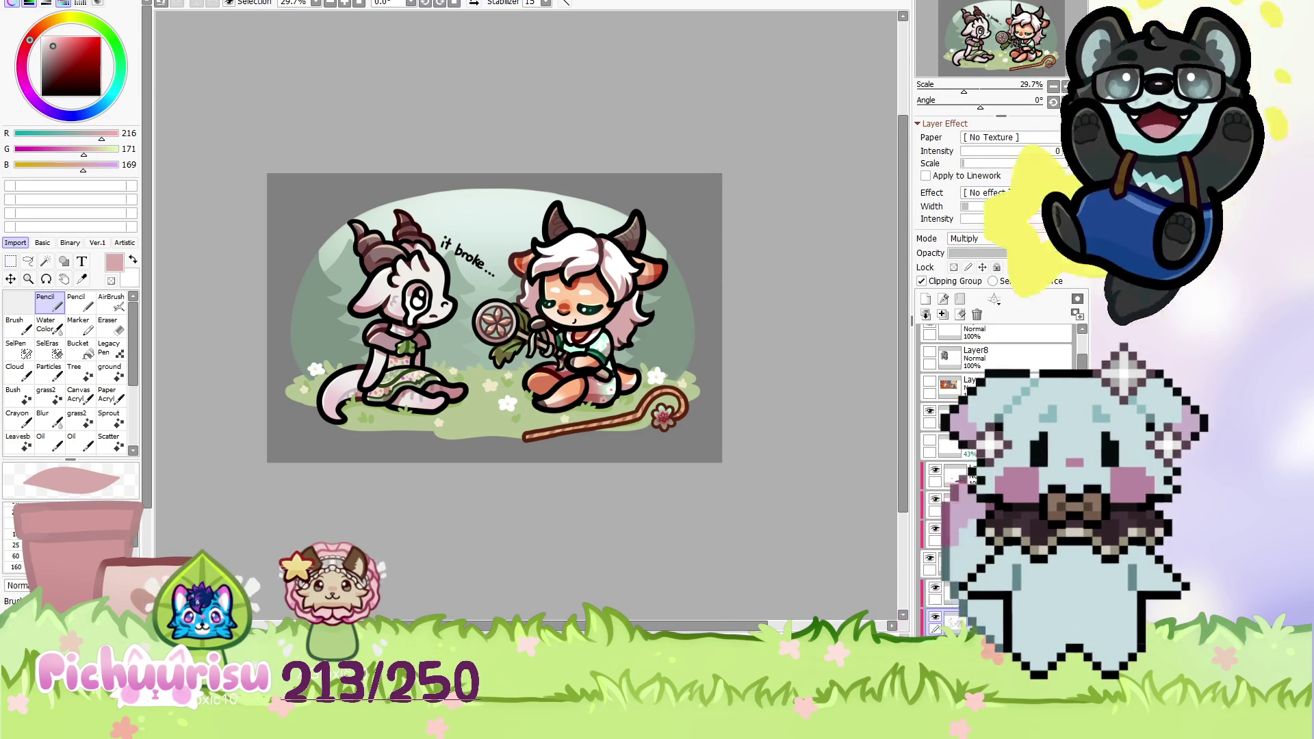
pyautogui.scroll(2, 532, 436)
pyautogui.scroll(-1, 532, 436)
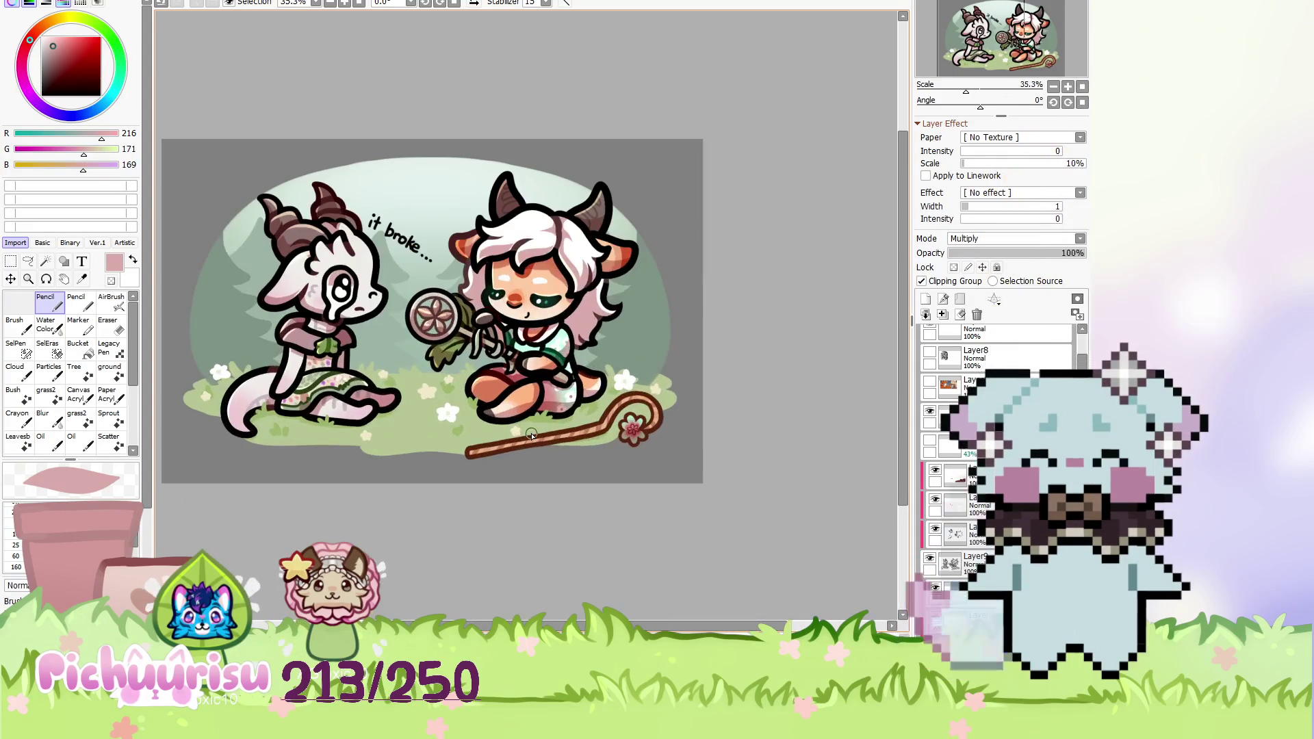
pyautogui.scroll(-2, 531, 421)
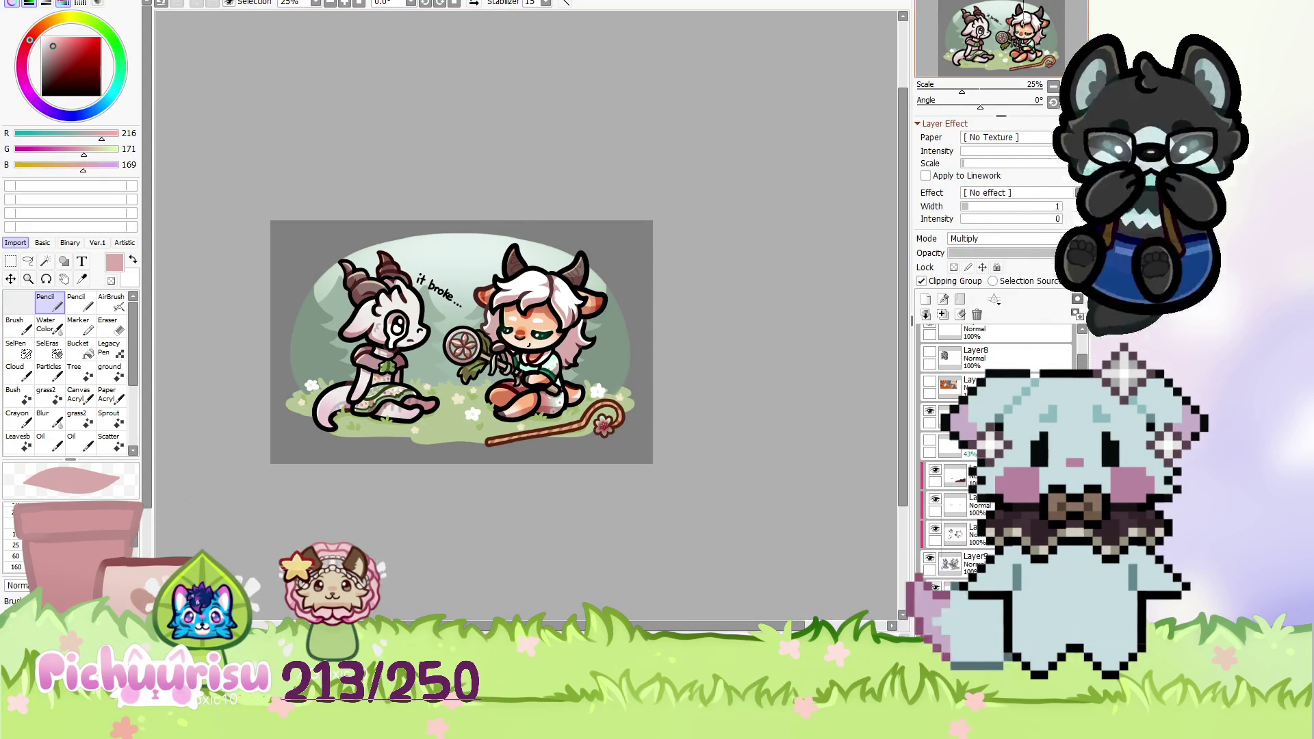
pyautogui.moveTo(980, 107); pyautogui.dragTo(995, 107)
pyautogui.press('Home')
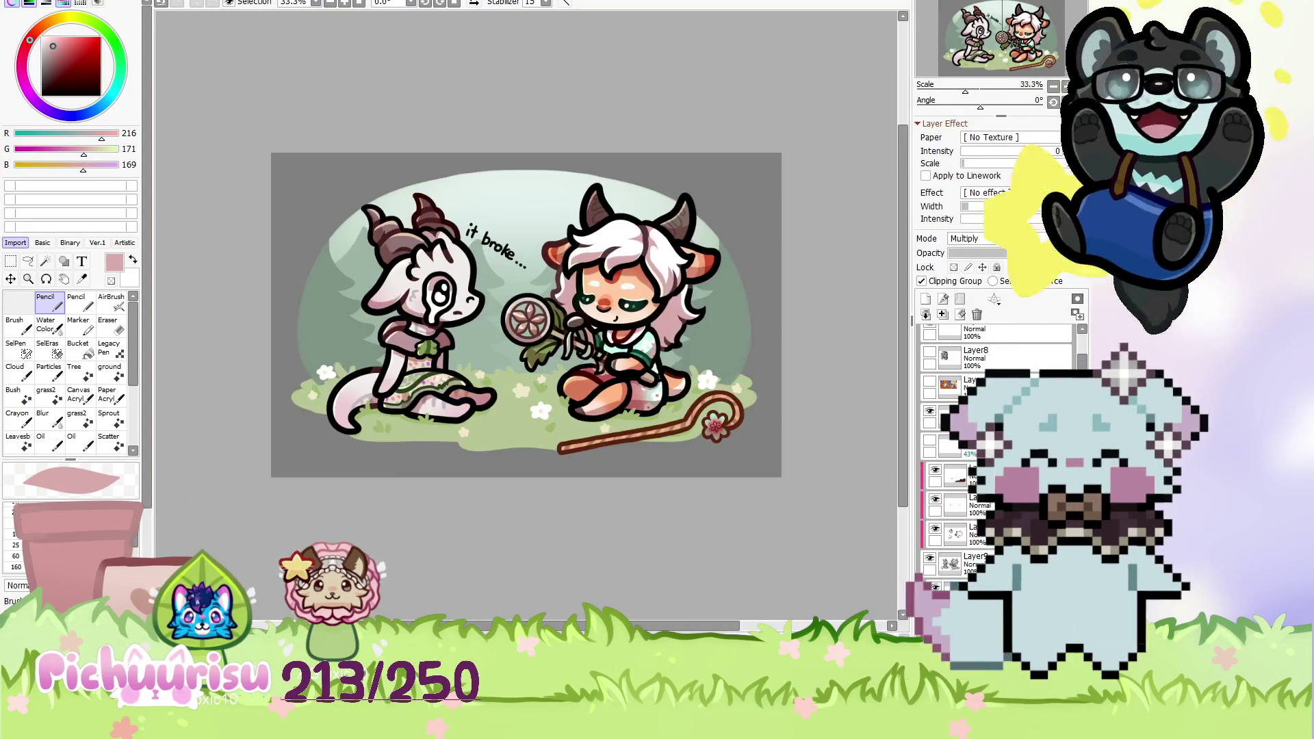
pyautogui.scroll(-1, 810, 417)
pyautogui.scroll(1, 810, 417)
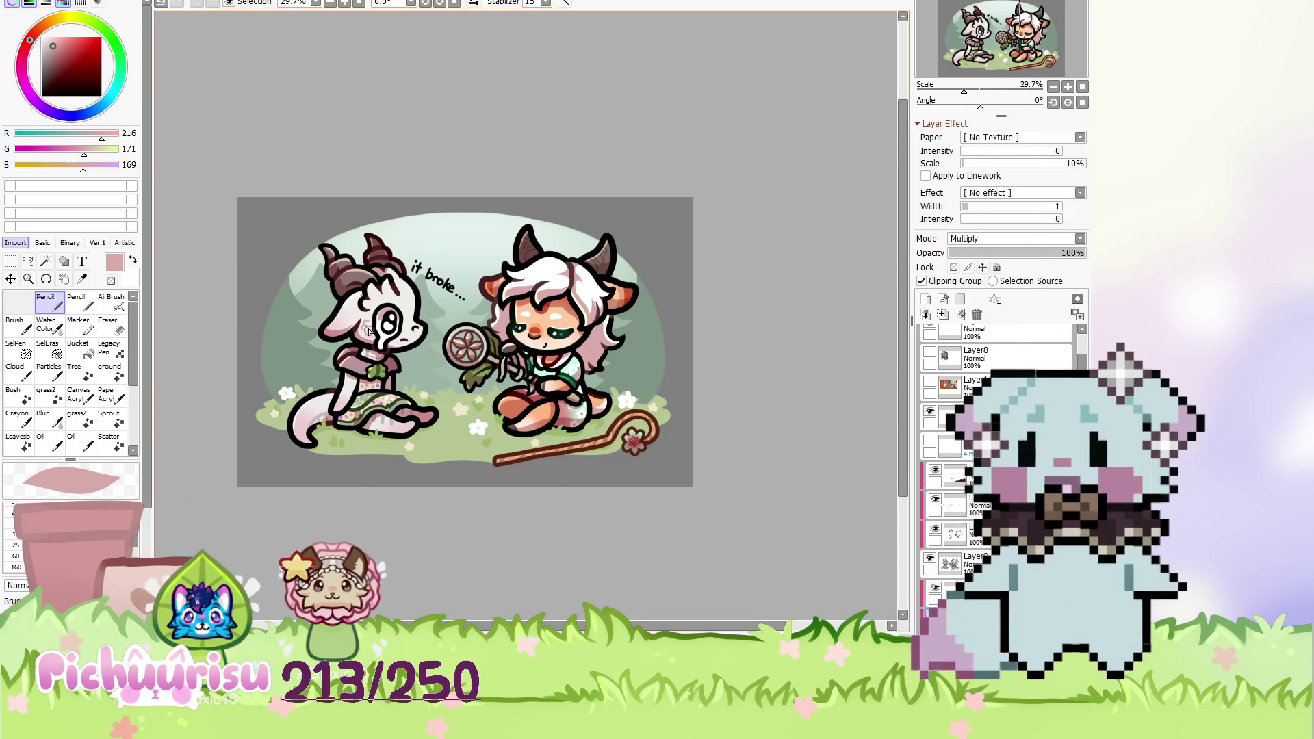
pyautogui.scroll(3, 306, 309)
pyautogui.scroll(1, 306, 309)
pyautogui.scroll(-3, 410, 362)
pyautogui.scroll(-4, 500, 338)
pyautogui.click(1066, 102)
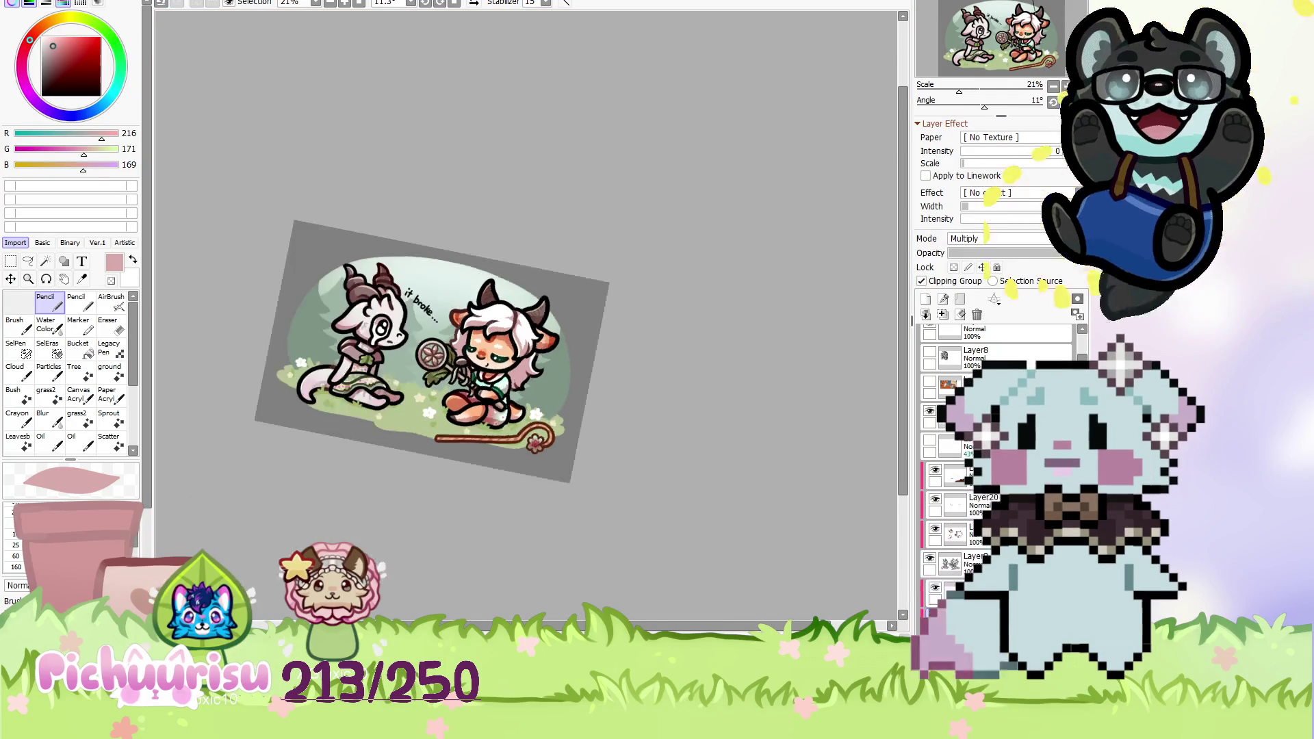
pyautogui.click(1065, 102)
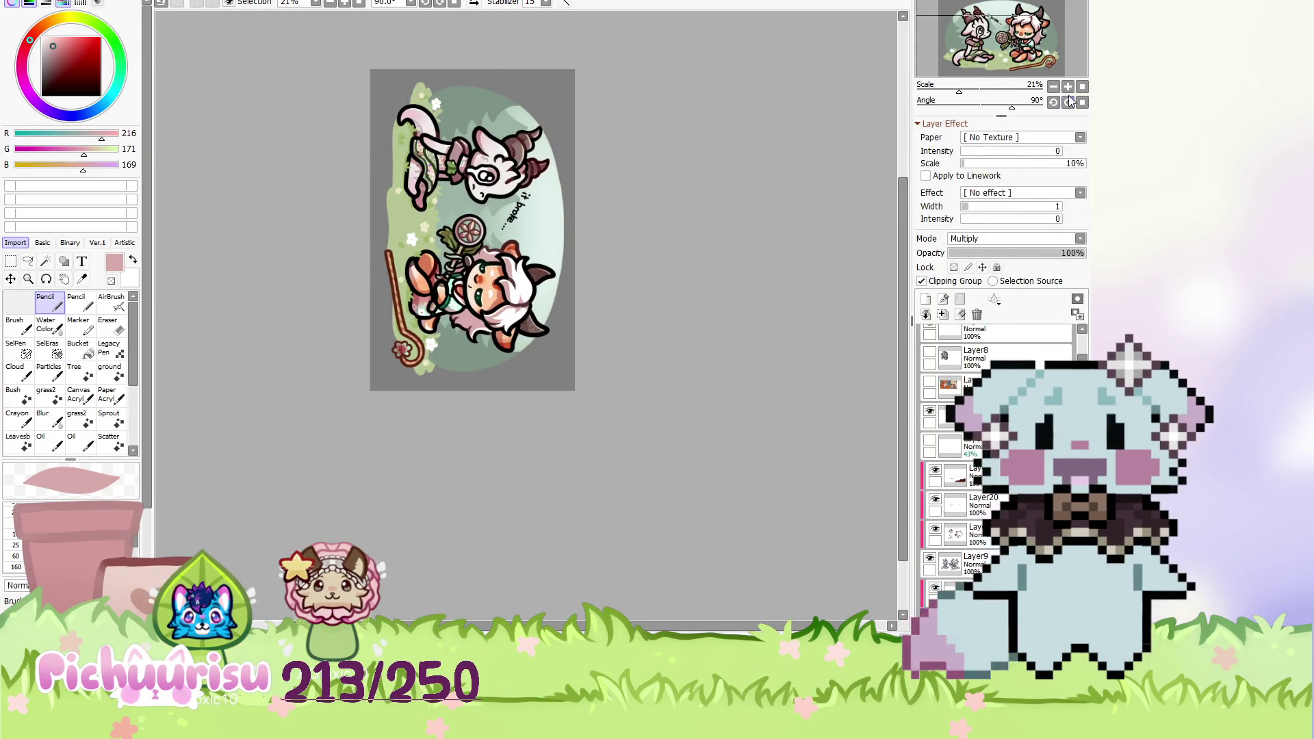
pyautogui.click(1065, 86)
pyautogui.scroll(1, 384, 253)
pyautogui.scroll(3, 370, 263)
pyautogui.scroll(-4, 363, 265)
pyautogui.scroll(1, 362, 266)
pyautogui.scroll(3, 362, 265)
pyautogui.scroll(-1, 362, 265)
pyautogui.scroll(-3, 362, 265)
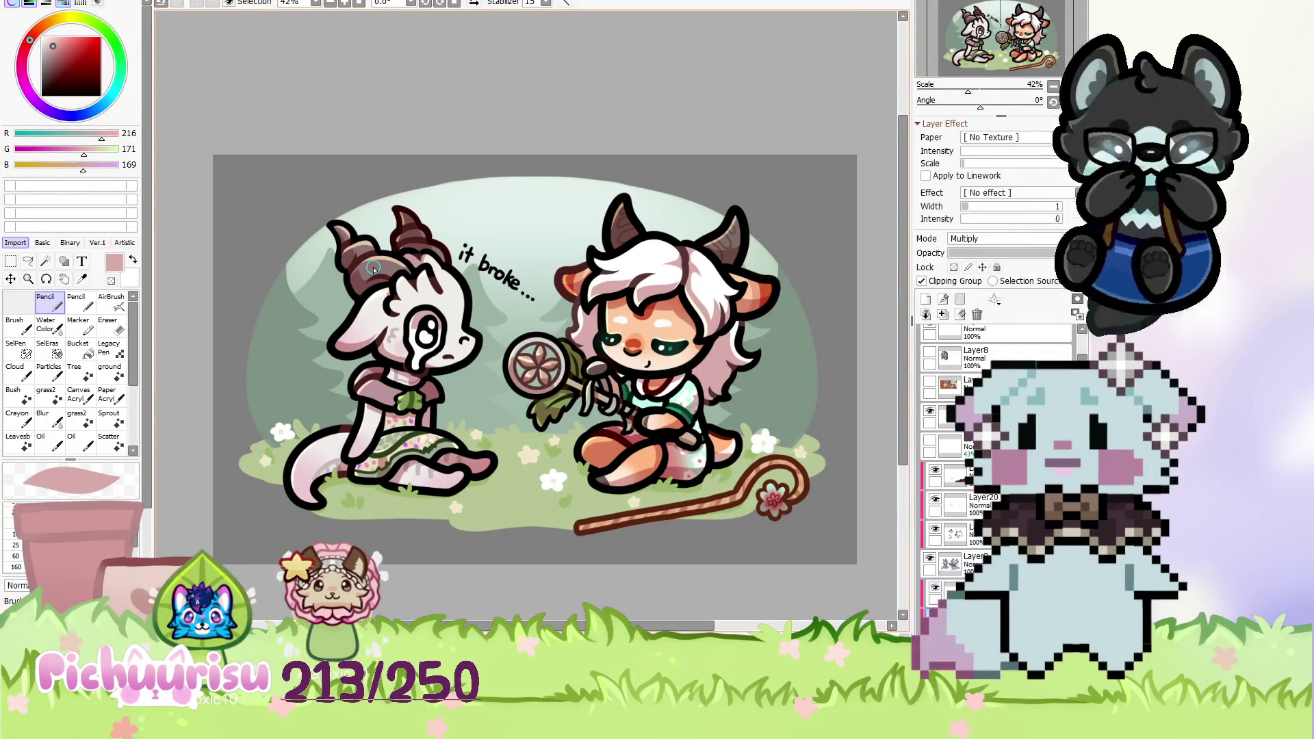
pyautogui.click(926, 299)
pyautogui.click(926, 299)
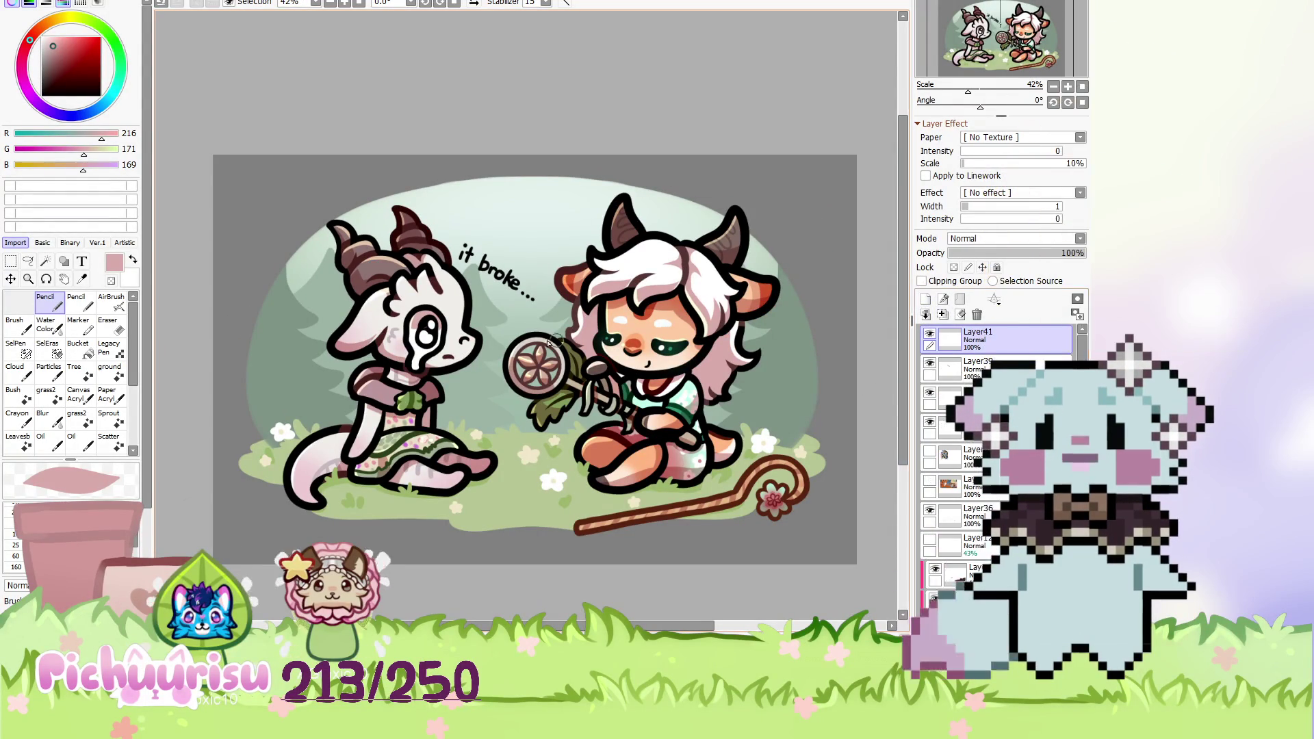
pyautogui.scroll(-1, 403, 325)
pyautogui.scroll(2, 383, 321)
pyautogui.scroll(-1, 363, 385)
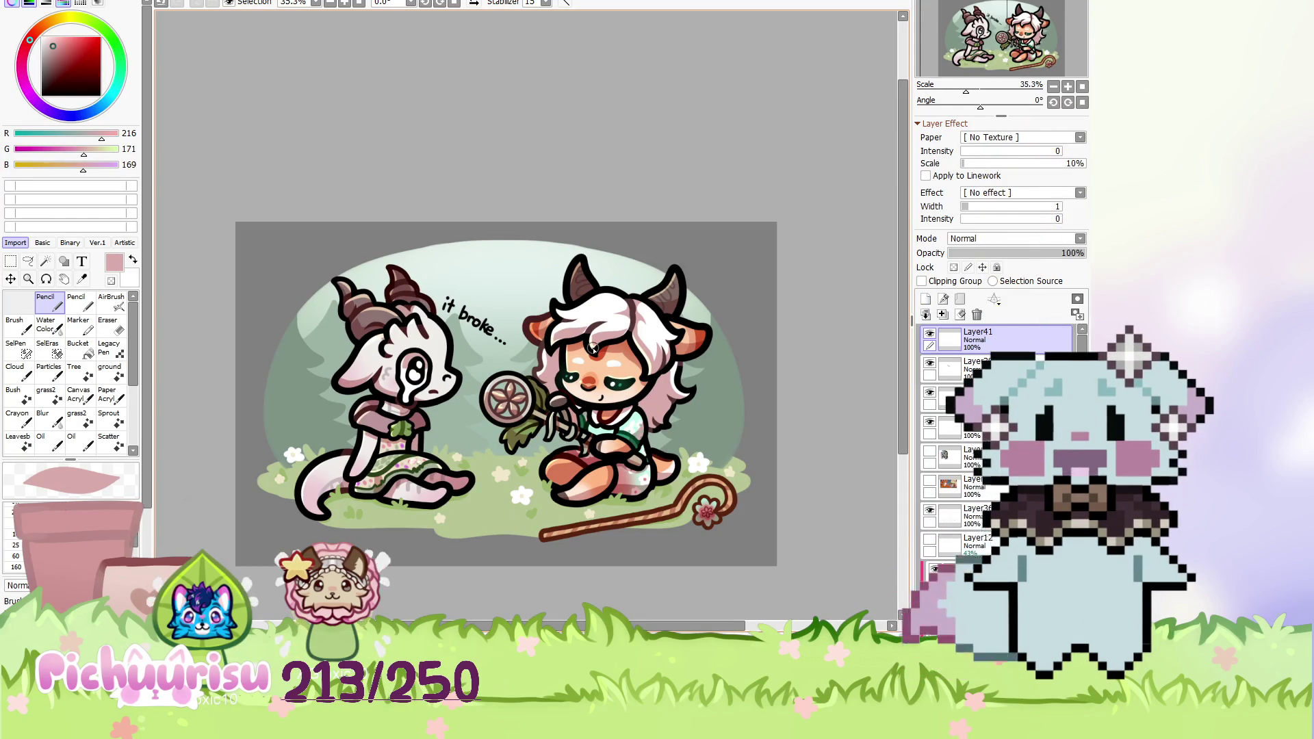
pyautogui.scroll(-1, 593, 348)
pyautogui.scroll(-2, 593, 349)
pyautogui.scroll(3, 705, 393)
pyautogui.scroll(-2, 614, 349)
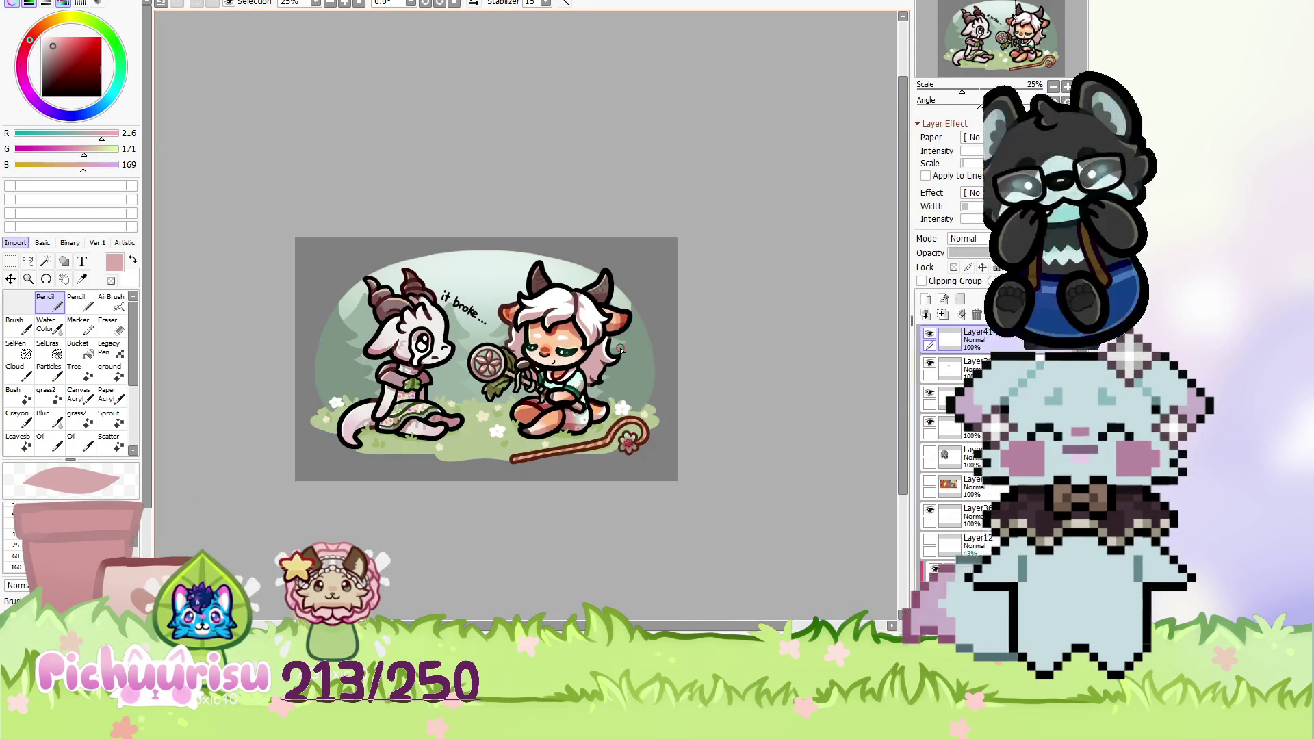
pyautogui.scroll(3, 620, 349)
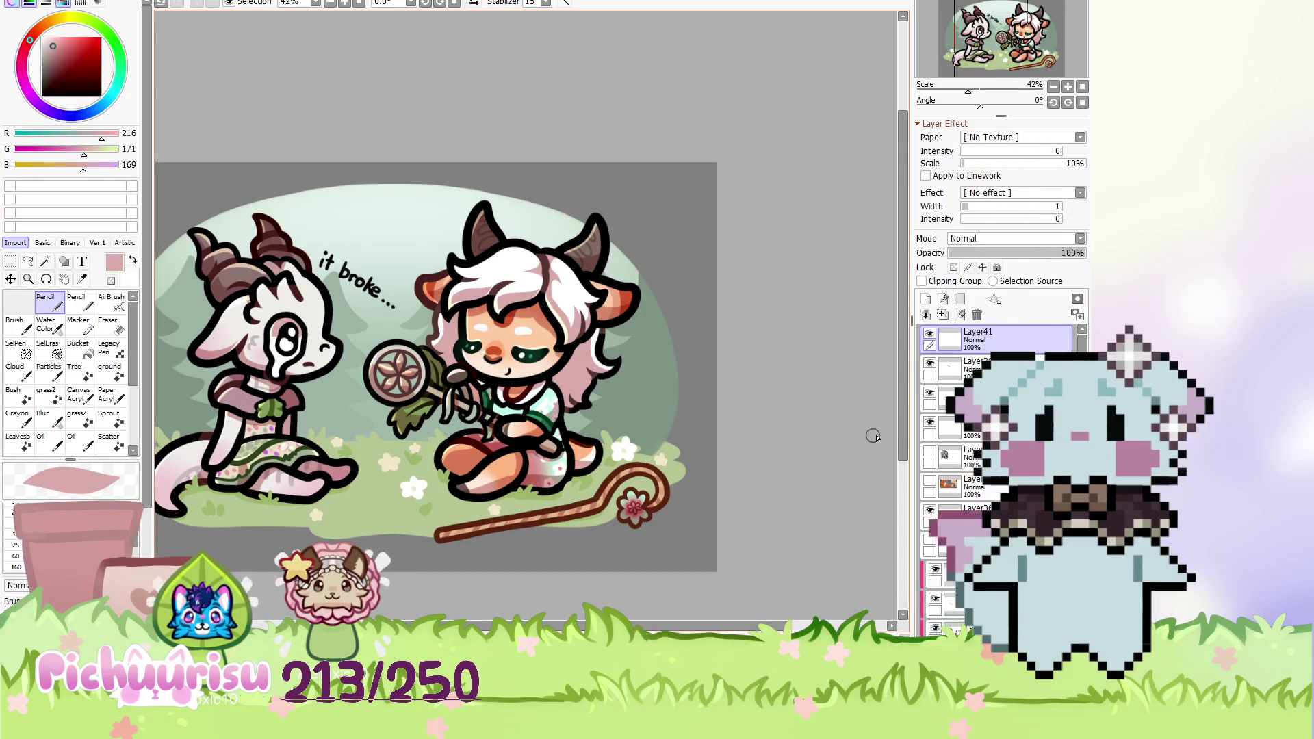
pyautogui.scroll(3, 339, 376)
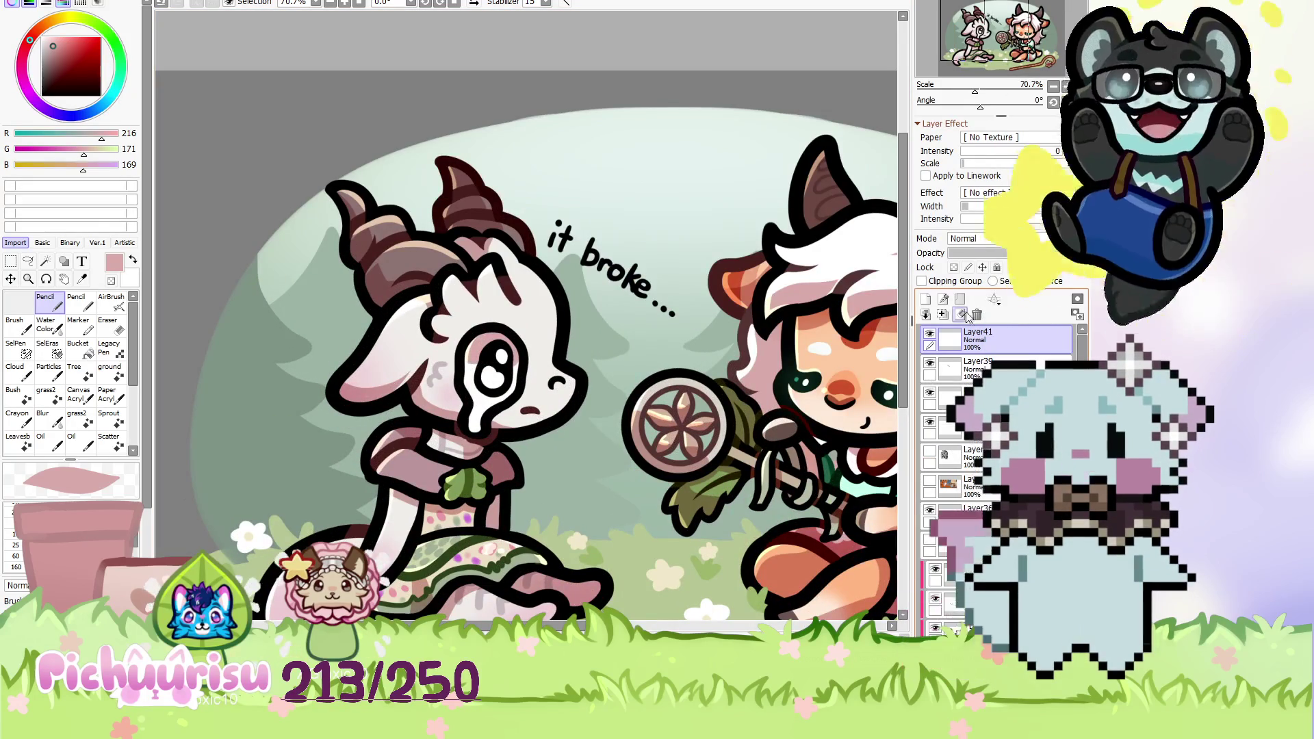
# Add Layer42 above Layer41 and eyedrop the leaf's green as the drawing colour.
pyautogui.click(925, 302)
pyautogui.scroll(-4, 520, 206)
pyautogui.scroll(3, 343, 137)
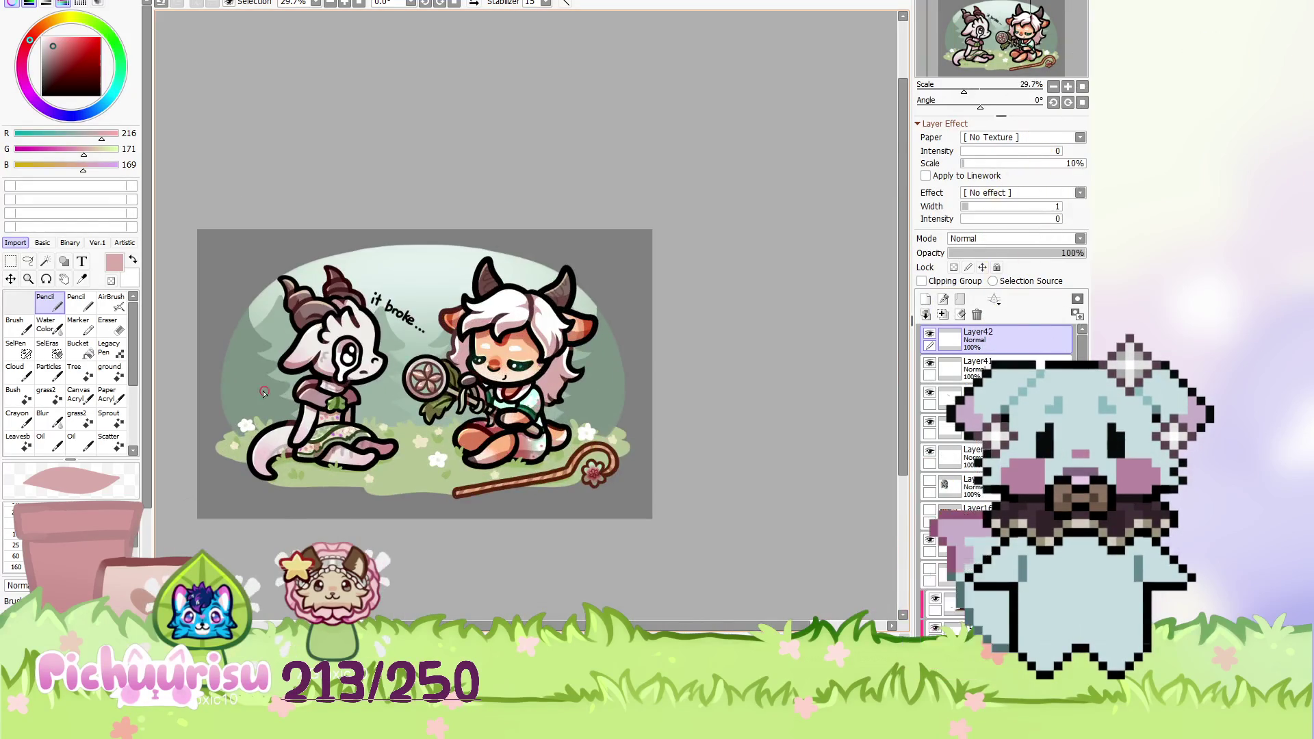
pyautogui.scroll(2, 397, 407)
pyautogui.keyDown('alt'); pyautogui.click(403, 404); pyautogui.keyUp('alt')
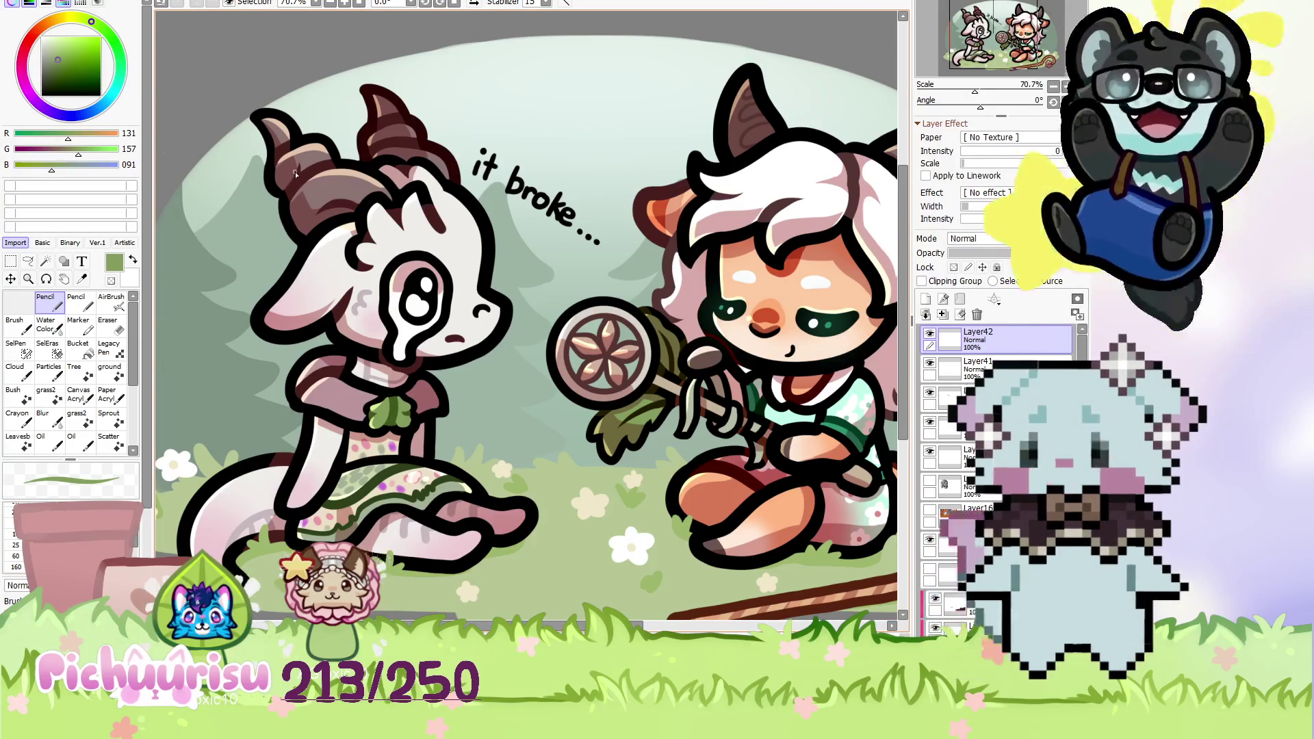
# Draw a thin green Pencil stroke down the left character's horn.
pyautogui.scroll(3, 299, 184)
pyautogui.moveTo(353, 140); pyautogui.dragTo(267, 383)
pyautogui.scroll(-6, 267, 400)
pyautogui.scroll(-2, 203, 462)
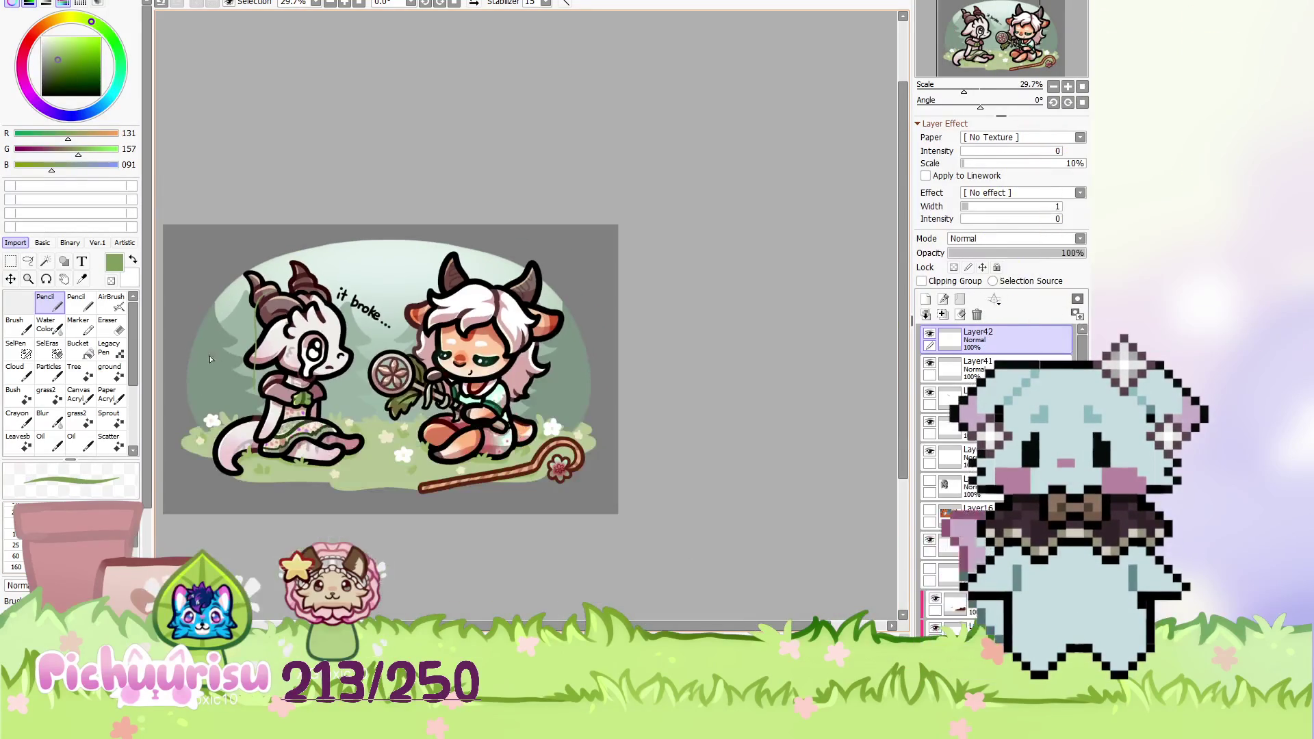
pyautogui.scroll(3, 232, 376)
pyautogui.scroll(-5, 239, 375)
pyautogui.scroll(1, 246, 373)
pyautogui.scroll(2, 256, 370)
pyautogui.scroll(-3, 257, 369)
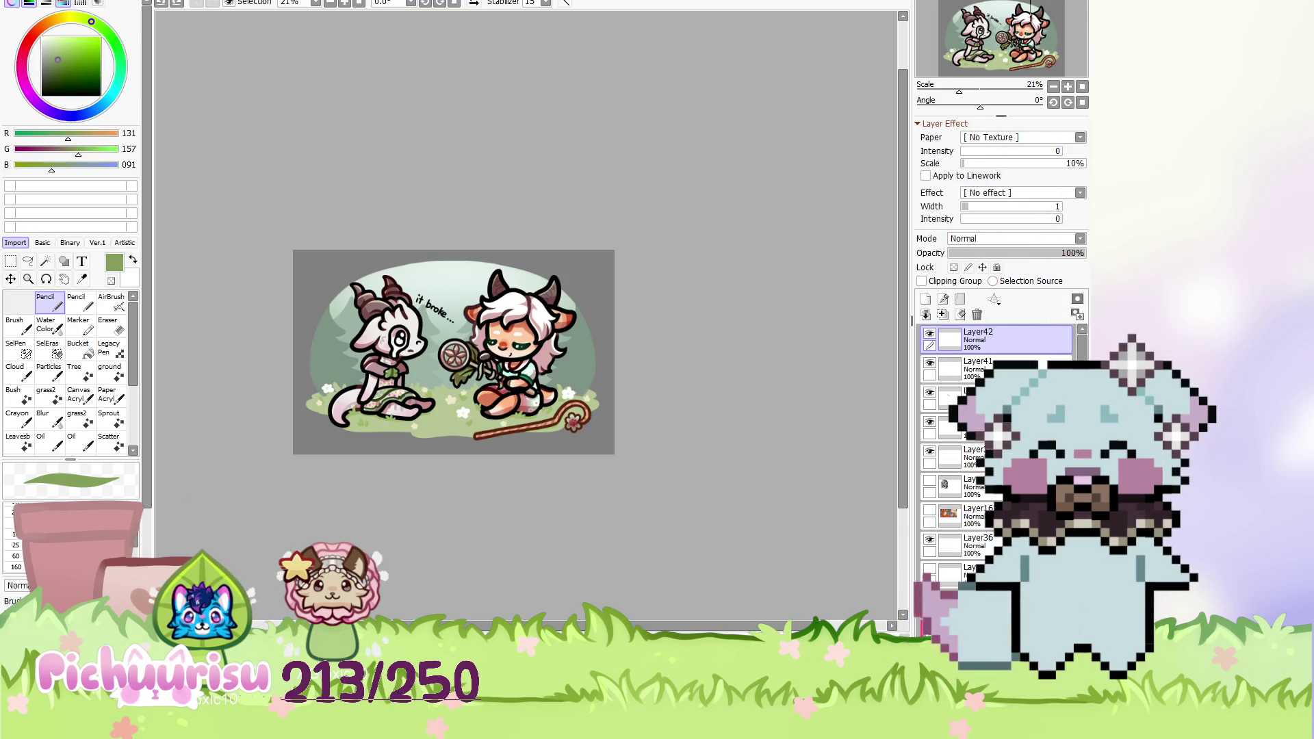
pyautogui.scroll(-1, 806, 264)
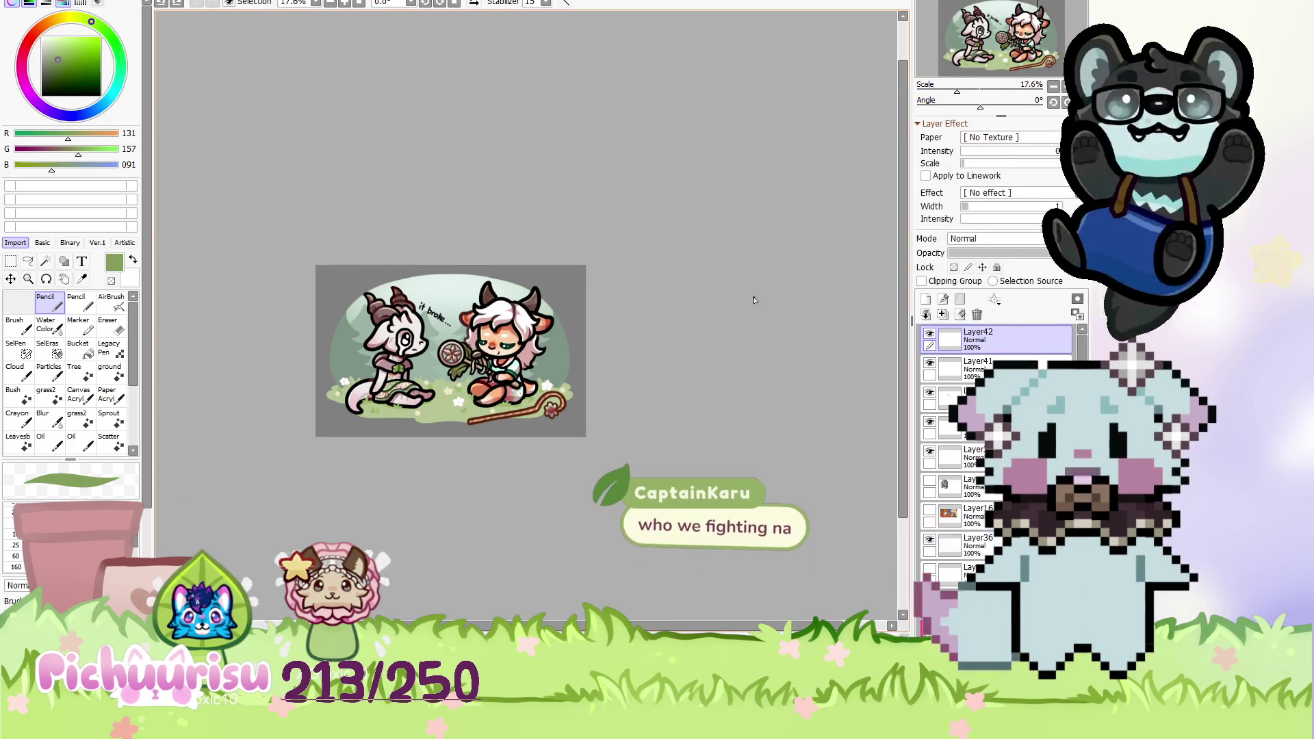
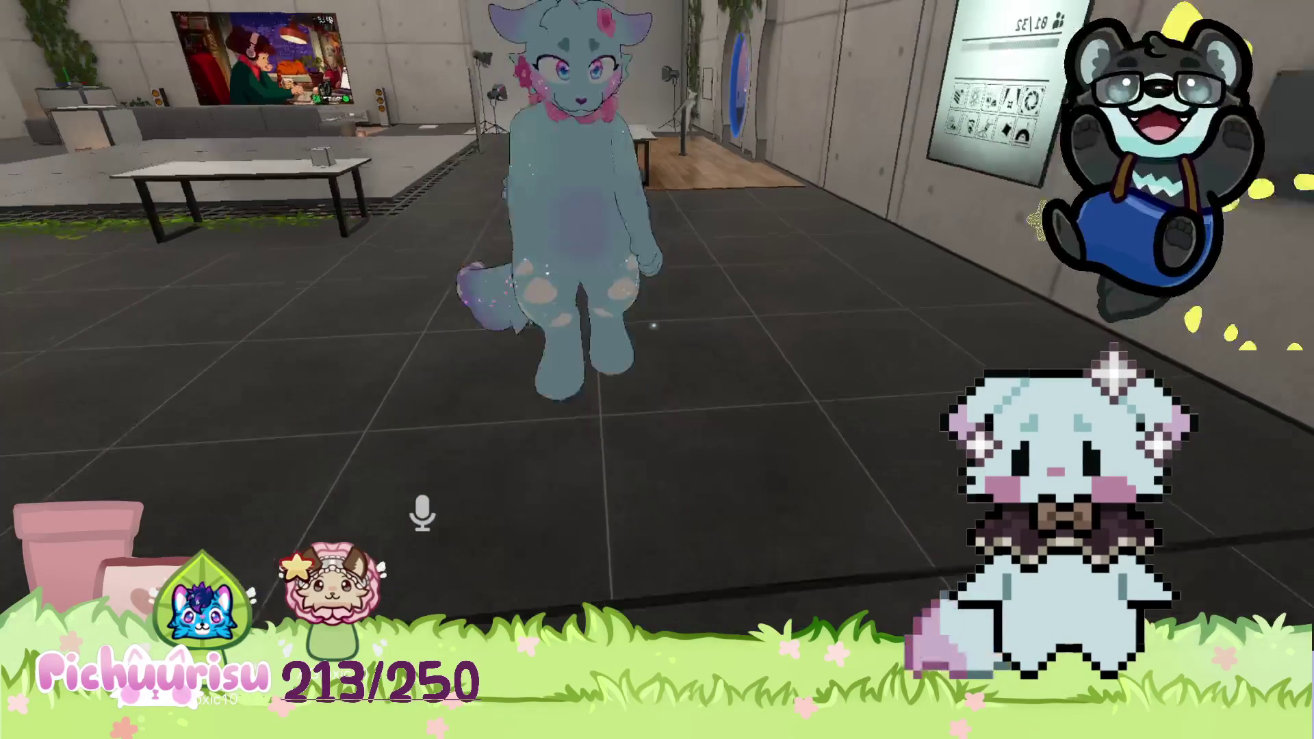
# Open the full Settings menu from the Quick Menu.
pyautogui.press('Escape')
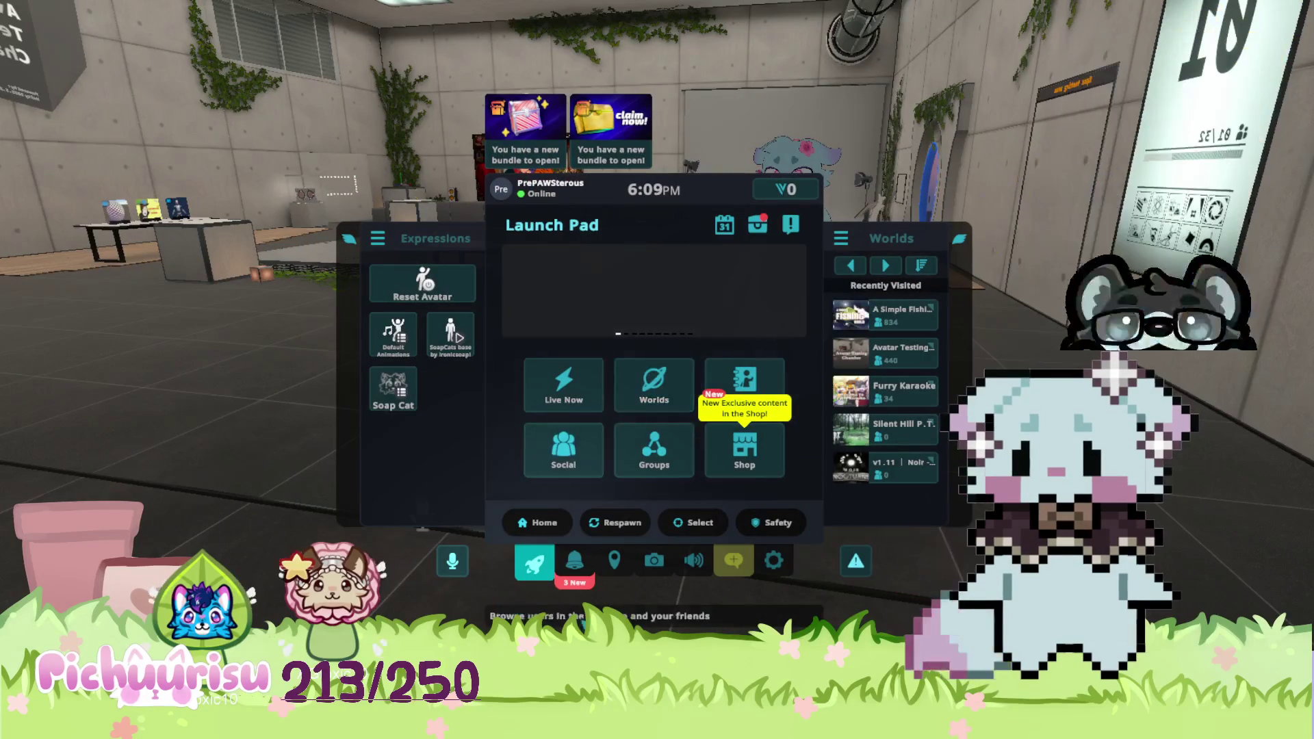
pyautogui.click(773, 561)
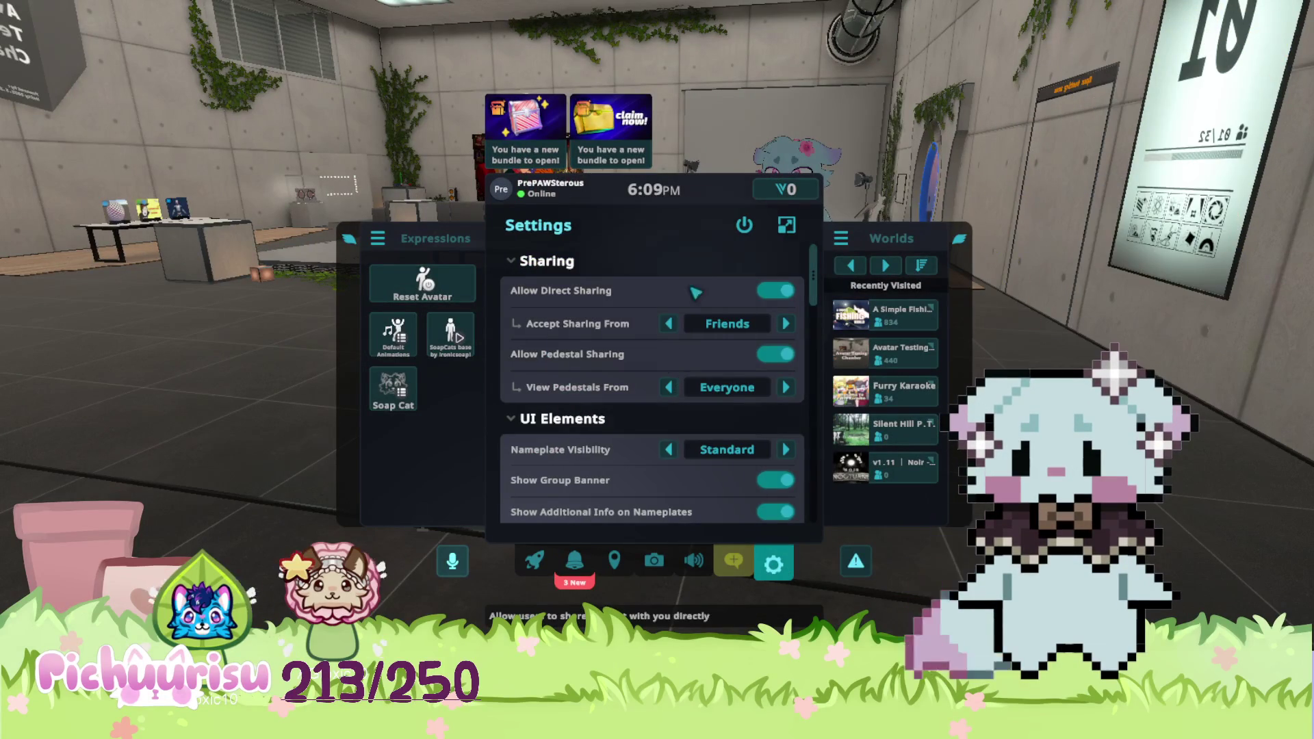
pyautogui.click(786, 225)
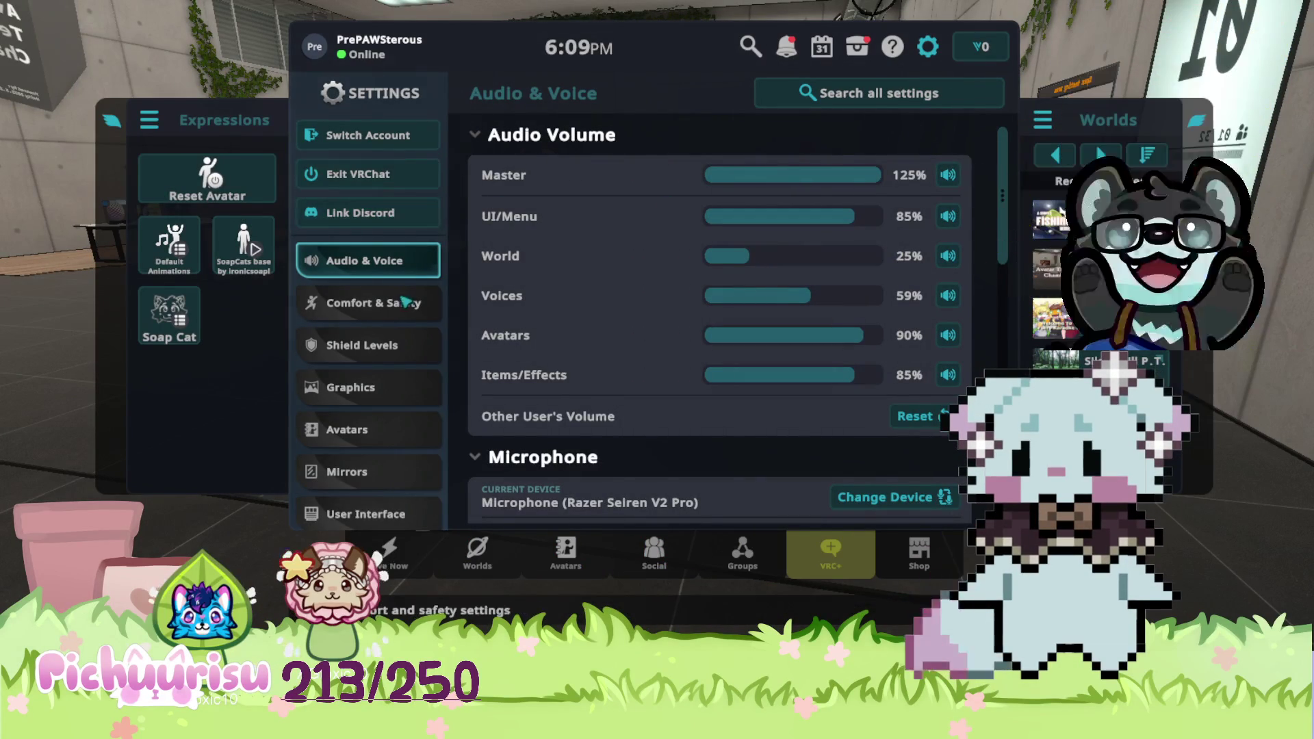
# Browse the settings categories and switch on Enable Selfie Expression under Tracking & IK.
pyautogui.click(352, 303)
pyautogui.click(352, 430)
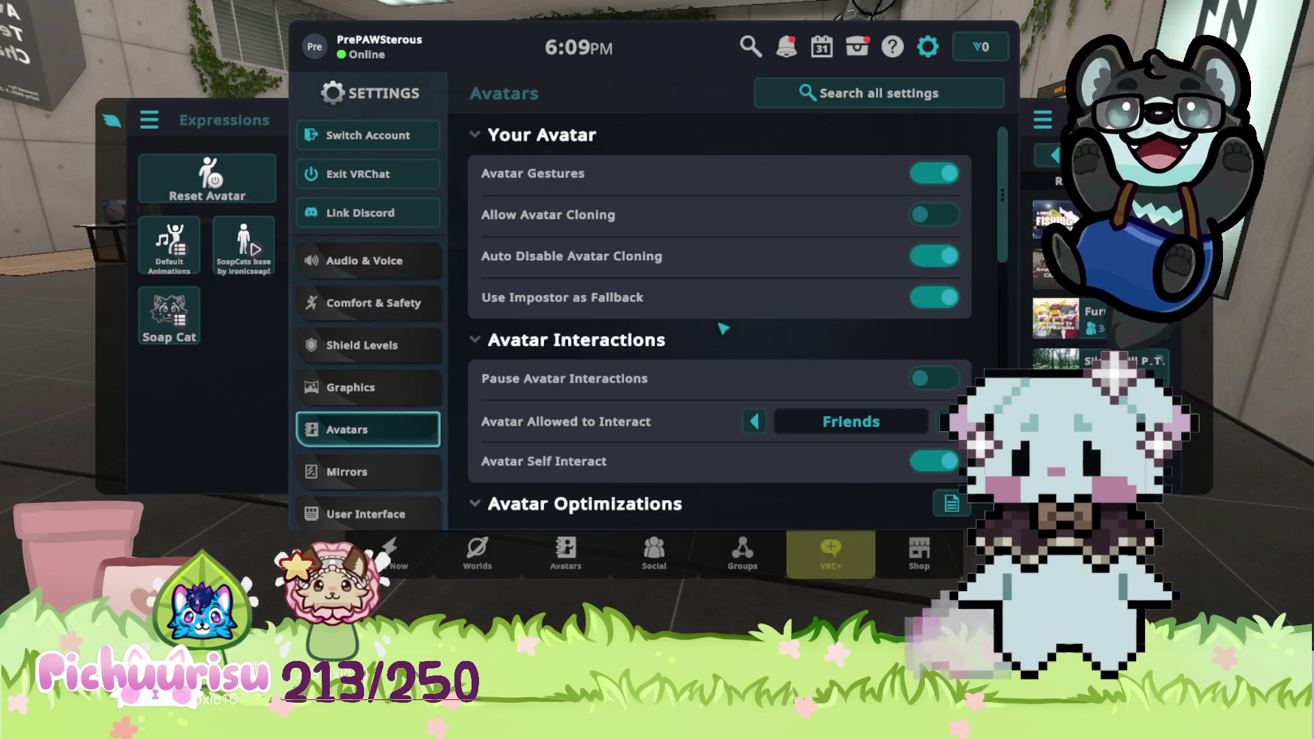
pyautogui.scroll(-2, 723, 329)
pyautogui.scroll(-3, 723, 328)
pyautogui.scroll(5, 720, 342)
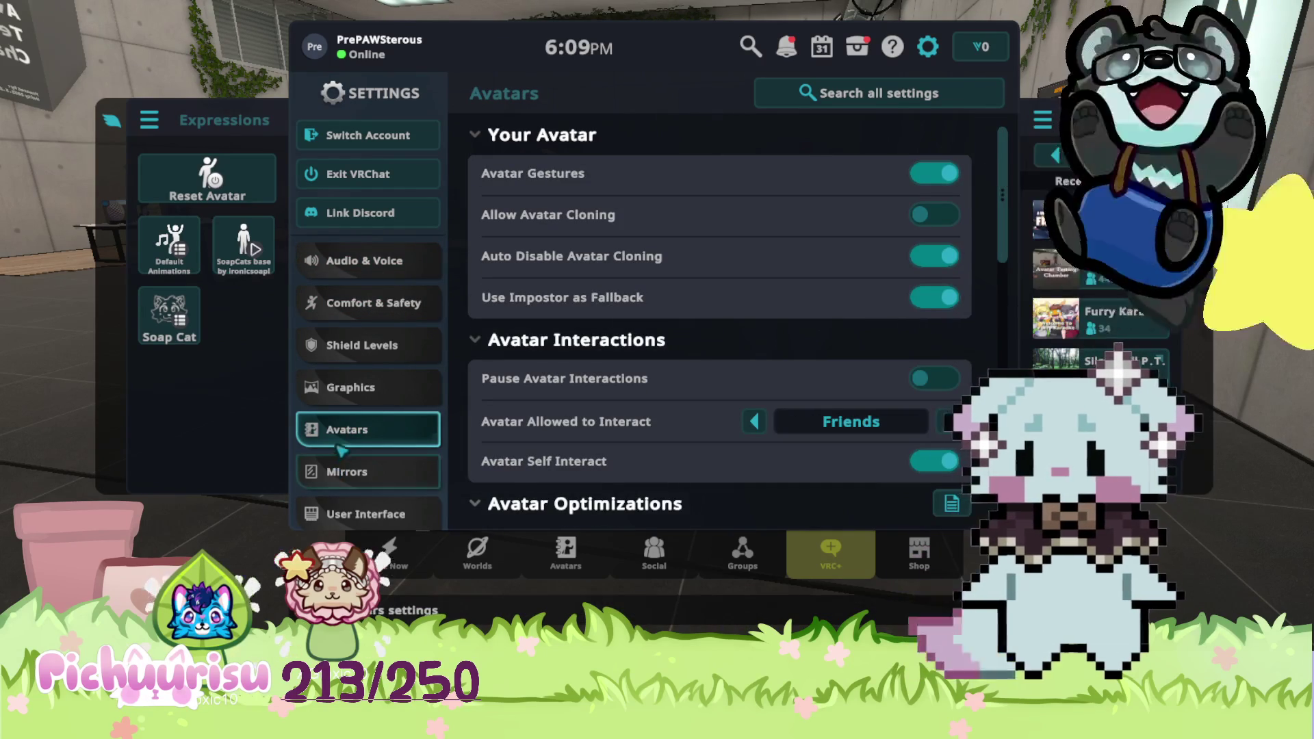
pyautogui.click(384, 303)
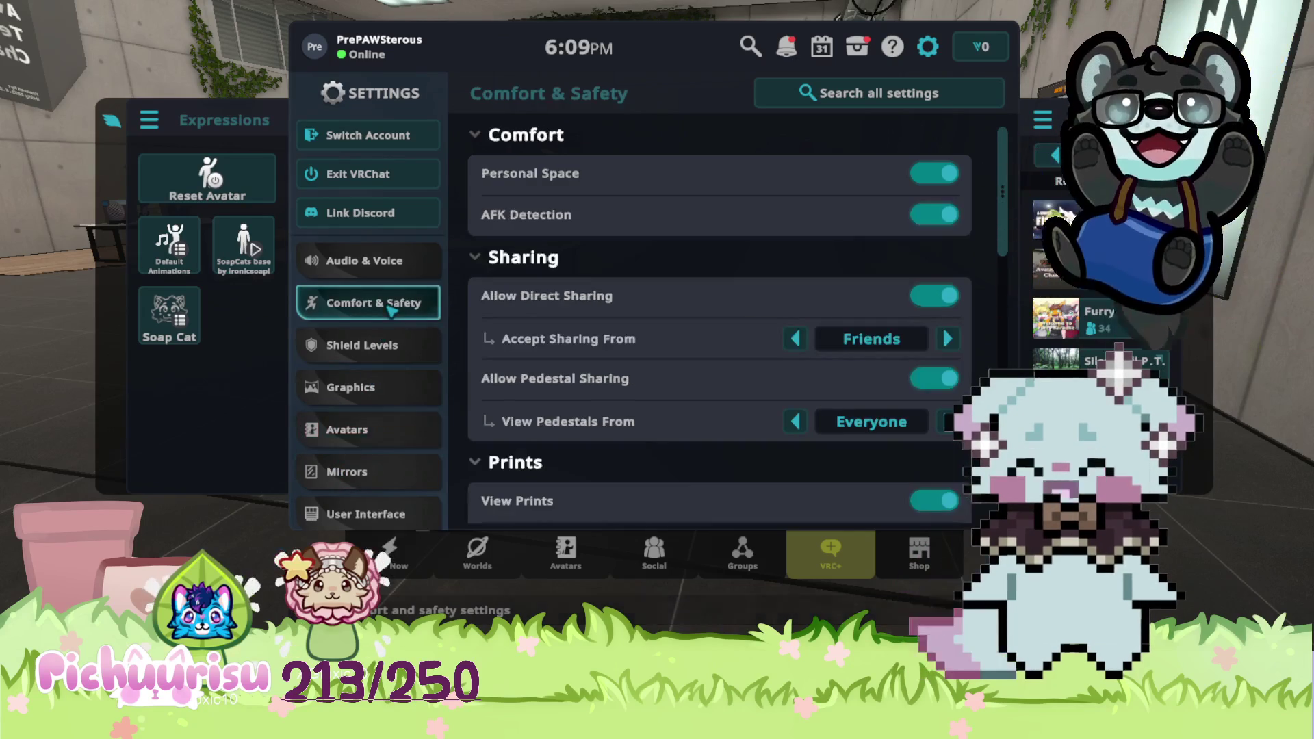
pyautogui.scroll(-3, 373, 384)
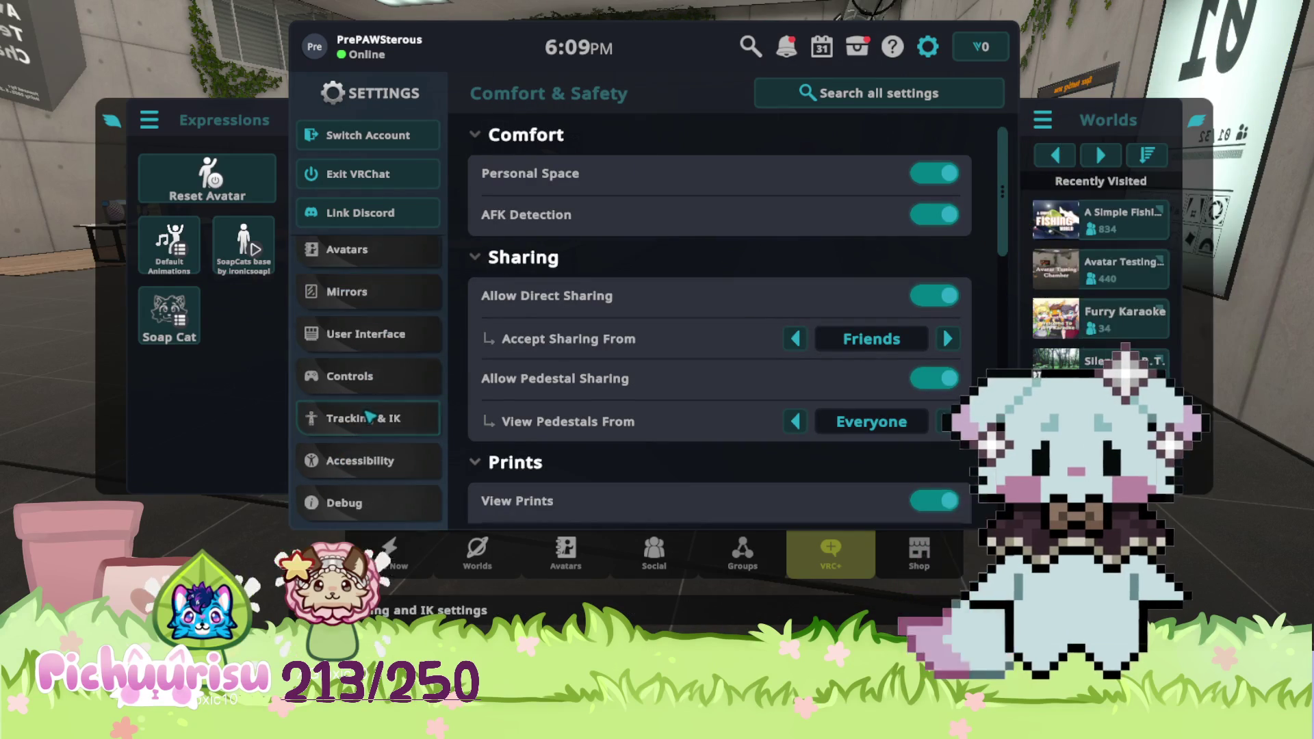
pyautogui.click(382, 388)
pyautogui.click(388, 418)
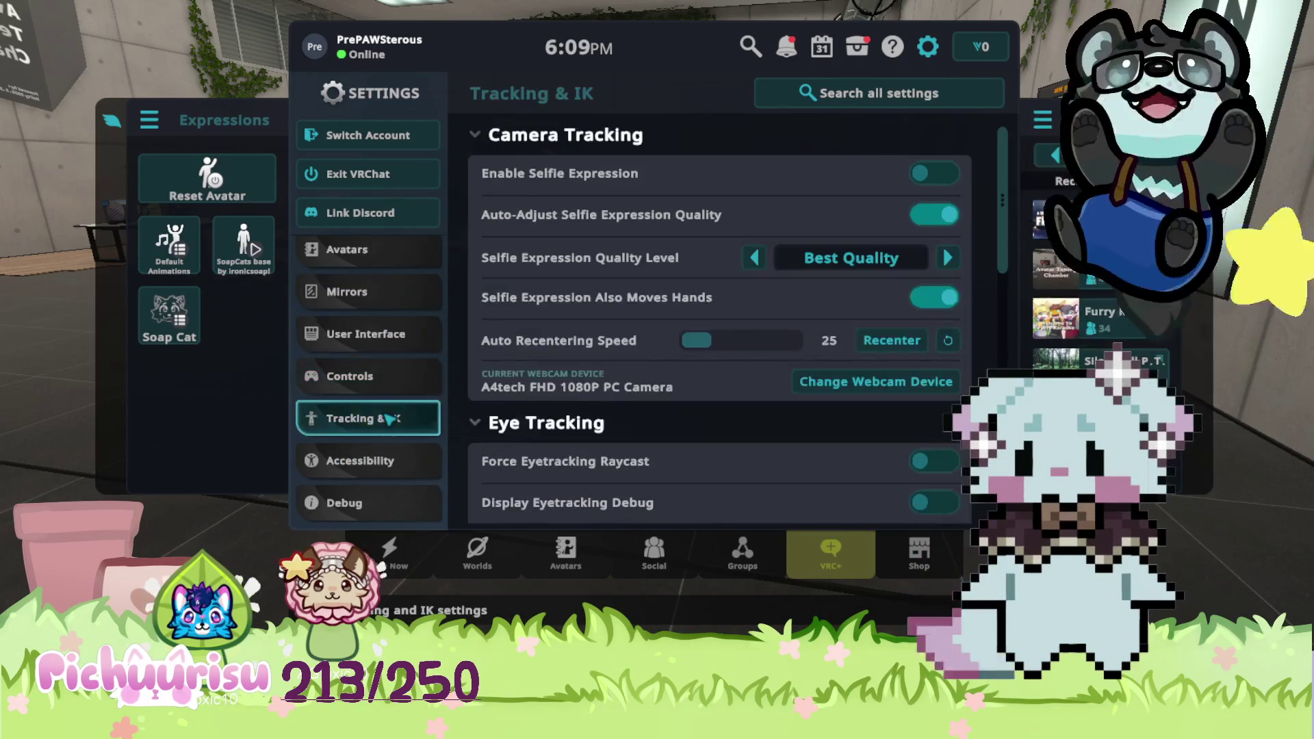
pyautogui.click(933, 173)
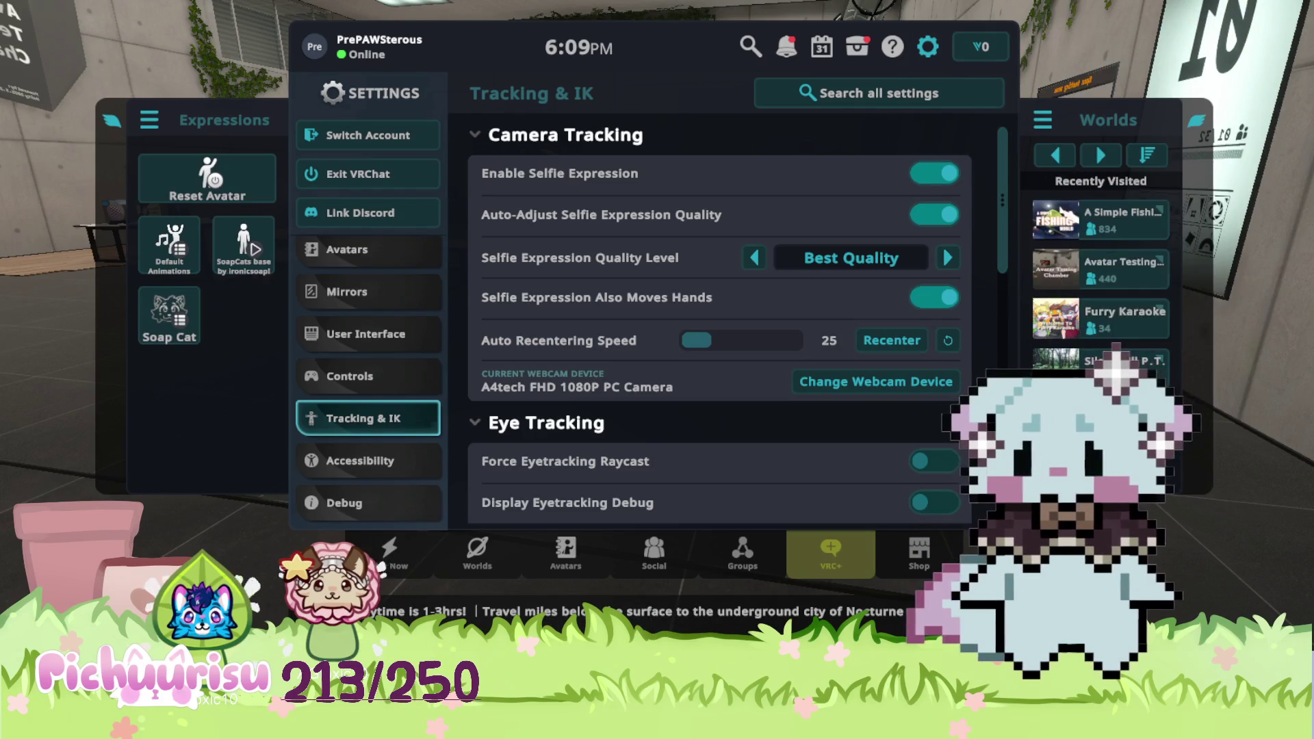
# Close the Settings menu and the Quick Menu.
pyautogui.press('Escape')
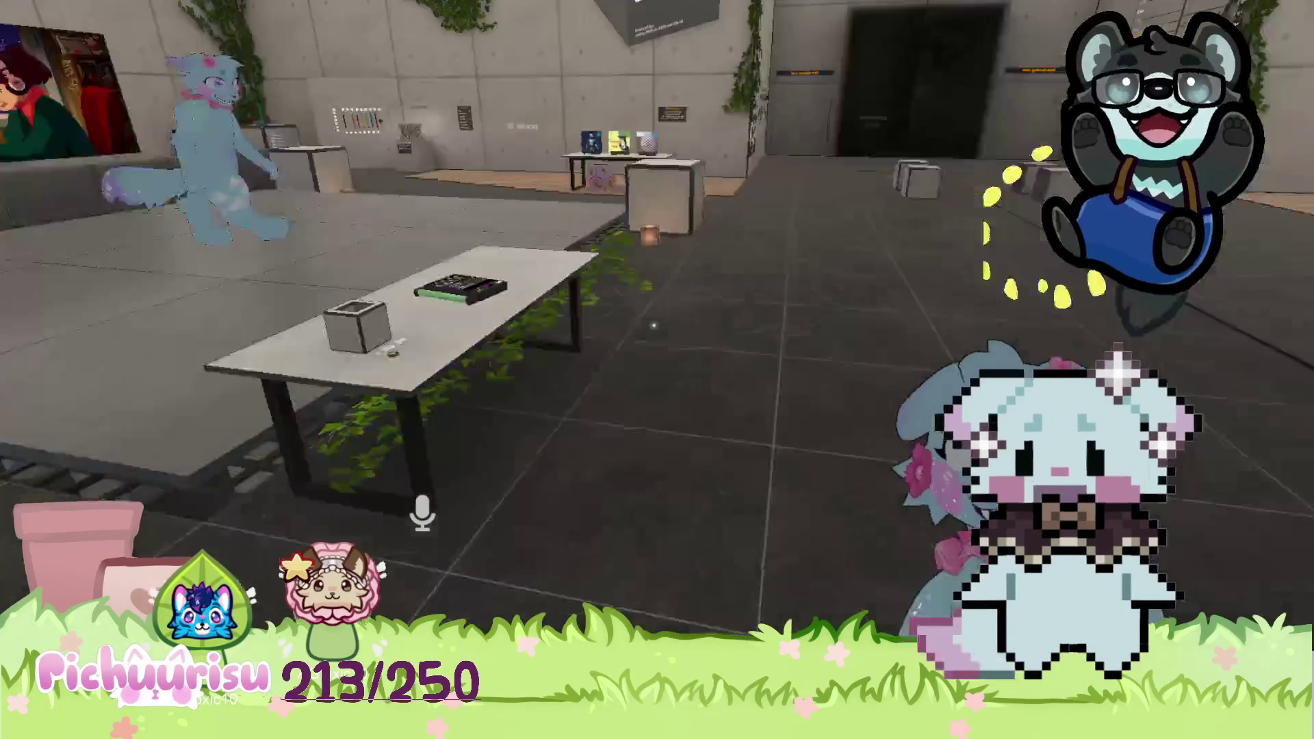
pyautogui.press('Escape')
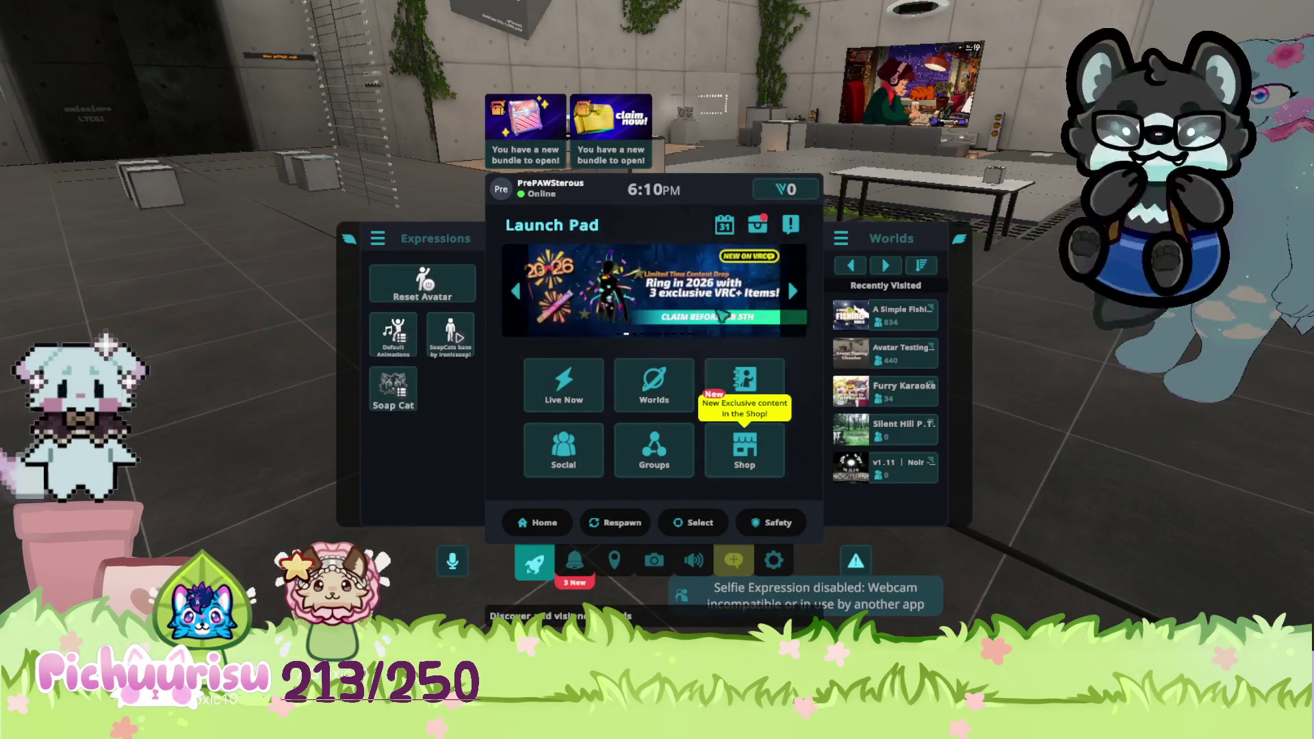
pyautogui.press('Escape')
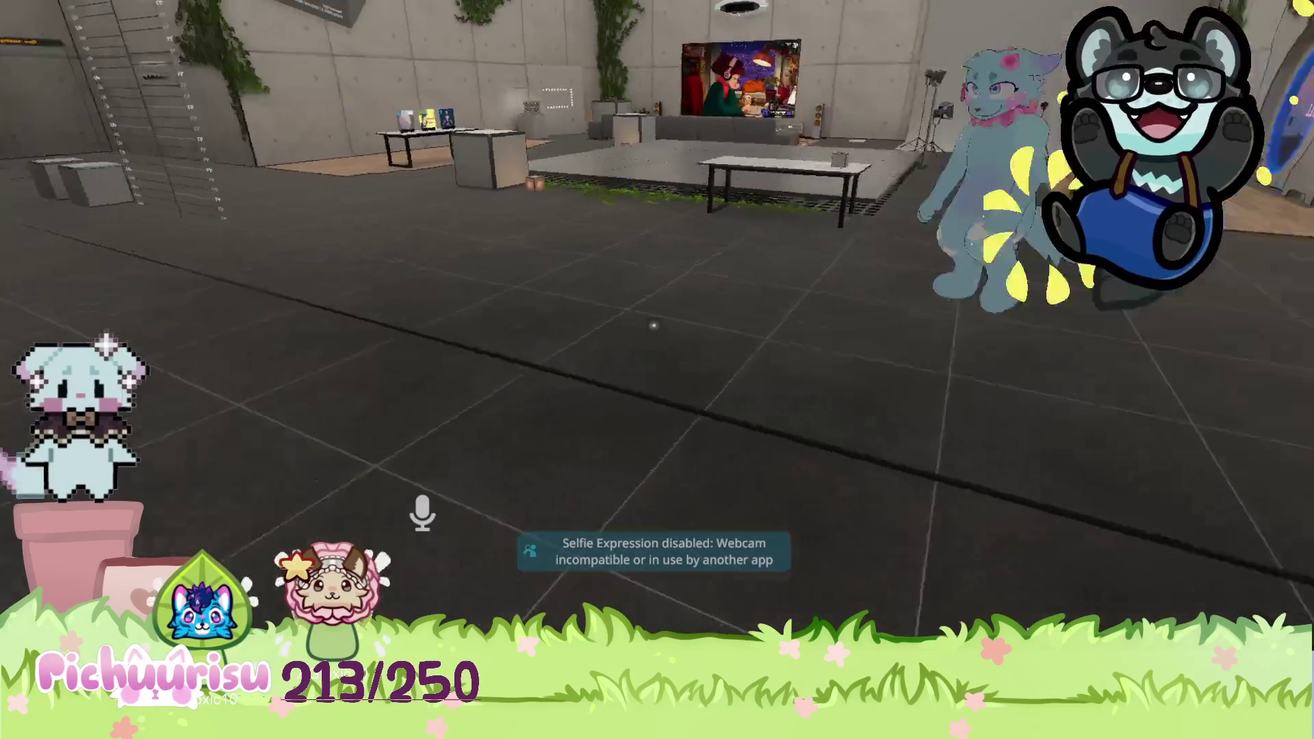
# Walk into the wood-floored hallway beside the Player Log boards and bring up the Launch Pad.
pyautogui.press('w')
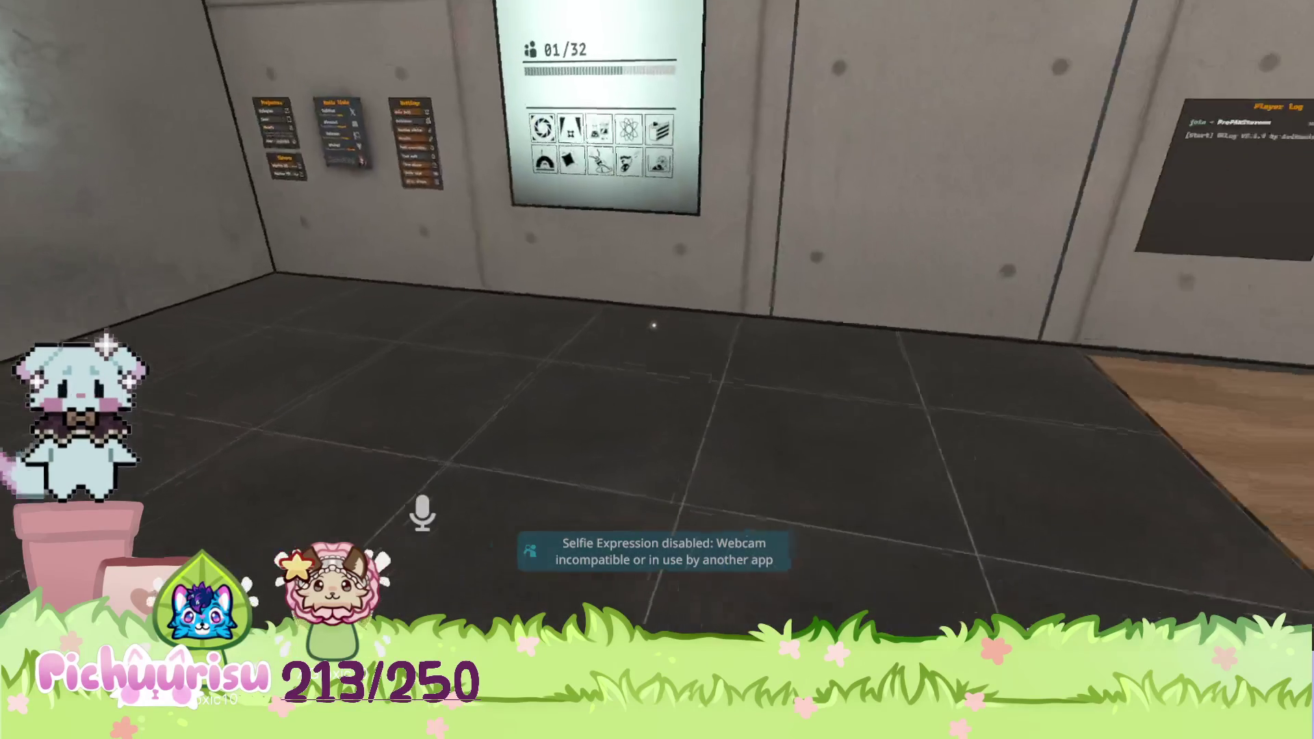
pyautogui.press('w')
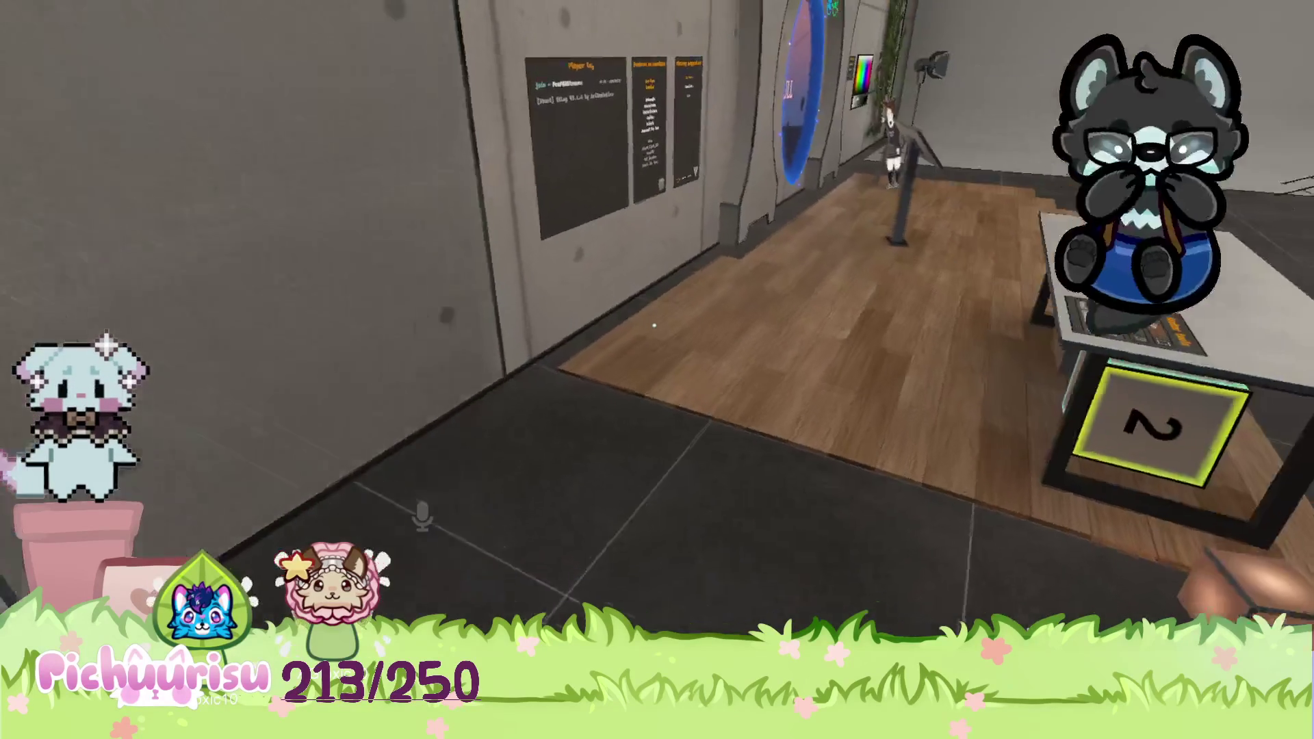
pyautogui.press('a')
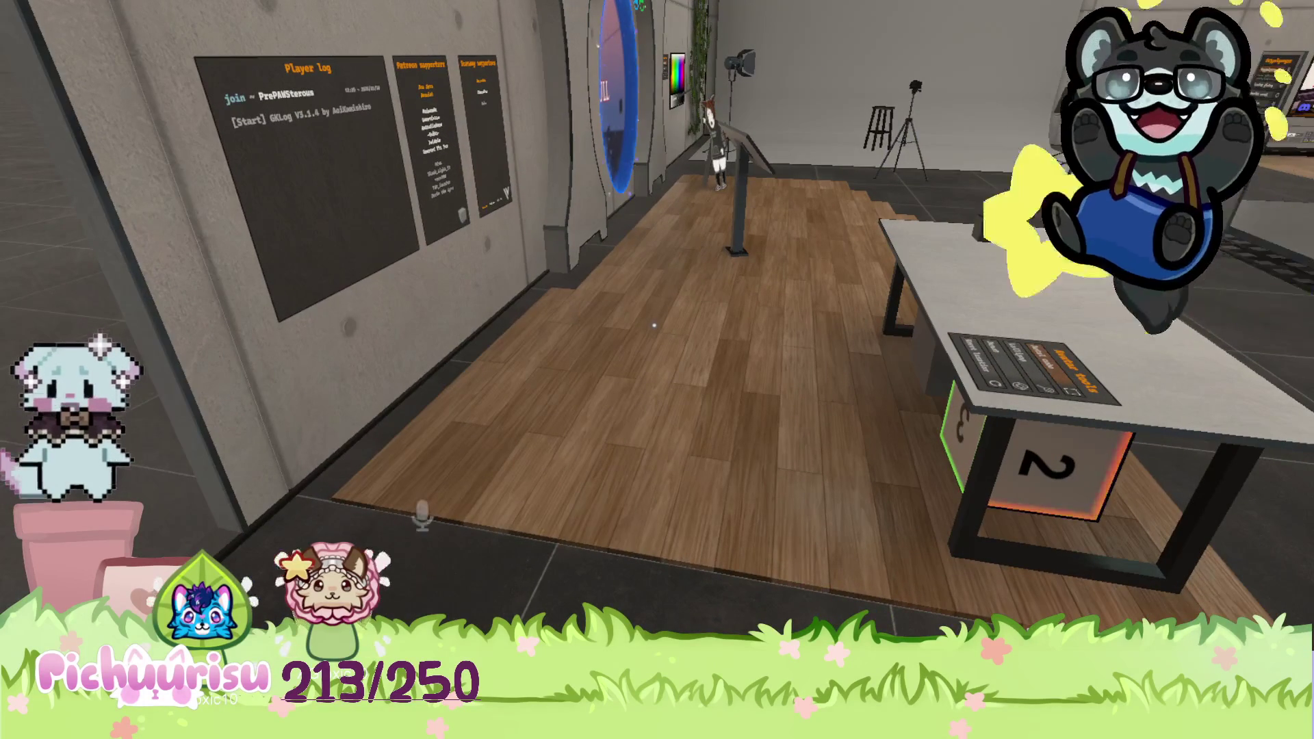
pyautogui.press('Escape')
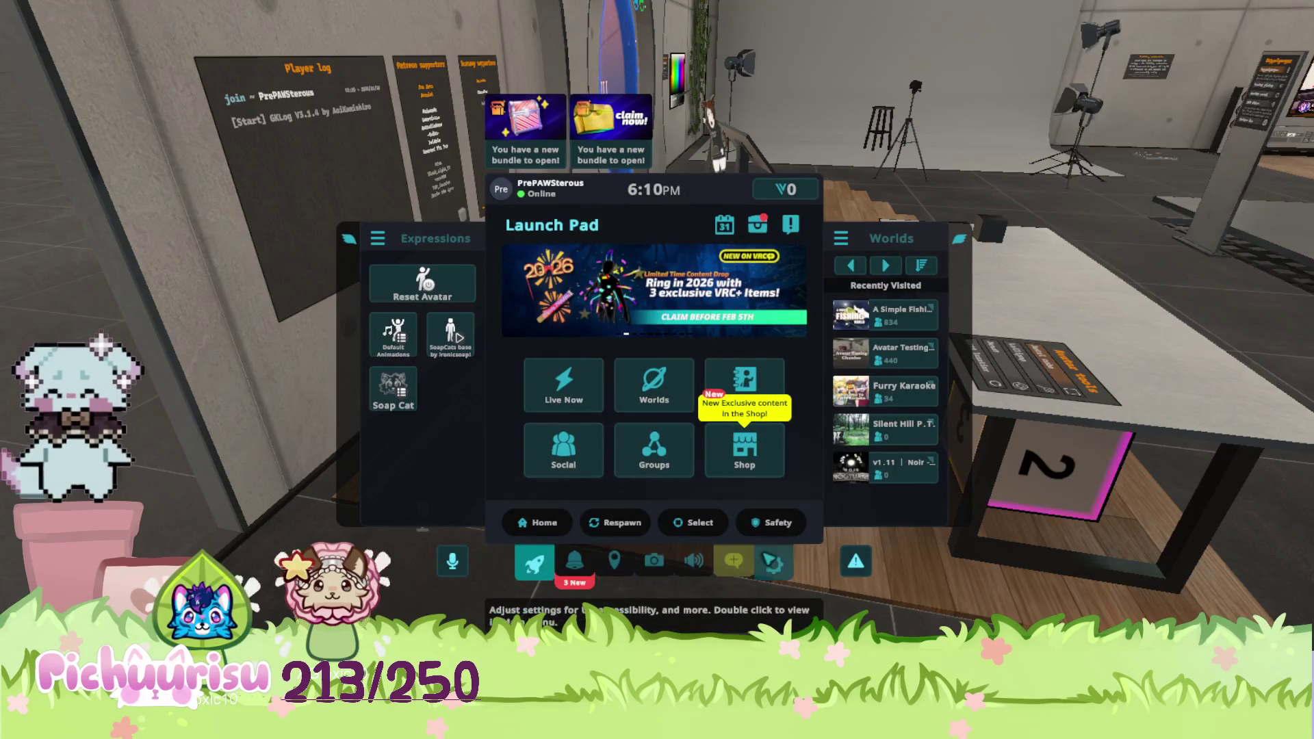
# Look through the Quick Menu pages and begin a world search, then abandon it.
pyautogui.click(774, 561)
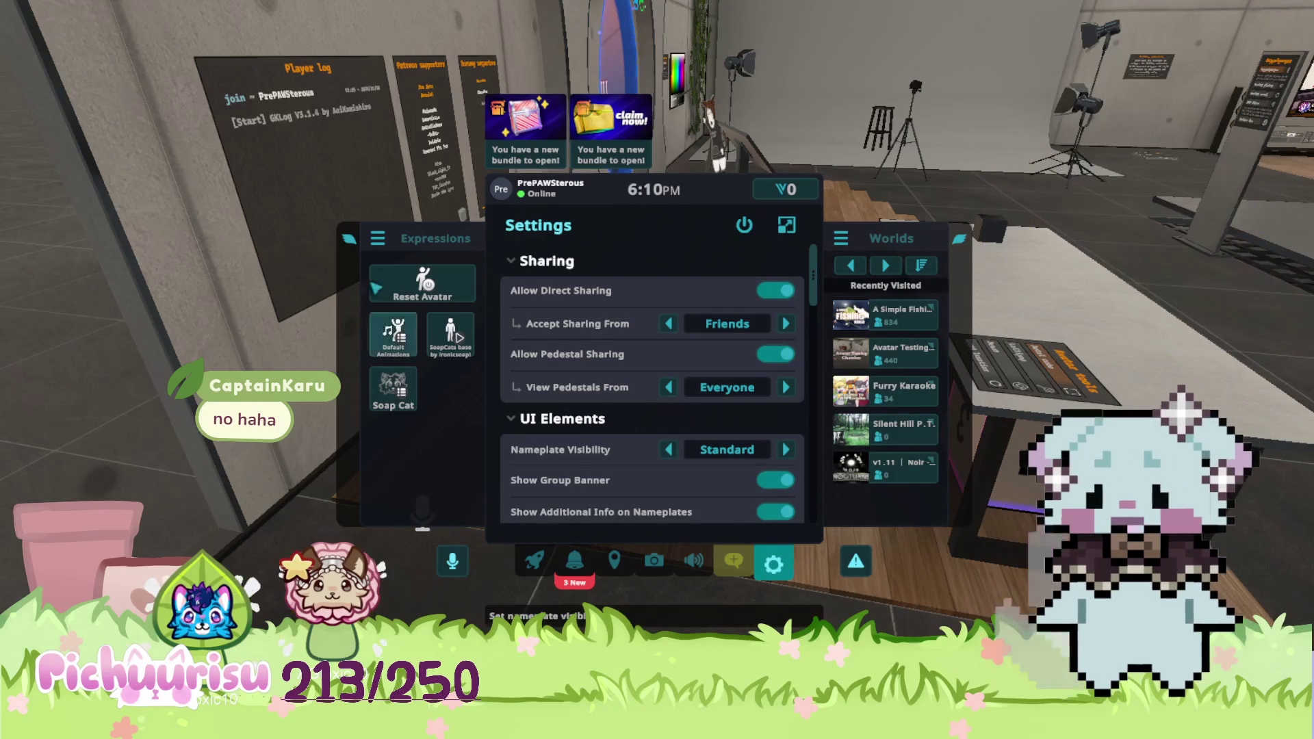
pyautogui.click(574, 561)
pyautogui.click(534, 562)
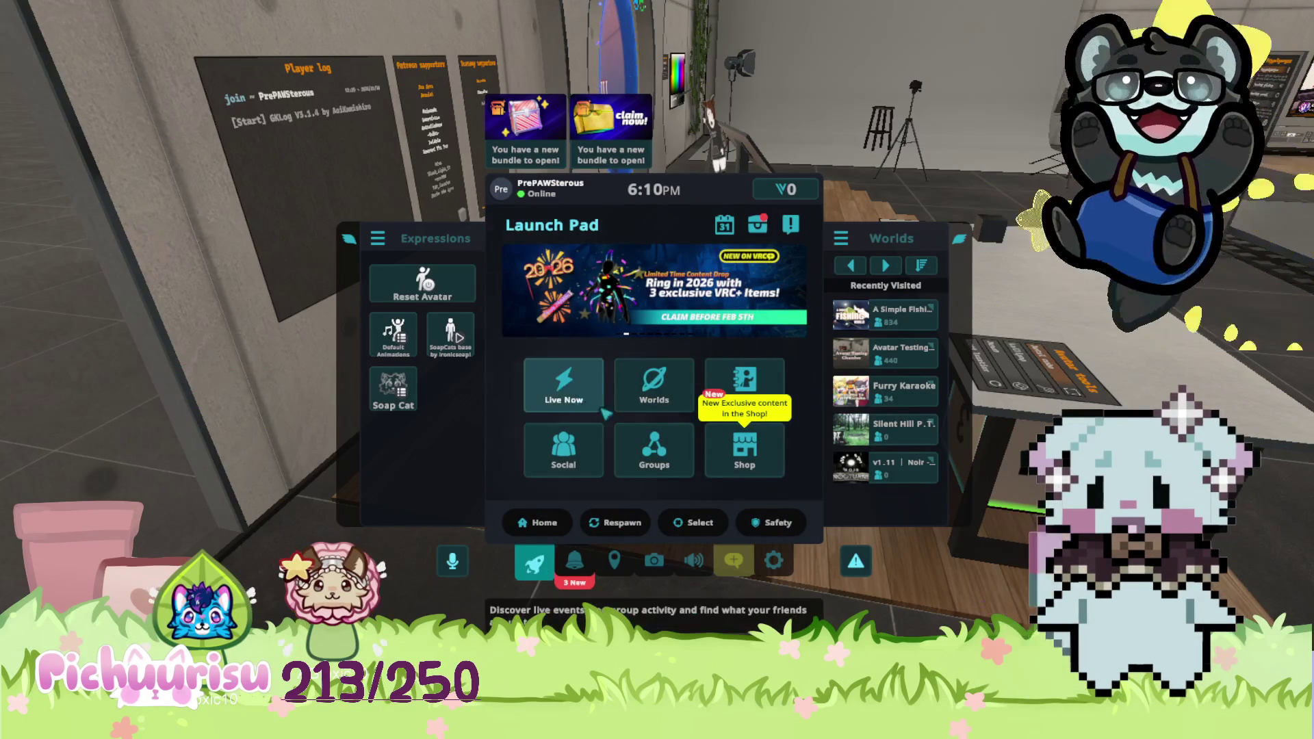
pyautogui.click(654, 400)
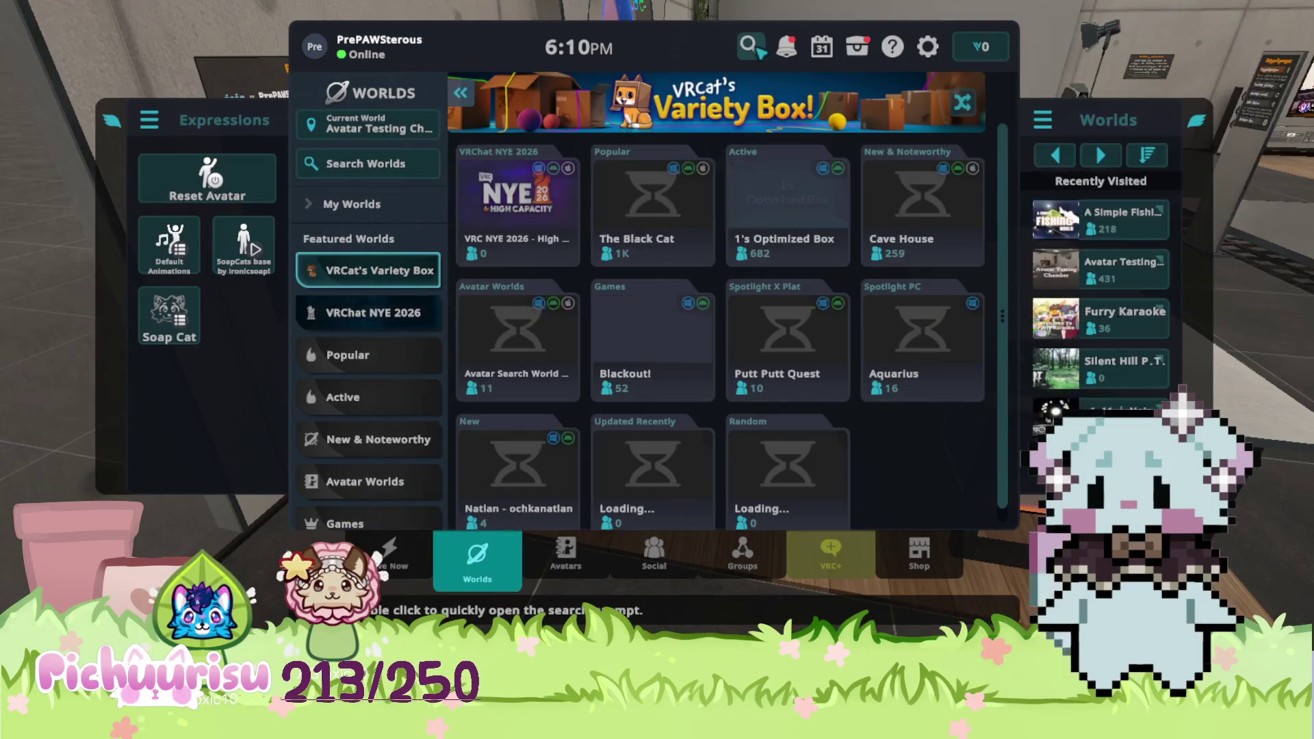
pyautogui.click(751, 48)
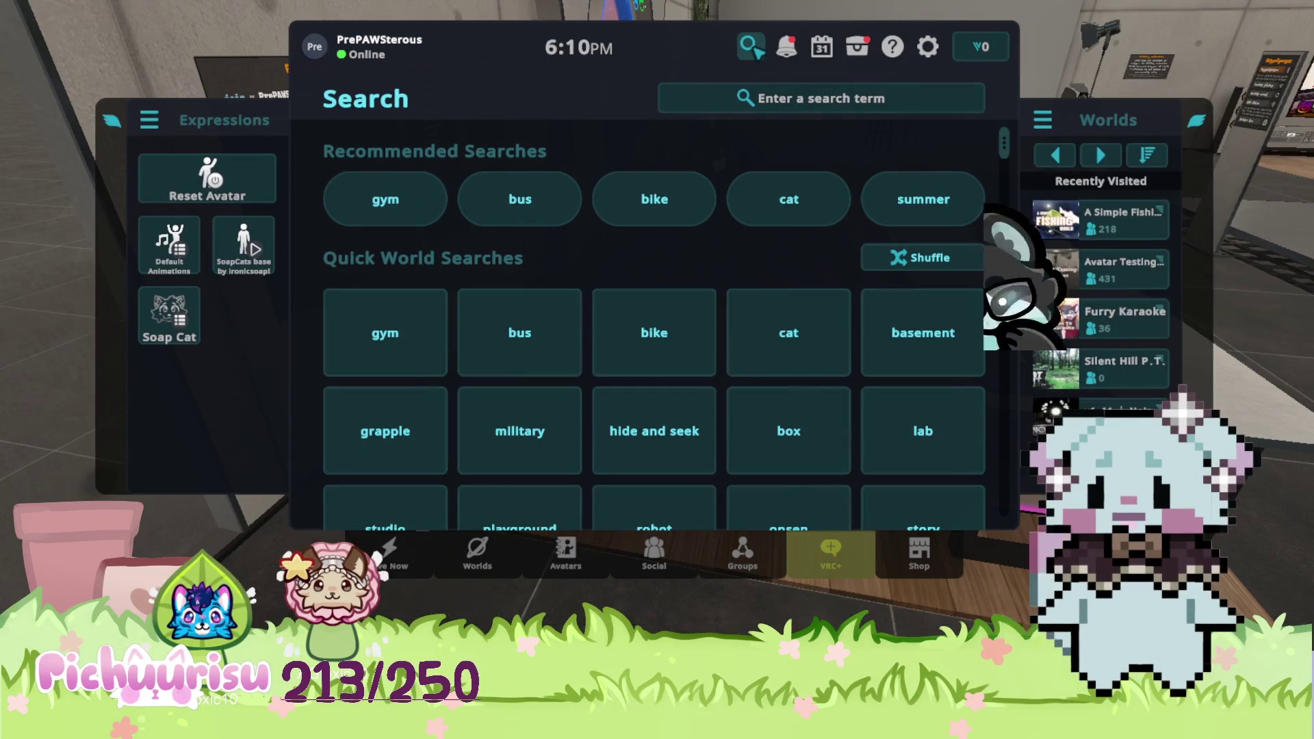
pyautogui.click(793, 102)
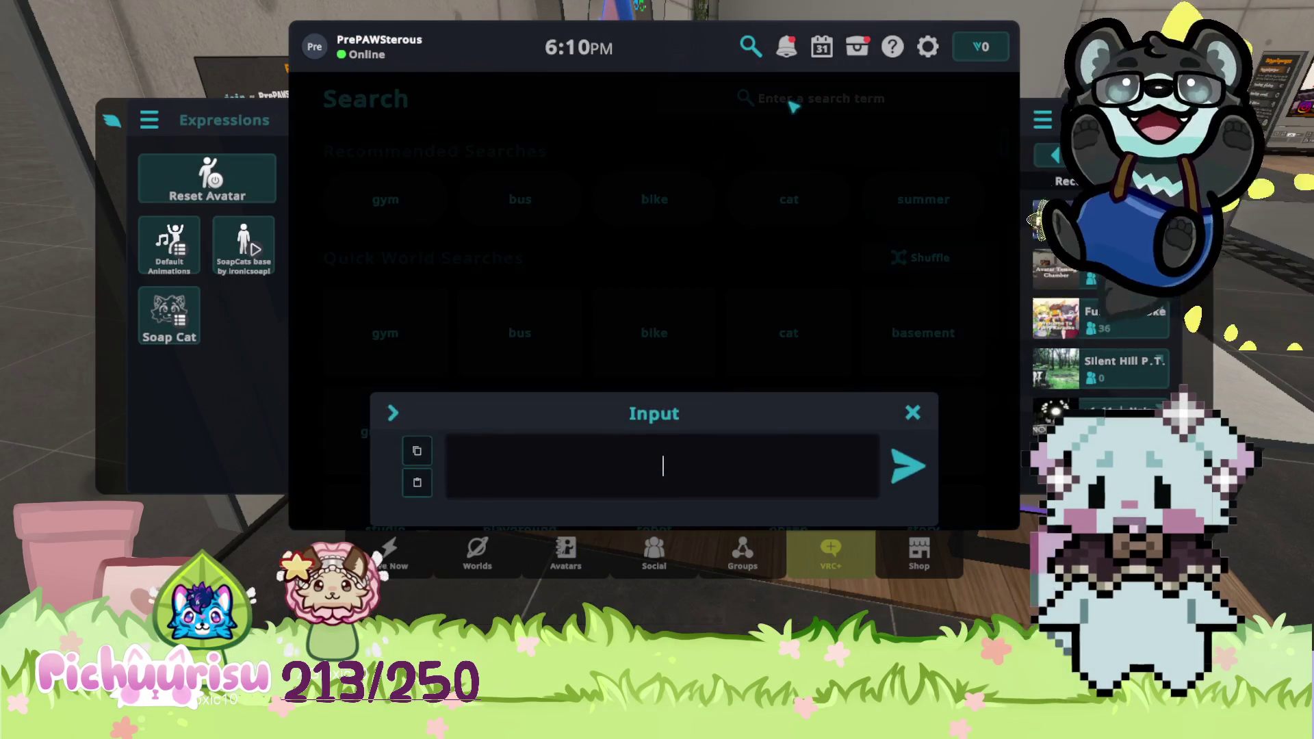
pyautogui.write('um')
pyautogui.press('Escape')
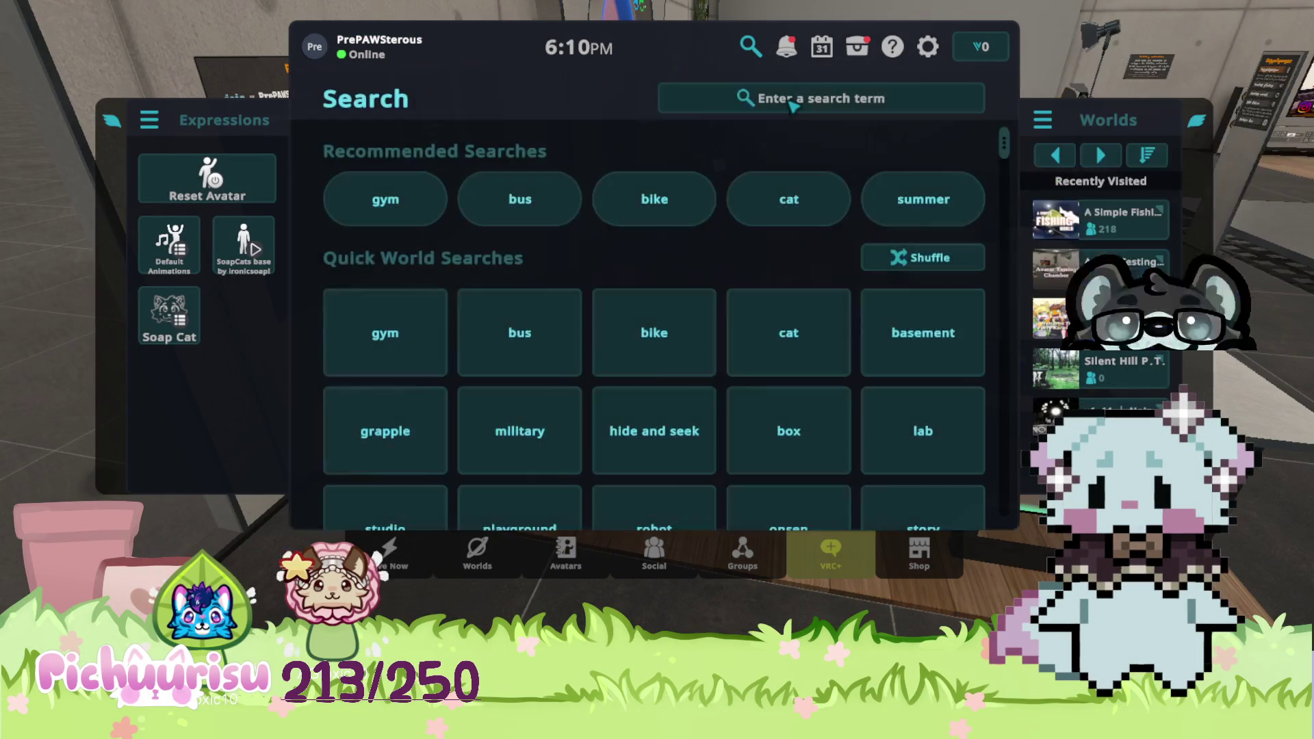
pyautogui.press('Escape')
pyautogui.press('Escape')
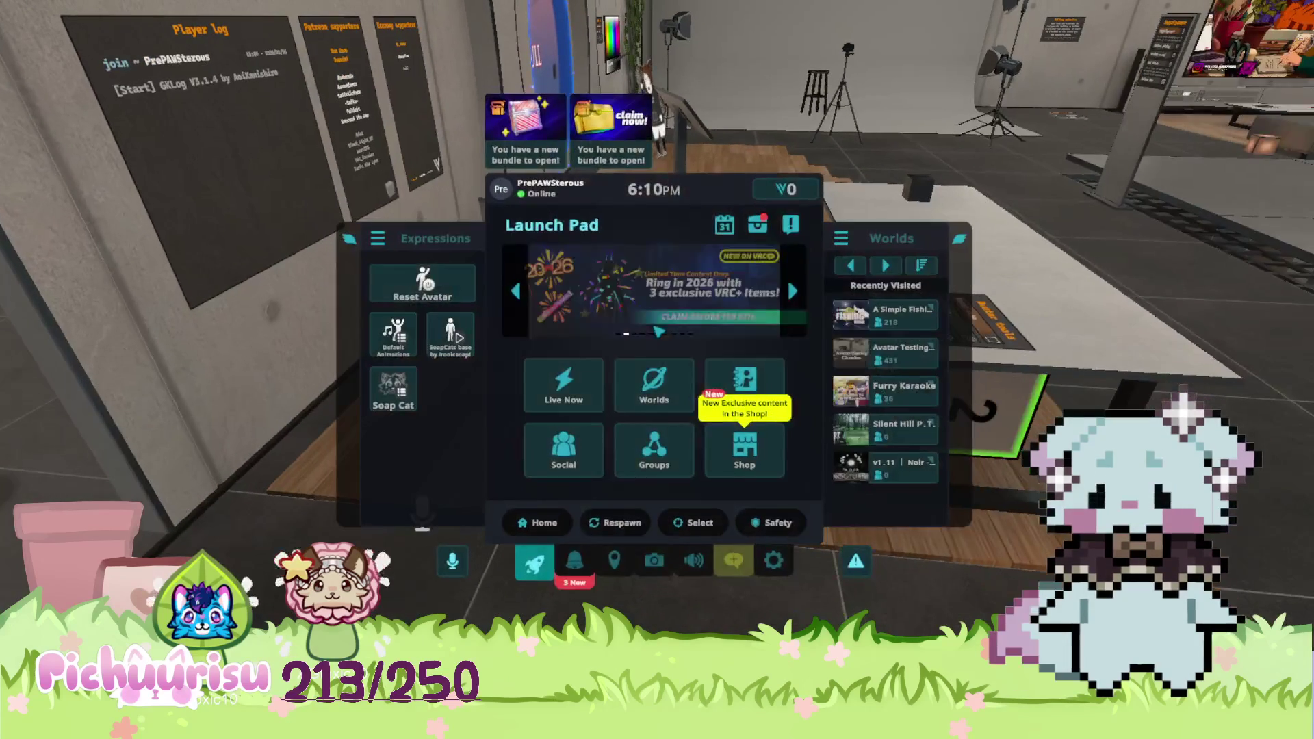
# Search the Worlds browser for 'umamusume'.
pyautogui.click(685, 383)
pyautogui.click(751, 46)
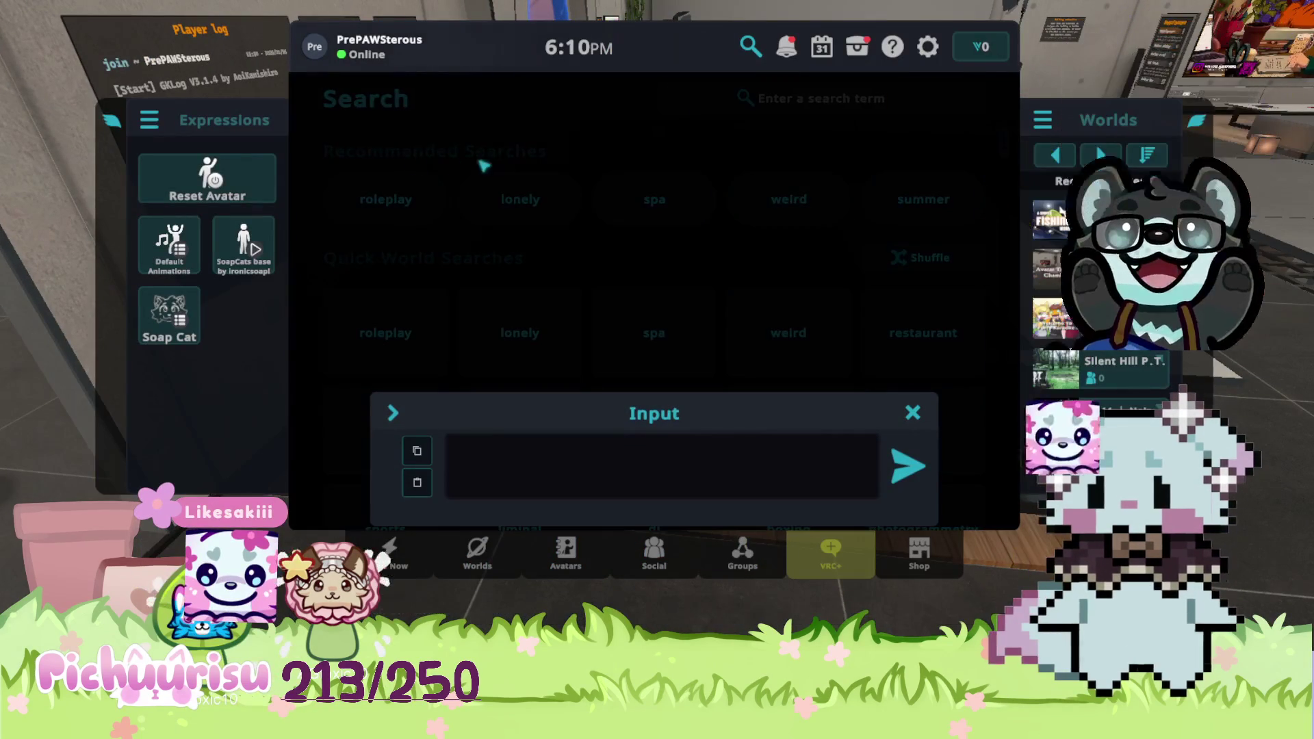
pyautogui.write('umamusume')
pyautogui.press('Return')
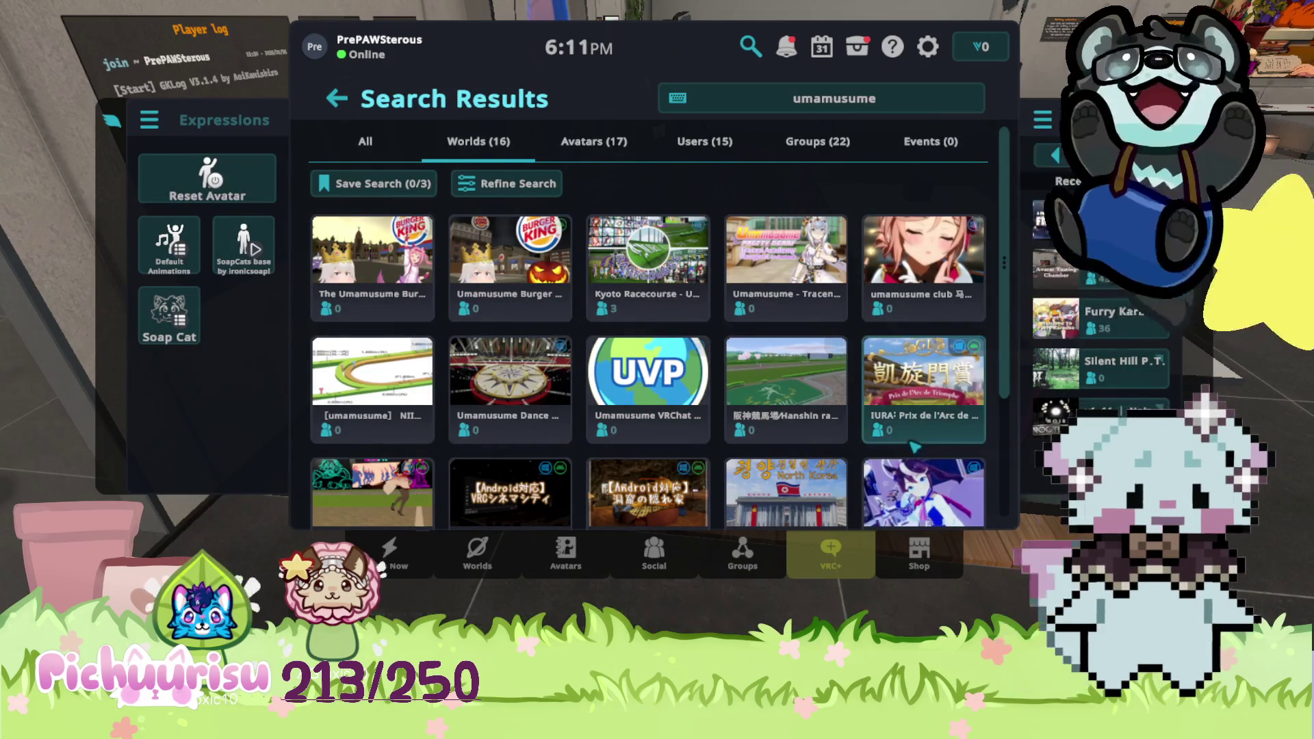
# Scroll the umamusume results, then search 'kyoto' and open the Kyoto Racecourse - Umamusume world page.
pyautogui.scroll(-1, 924, 479)
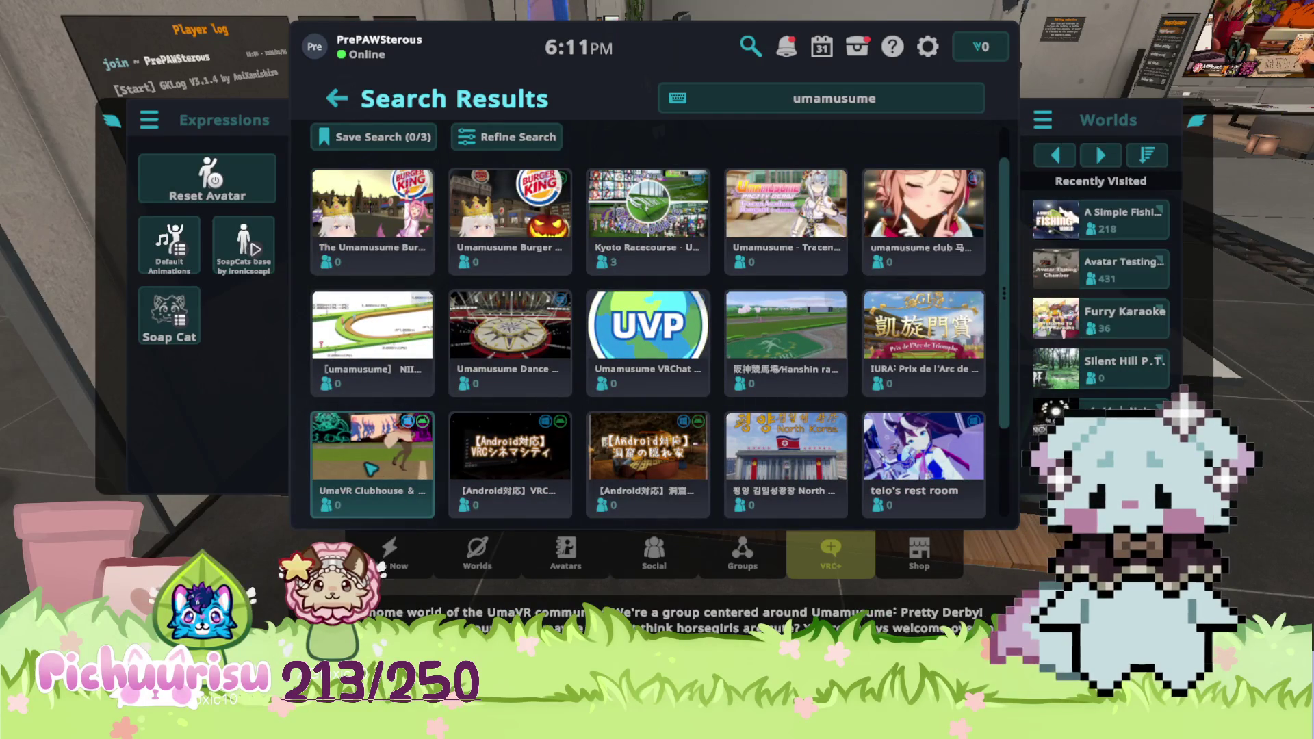
pyautogui.scroll(-3, 399, 468)
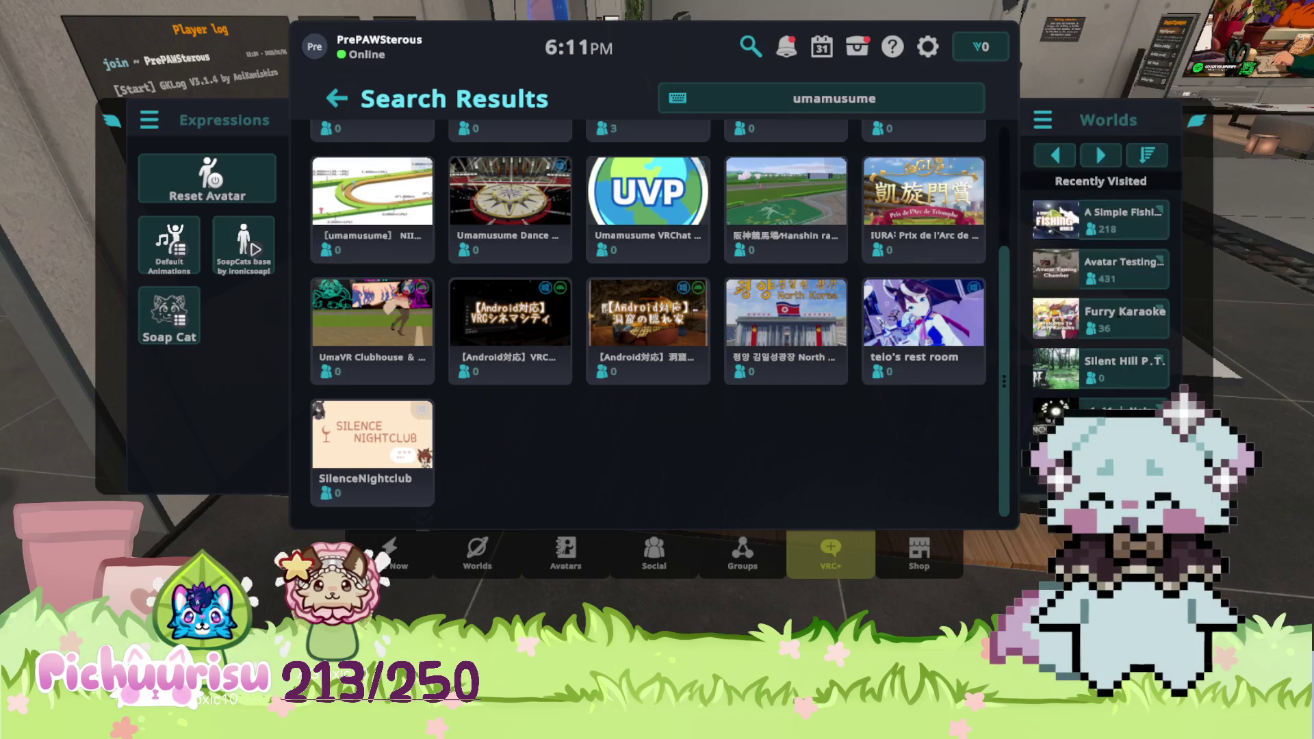
pyautogui.click(803, 108)
pyautogui.hotkey('ctrl', 'a')
pyautogui.write('kyoto')
pyautogui.press('Return')
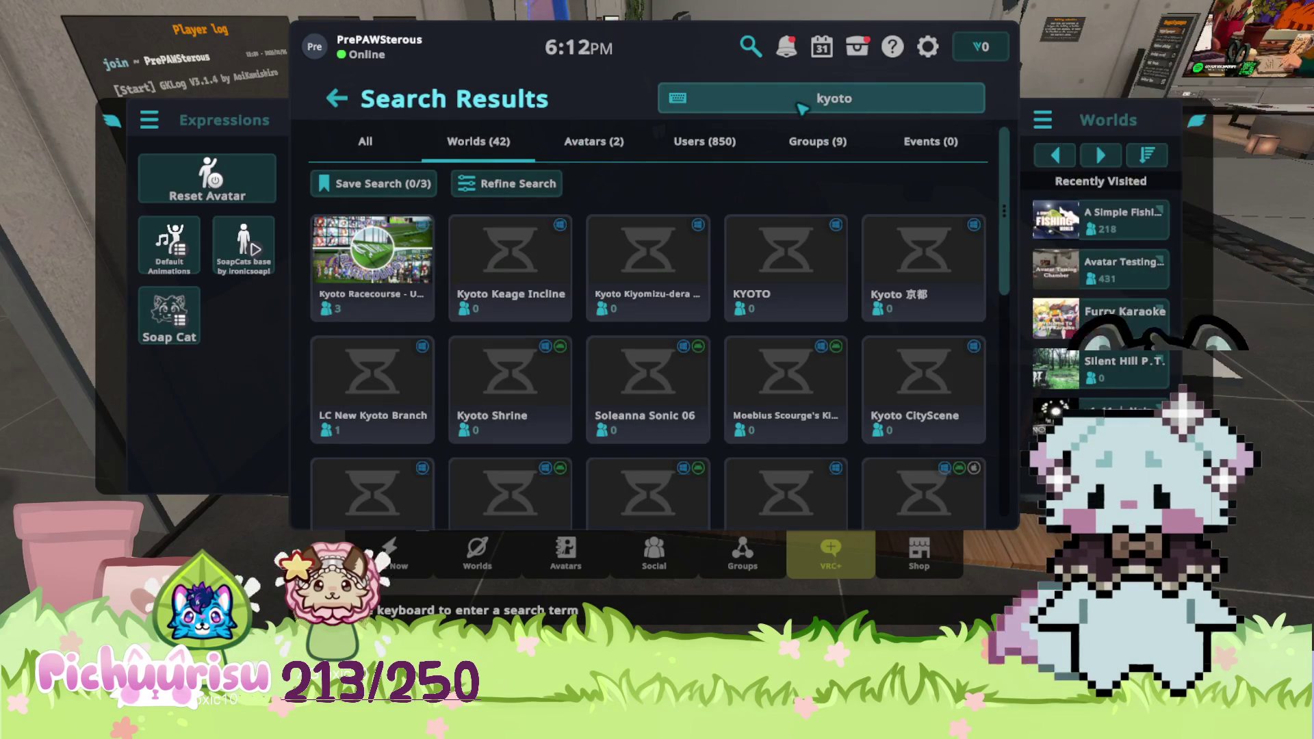
pyautogui.click(418, 302)
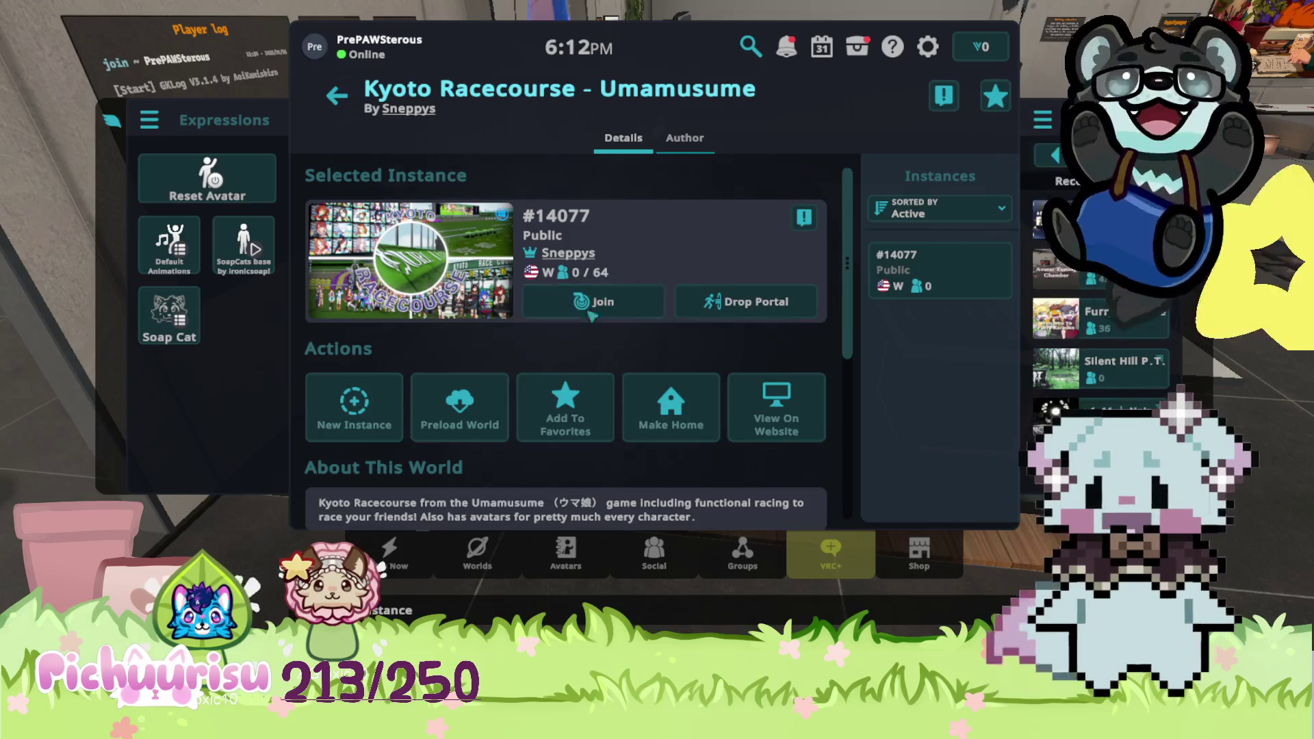
# Start a New Instance of Kyoto Racecourse as Friends+ and join it.
pyautogui.click(354, 404)
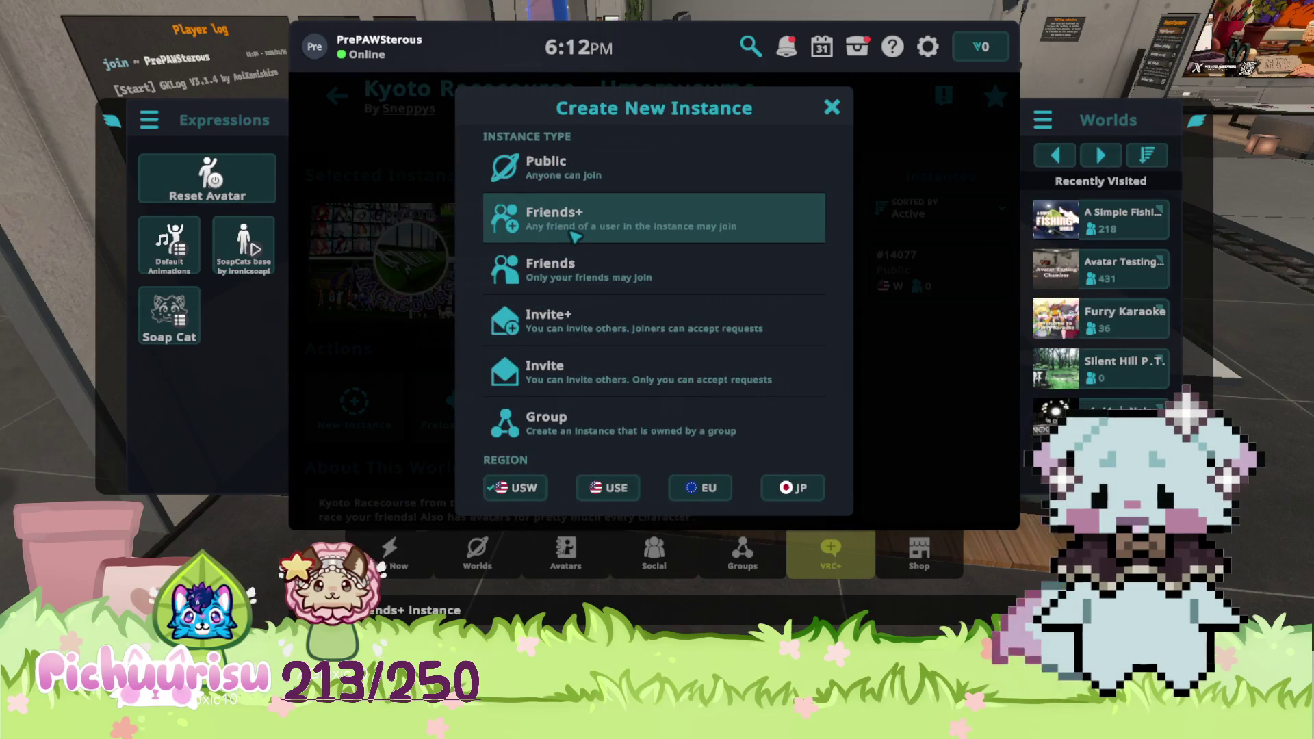
pyautogui.click(574, 237)
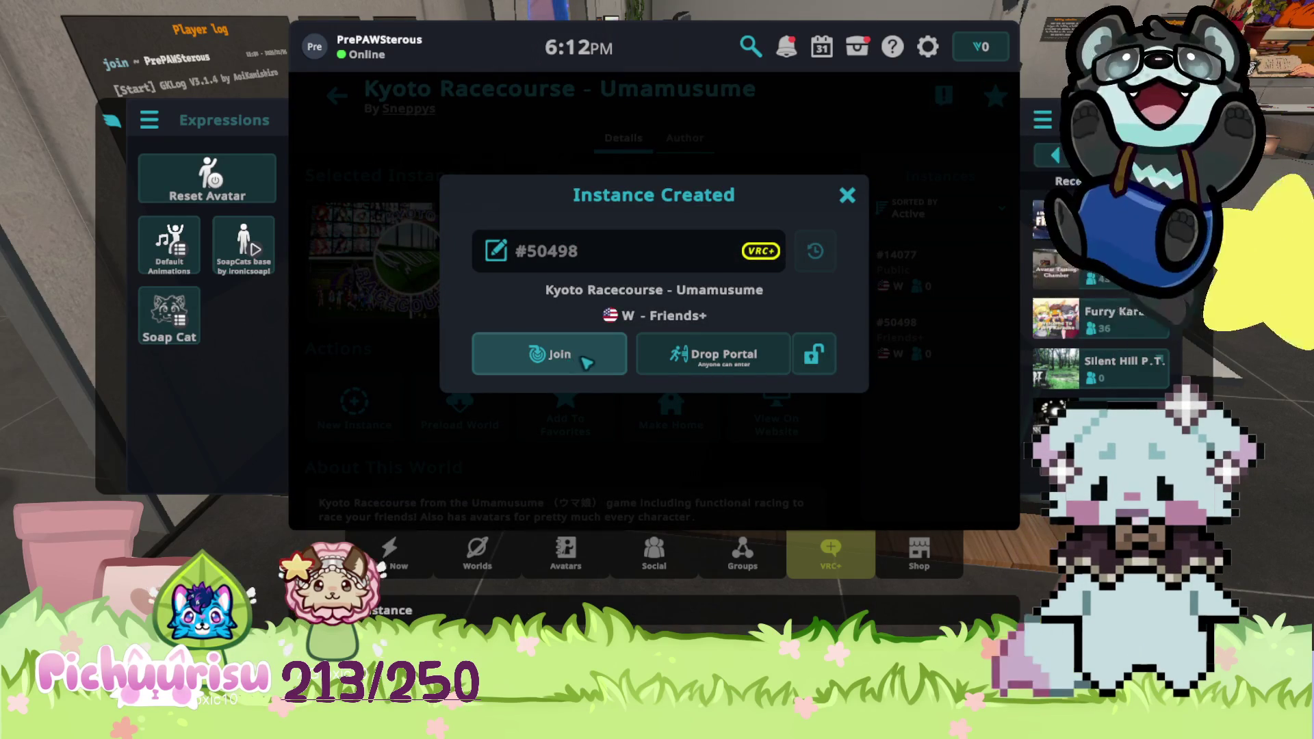
pyautogui.click(585, 359)
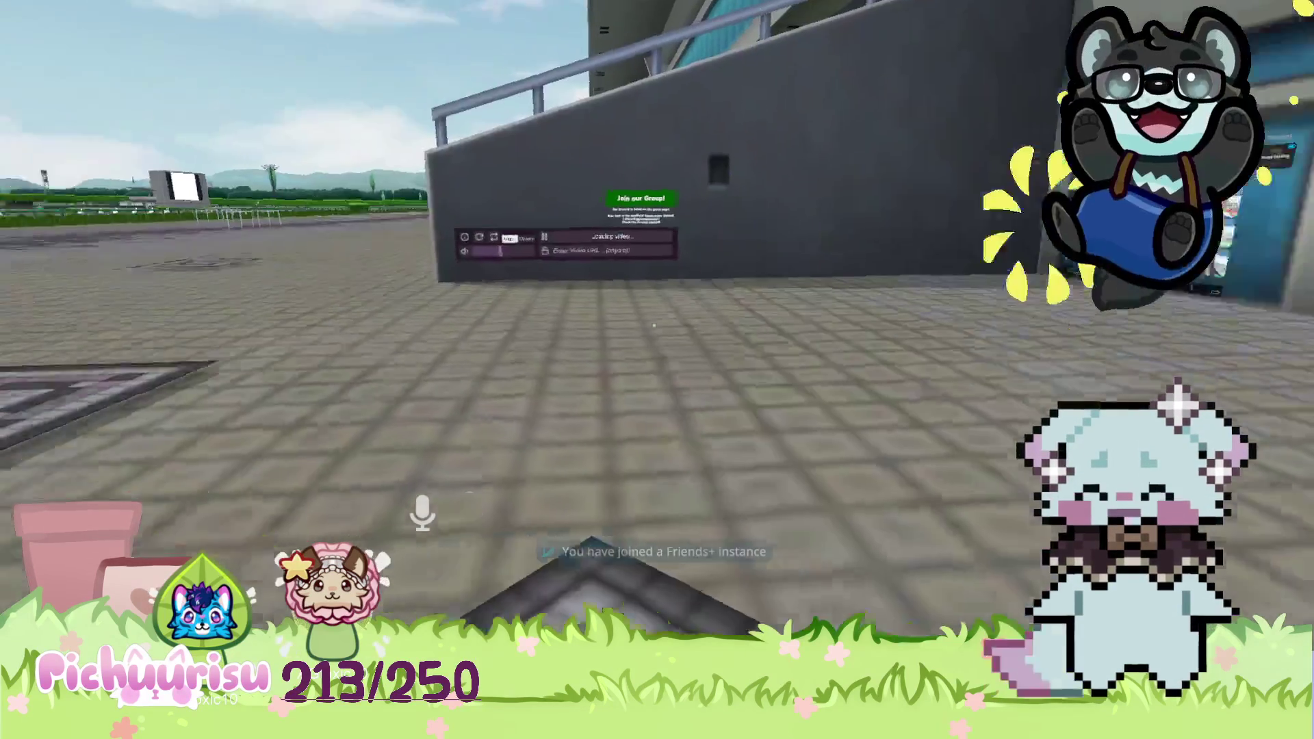
# Walk forward to the grandstand wall holding the Points and Skill Points boards.
pyautogui.moveTo(654, 327)
pyautogui.press('w')
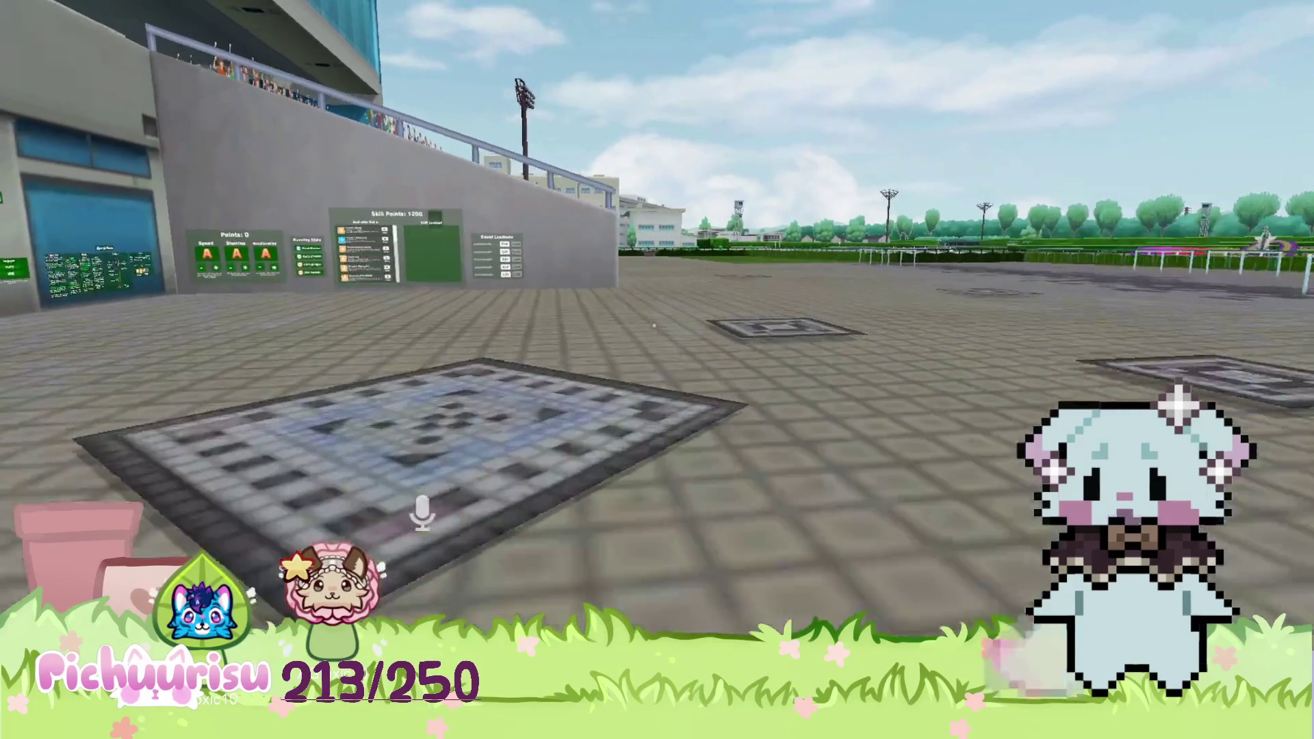
pyautogui.press('w')
pyautogui.press('w')
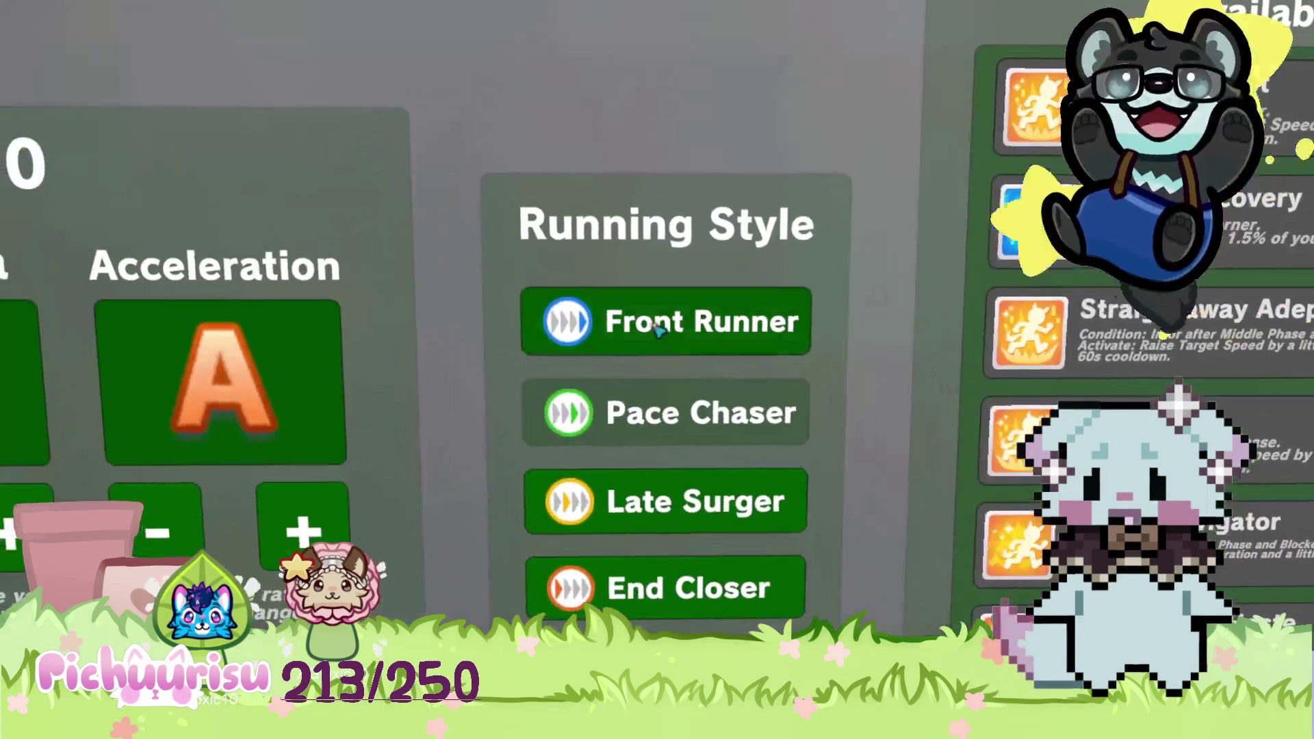
# Pick a running style, check Friend Locations in the Social menu, then close the menu.
pyautogui.click(655, 328)
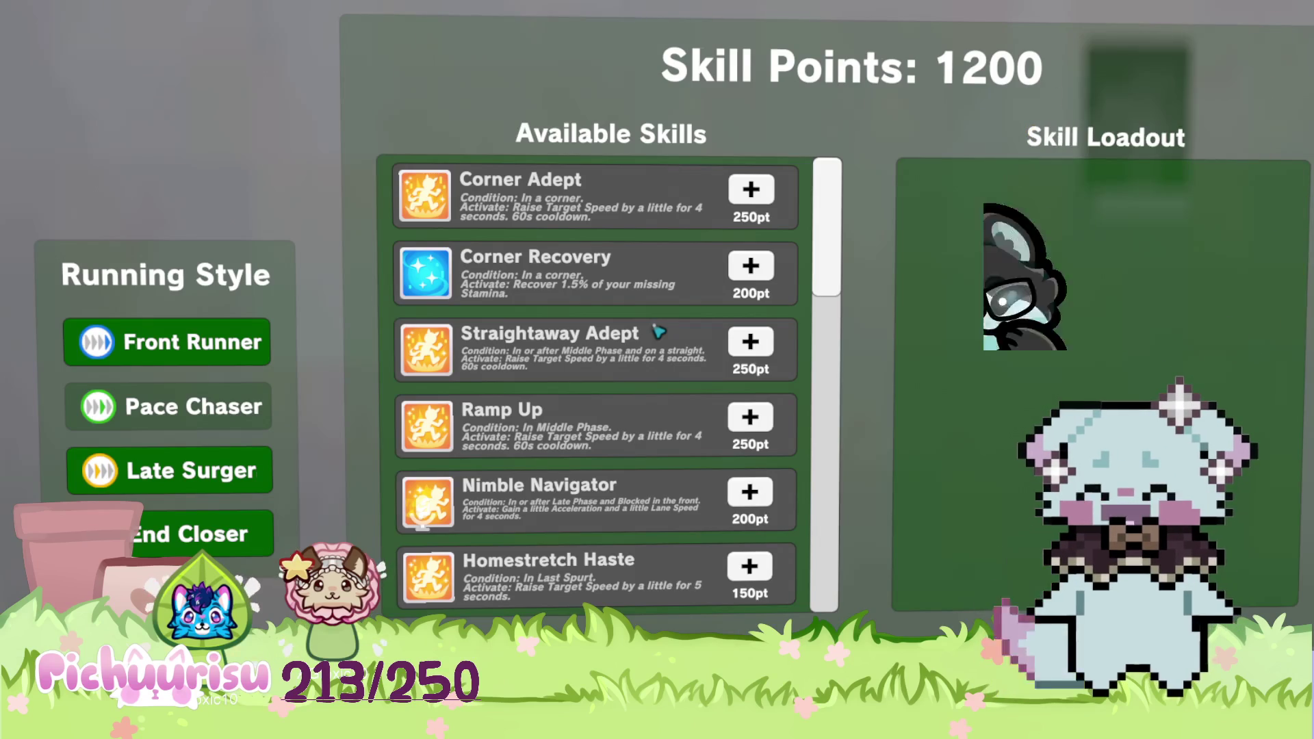
pyautogui.press('Escape')
pyautogui.click(590, 446)
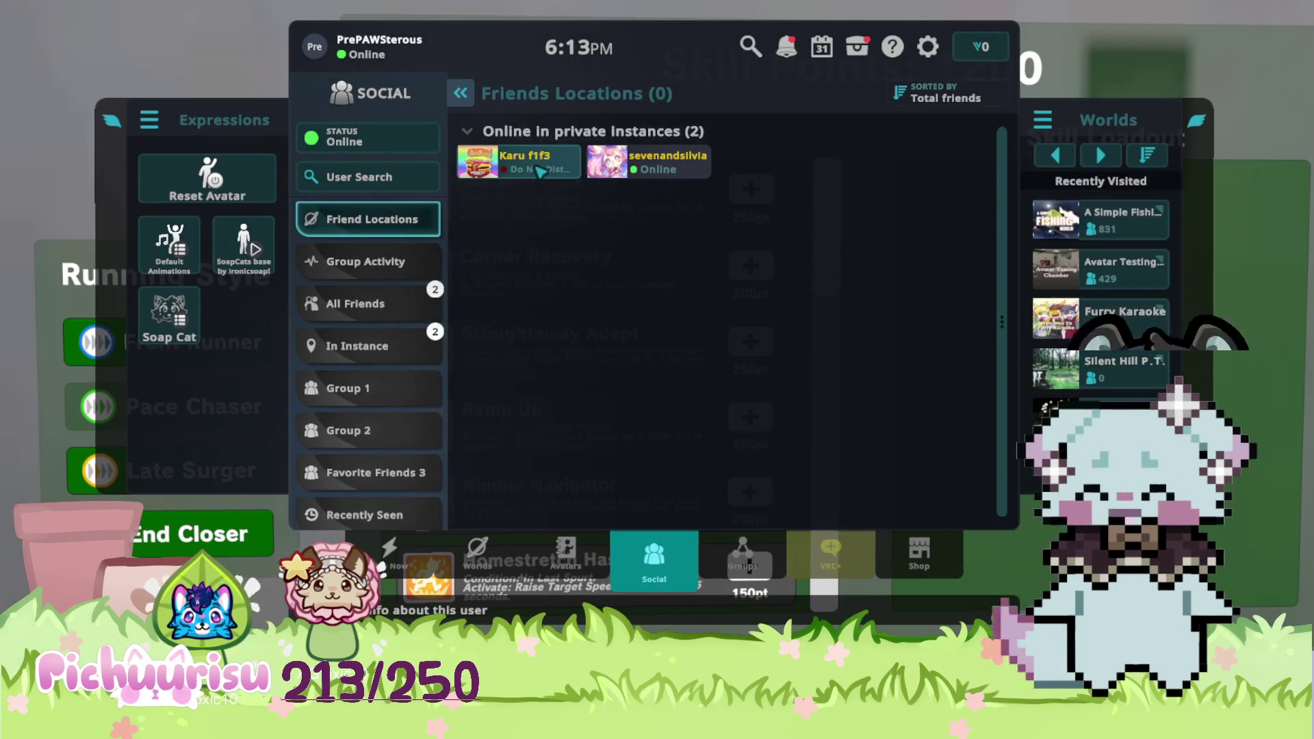
pyautogui.press('Escape')
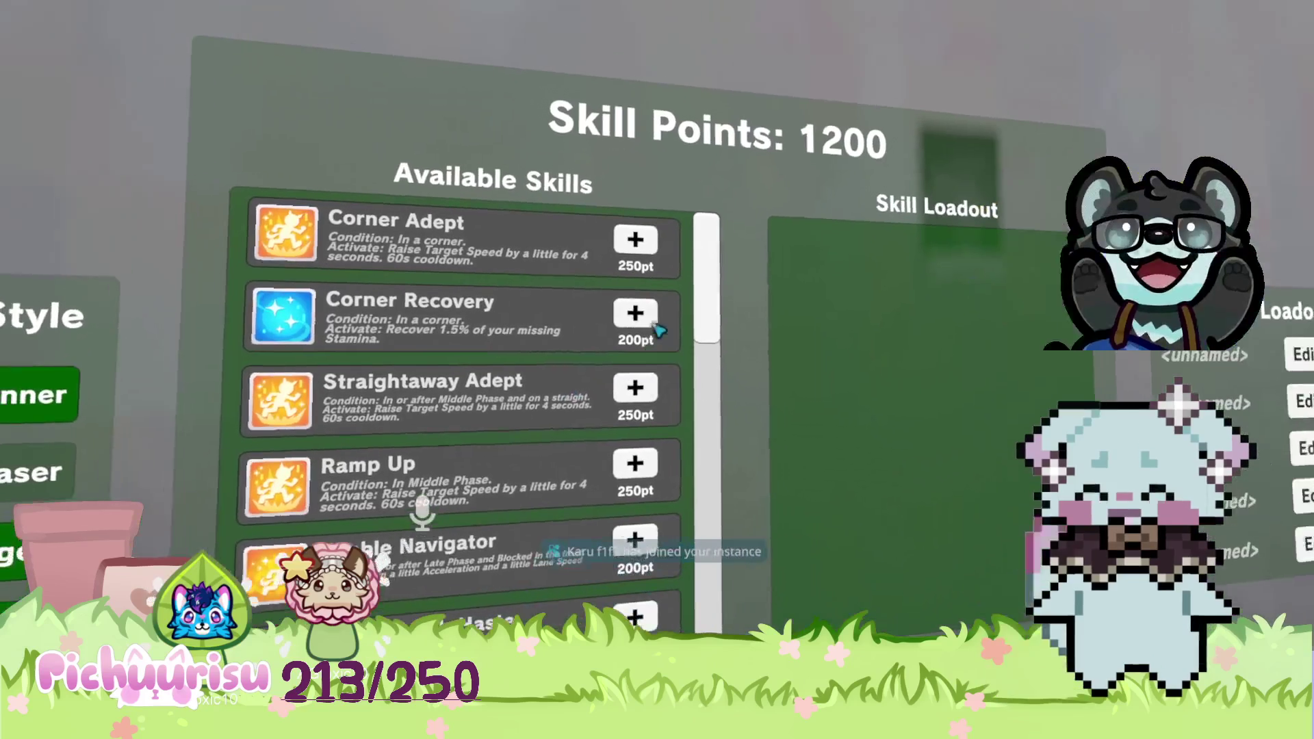
# Add skills such as Corner Recovery and Corner Adept until all 1200 Skill Points are spent.
pyautogui.click(672, 260)
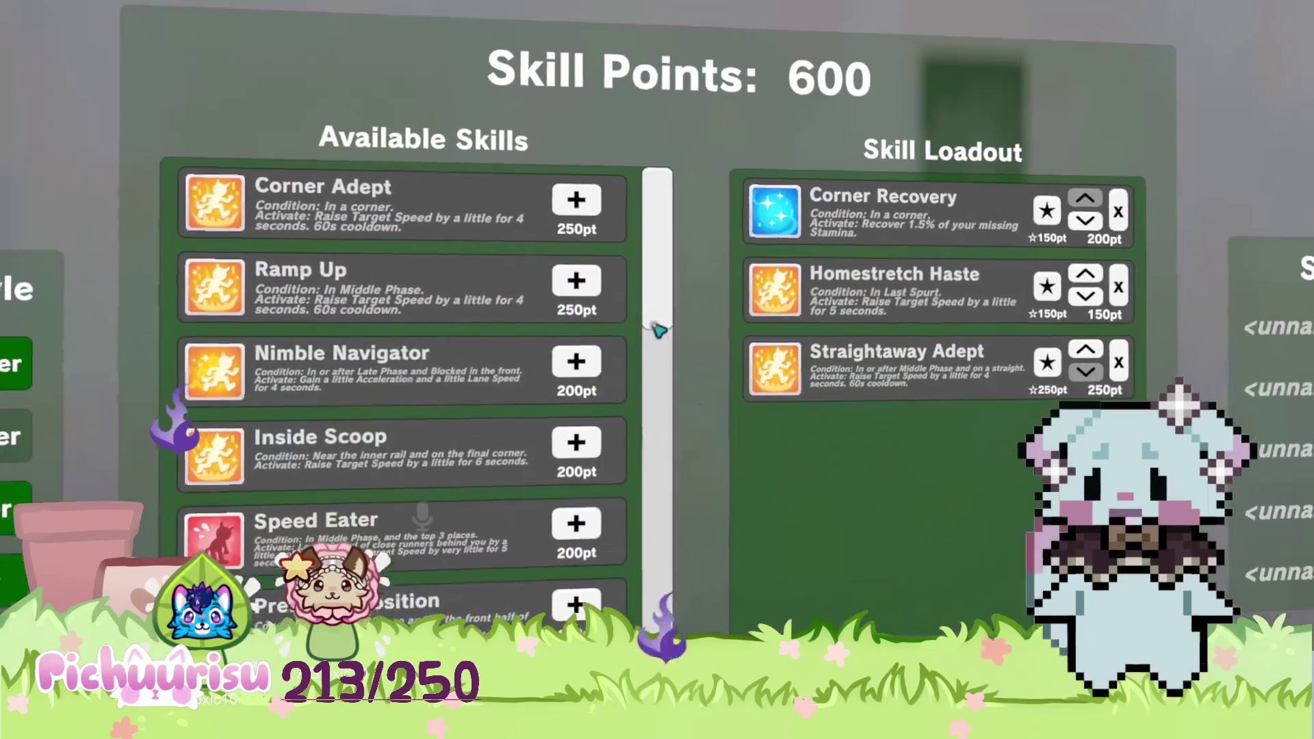
pyautogui.scroll(-5, 658, 332)
pyautogui.scroll(-2, 658, 331)
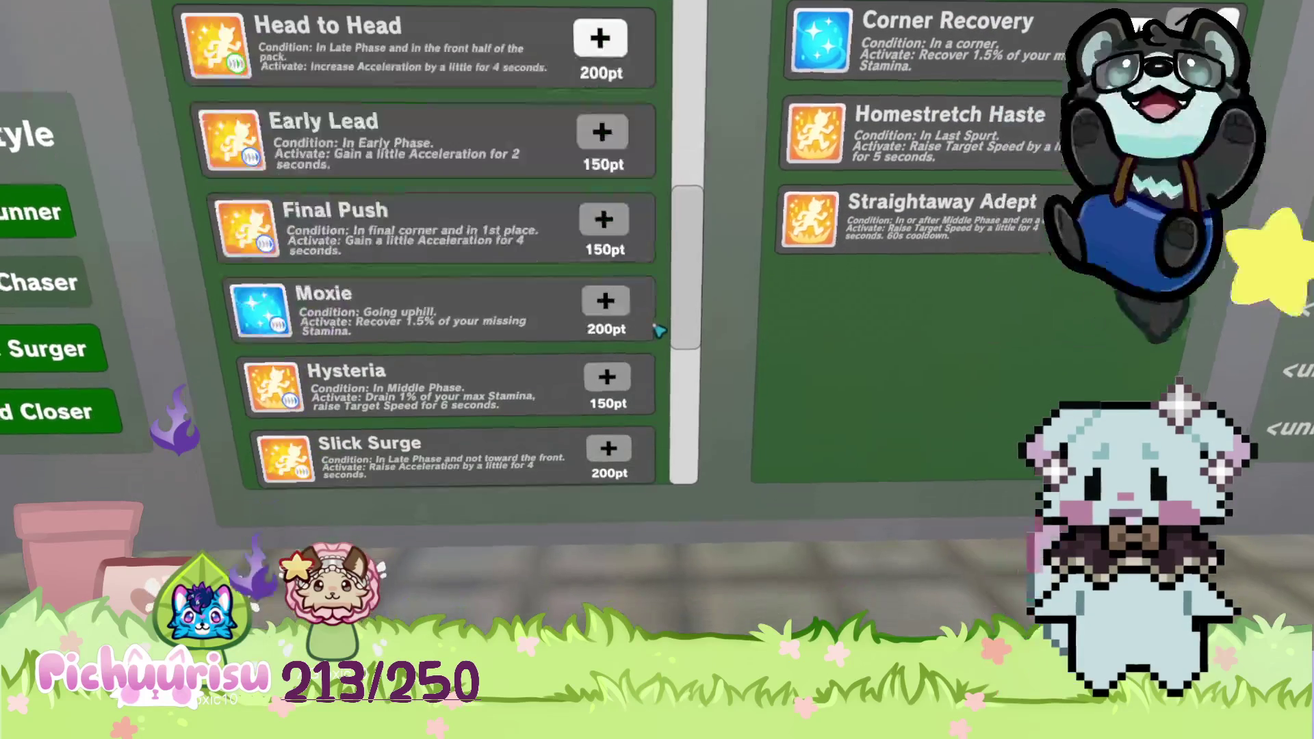
pyautogui.scroll(-5, 659, 332)
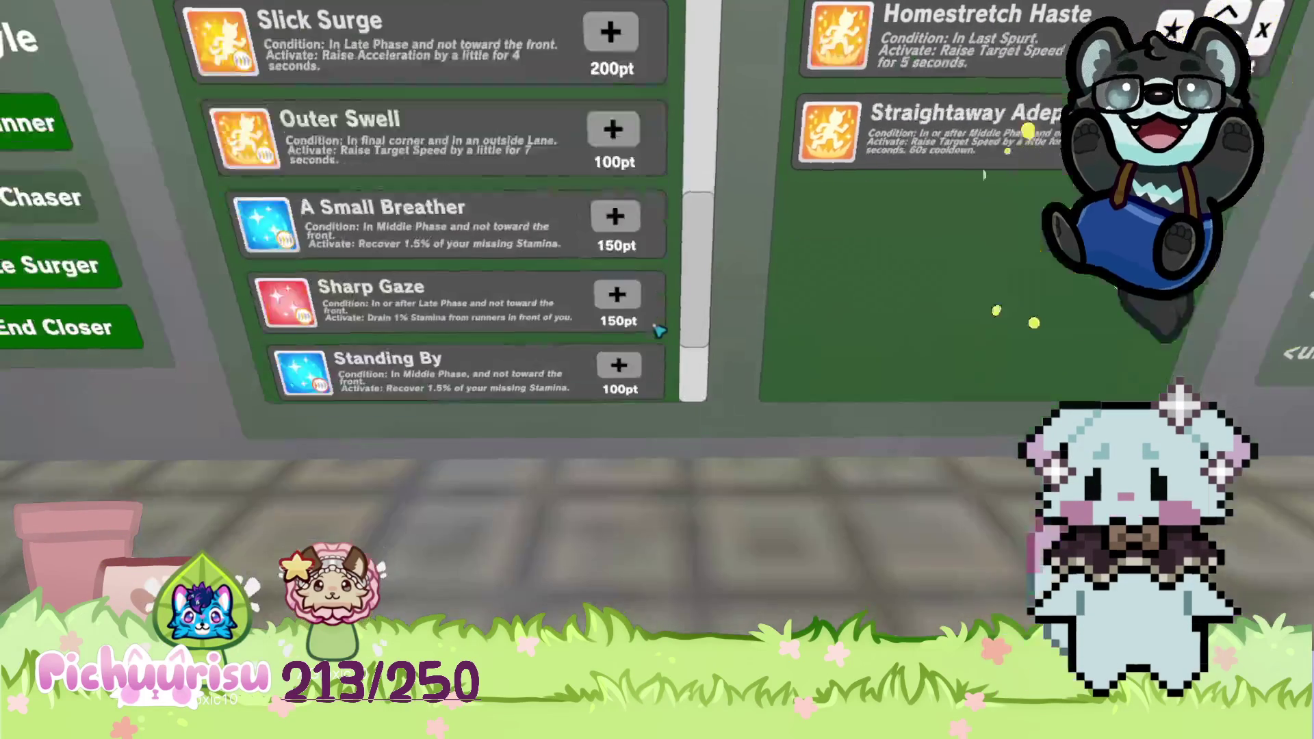
pyautogui.scroll(-3, 659, 332)
pyautogui.scroll(-3, 658, 332)
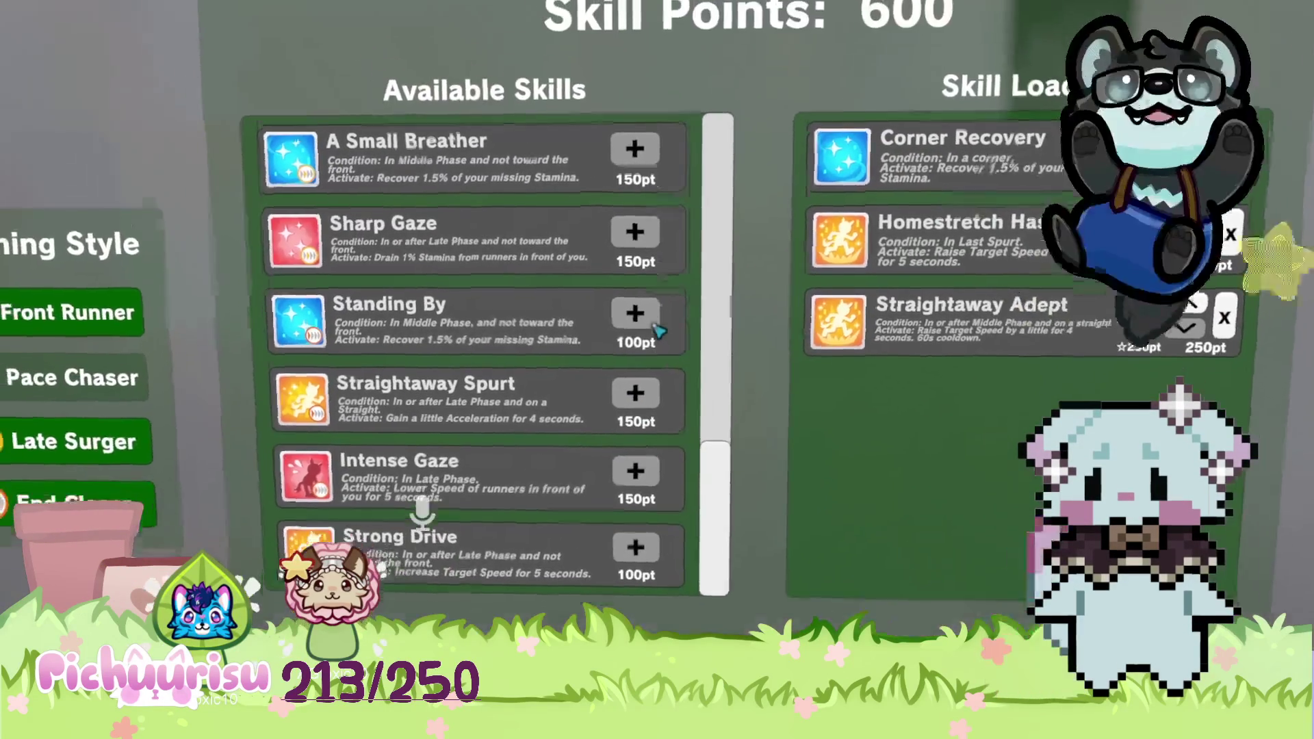
pyautogui.scroll(2, 659, 332)
pyautogui.scroll(5, 659, 332)
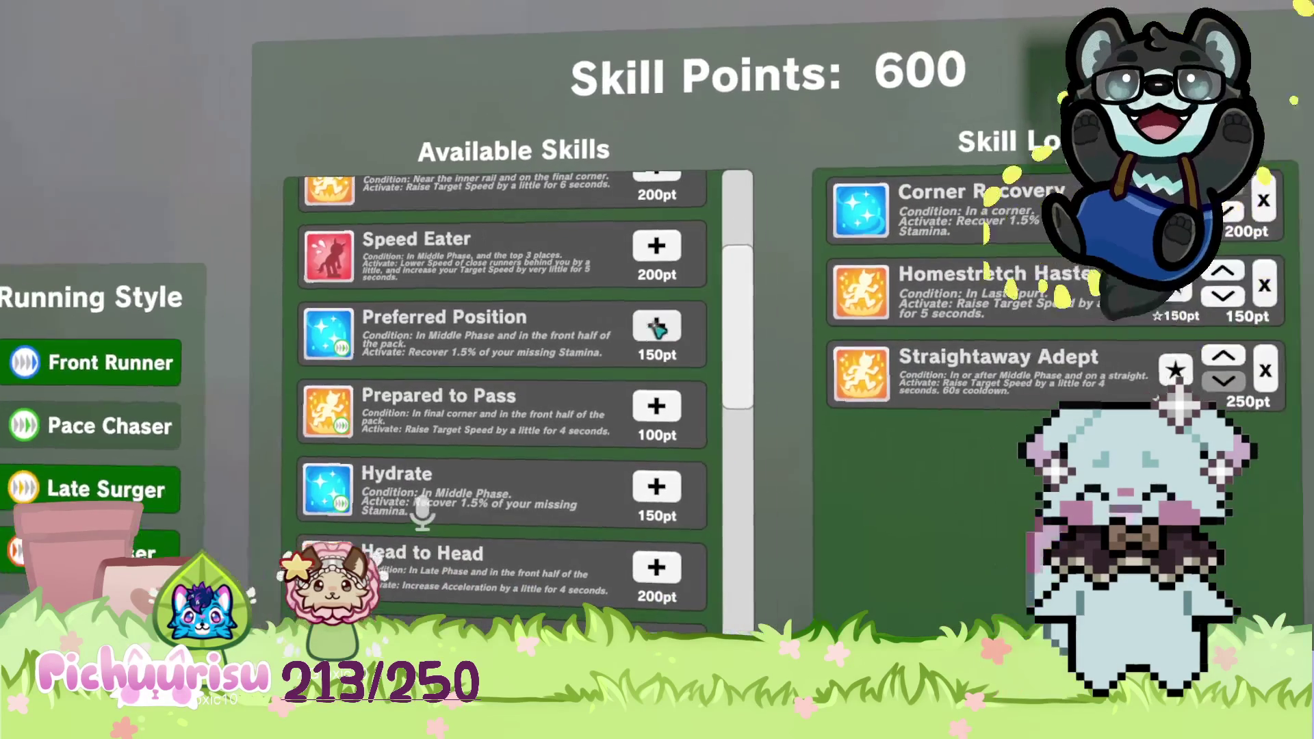
pyautogui.scroll(1, 659, 332)
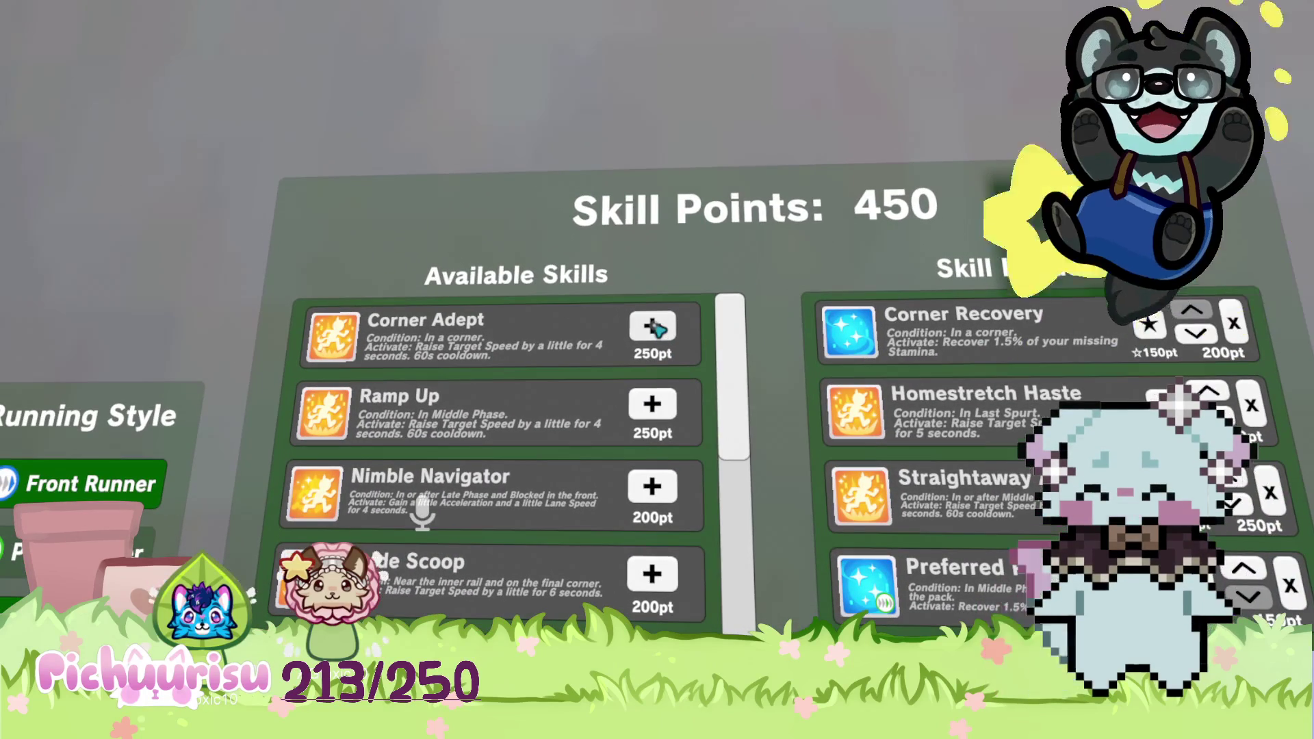
pyautogui.click(653, 327)
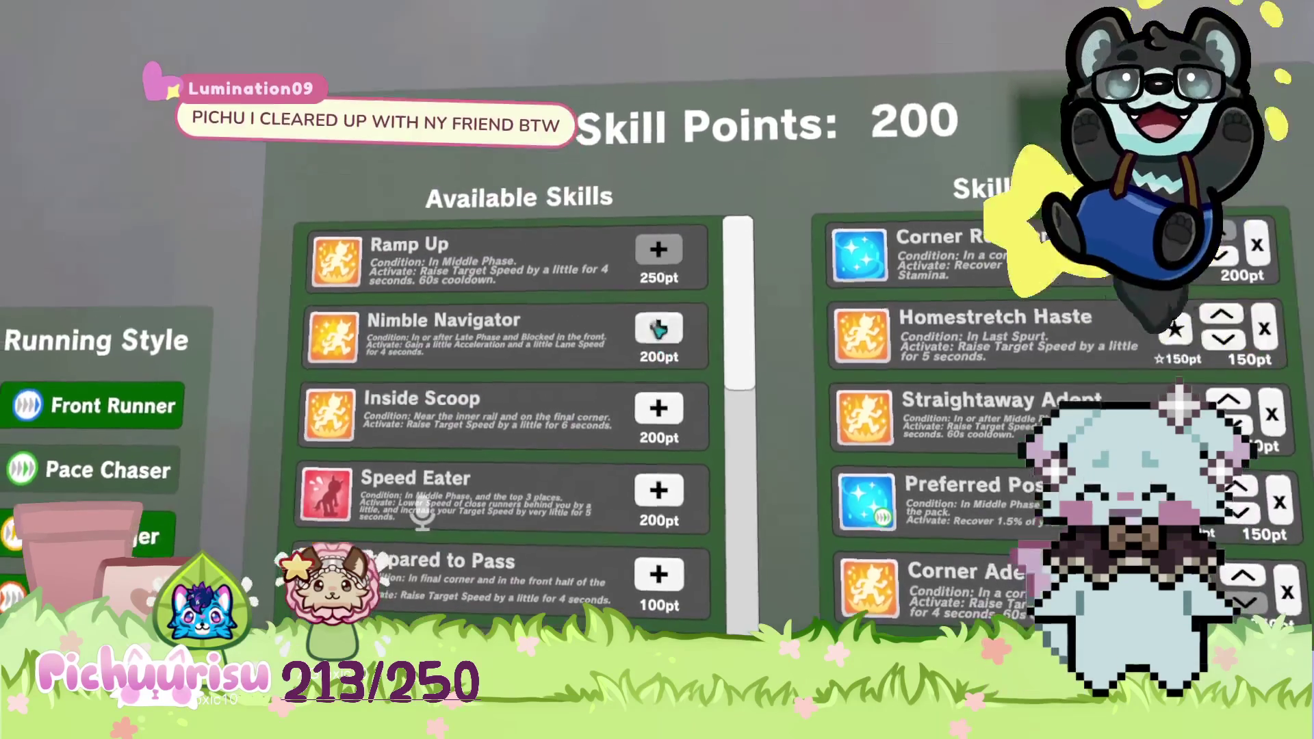
pyautogui.press('s')
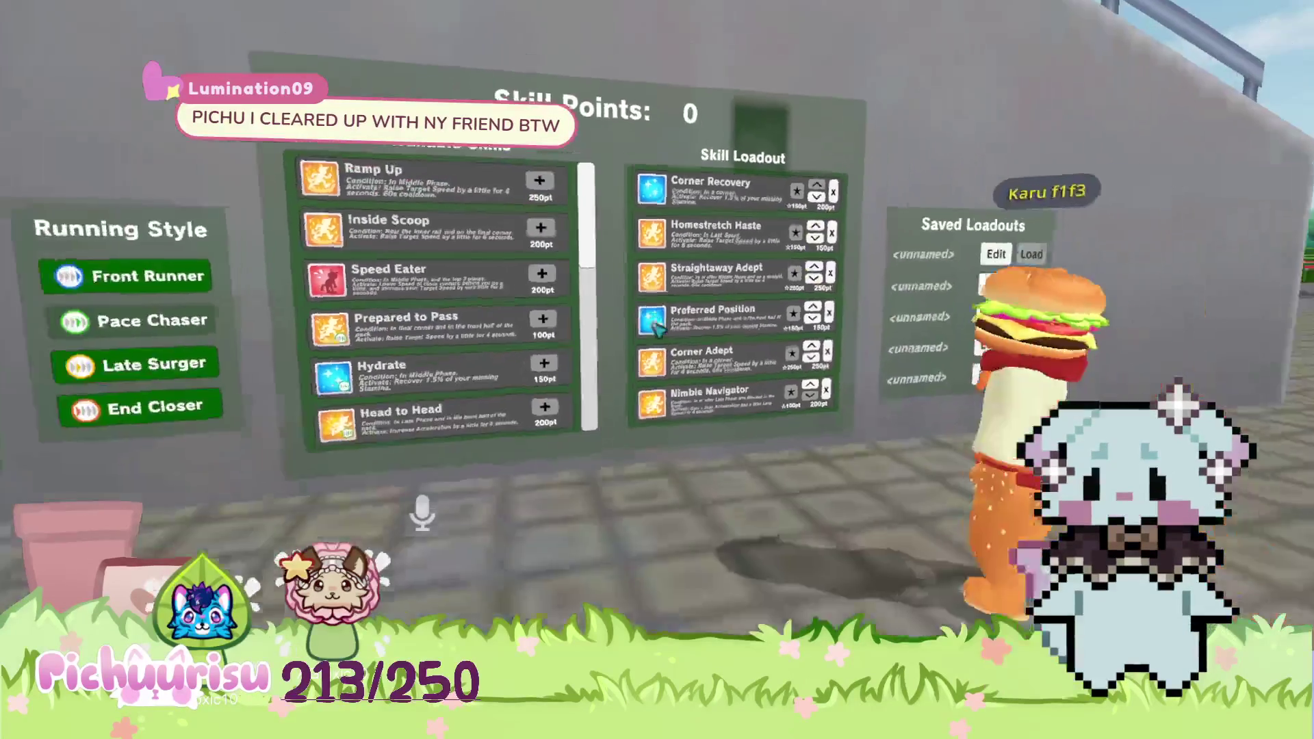
pyautogui.press('Left')
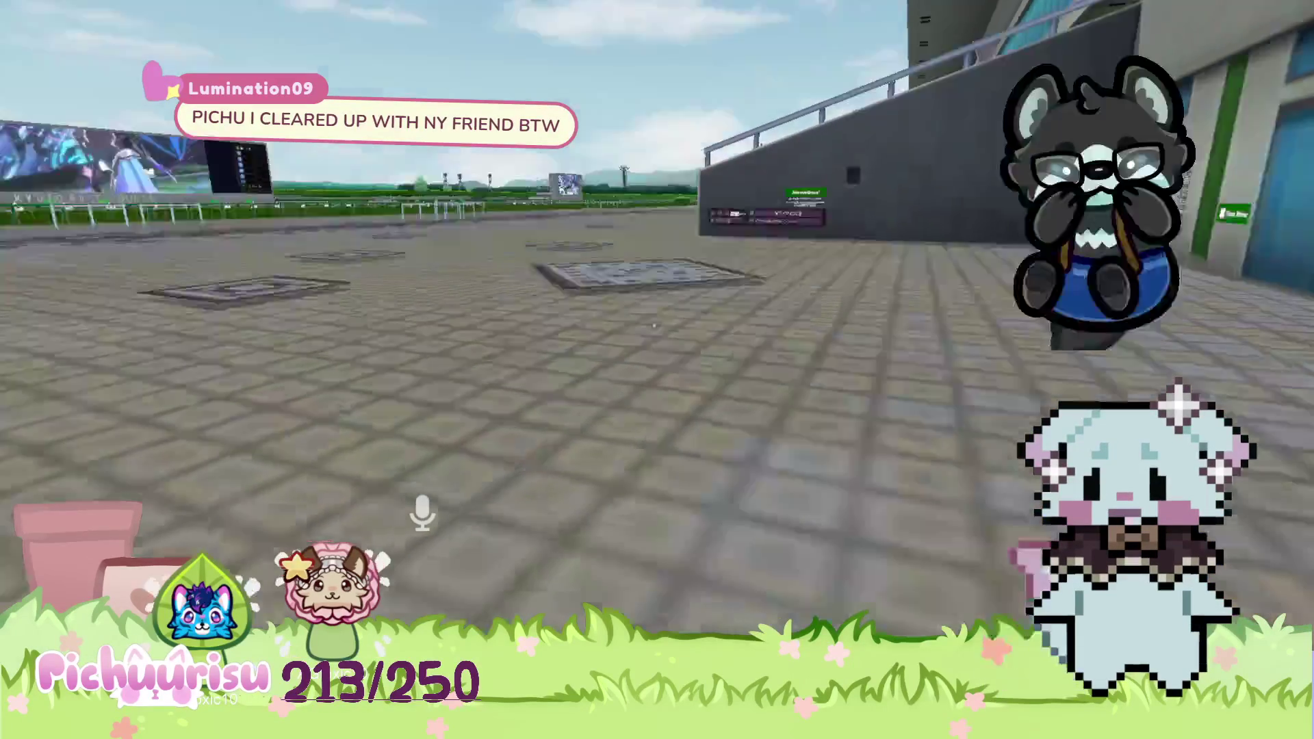
# Drop Acceleration twice to grade C, then raise it back to A, leaving 0 stat Points.
pyautogui.press('Left')
pyautogui.scroll(5, 656, 328)
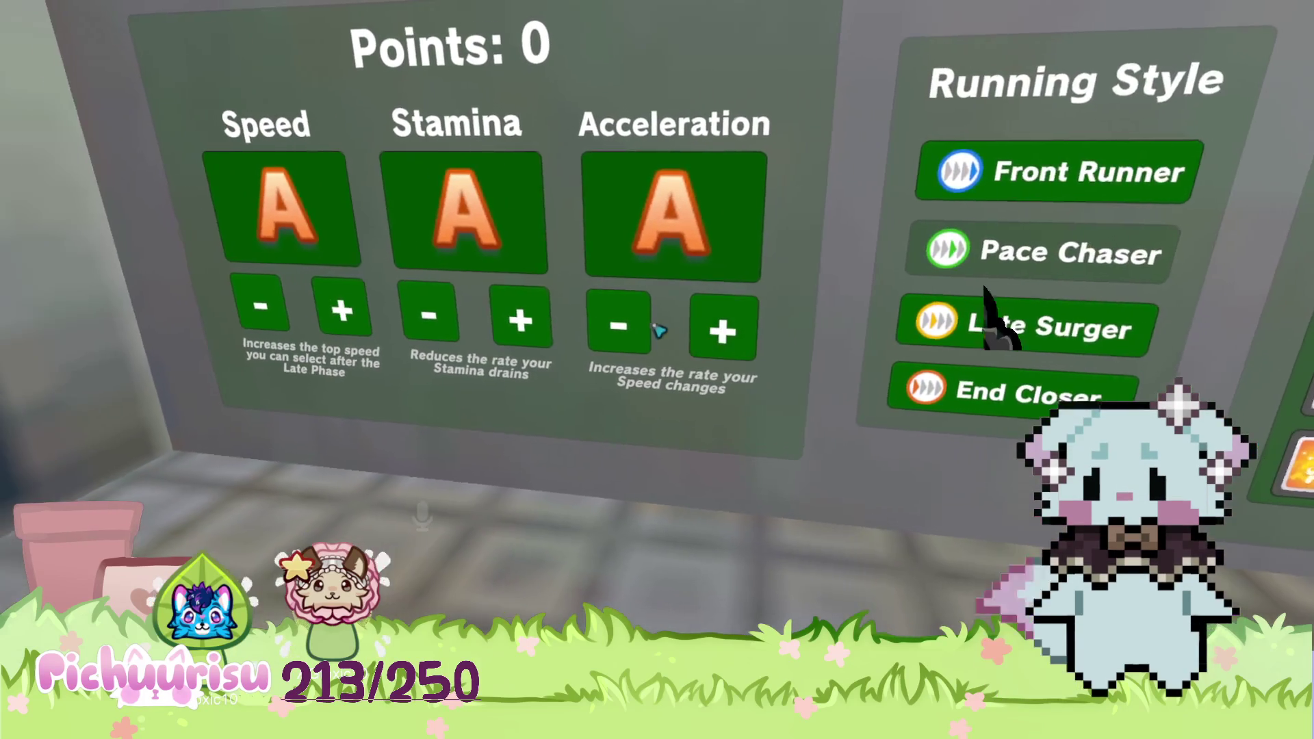
pyautogui.click(637, 329)
pyautogui.click(637, 329)
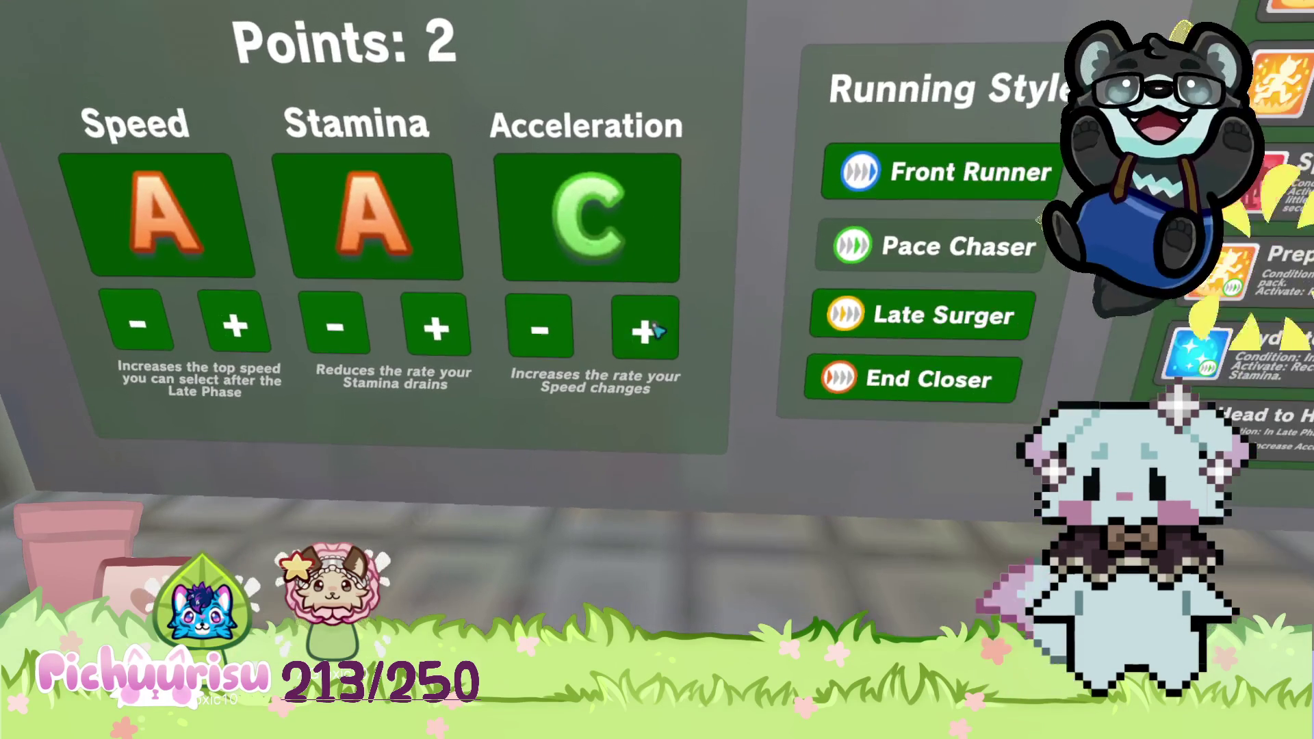
pyautogui.click(656, 331)
pyautogui.click(655, 331)
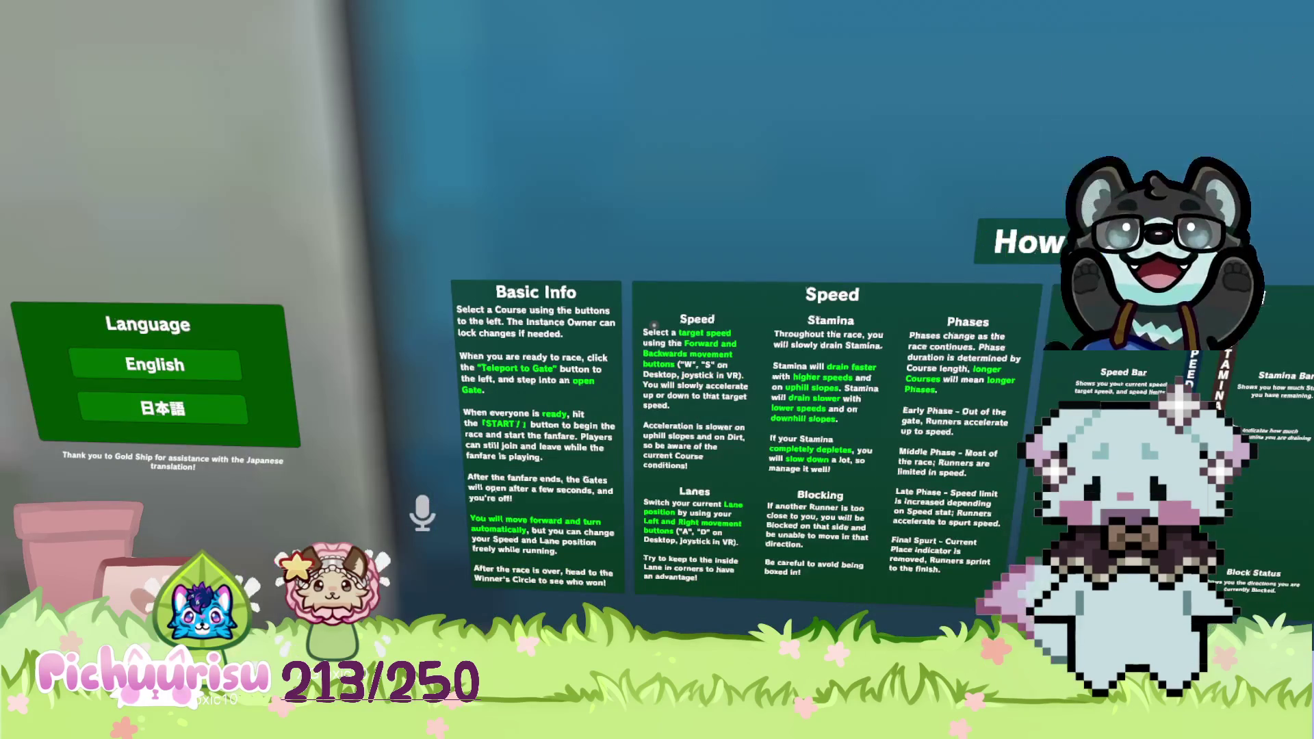
# Walk over to the How to Race boards and open, then close, the Quick Menu.
pyautogui.press('d')
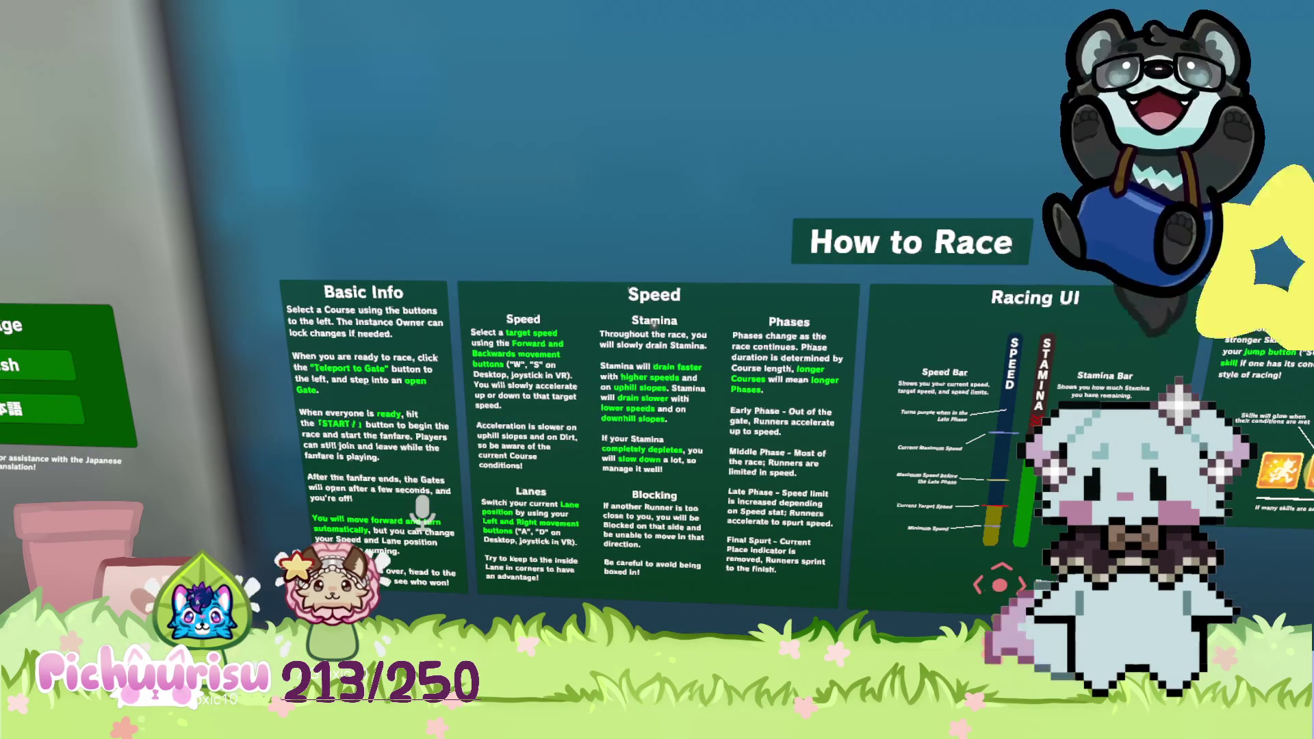
pyautogui.press('w')
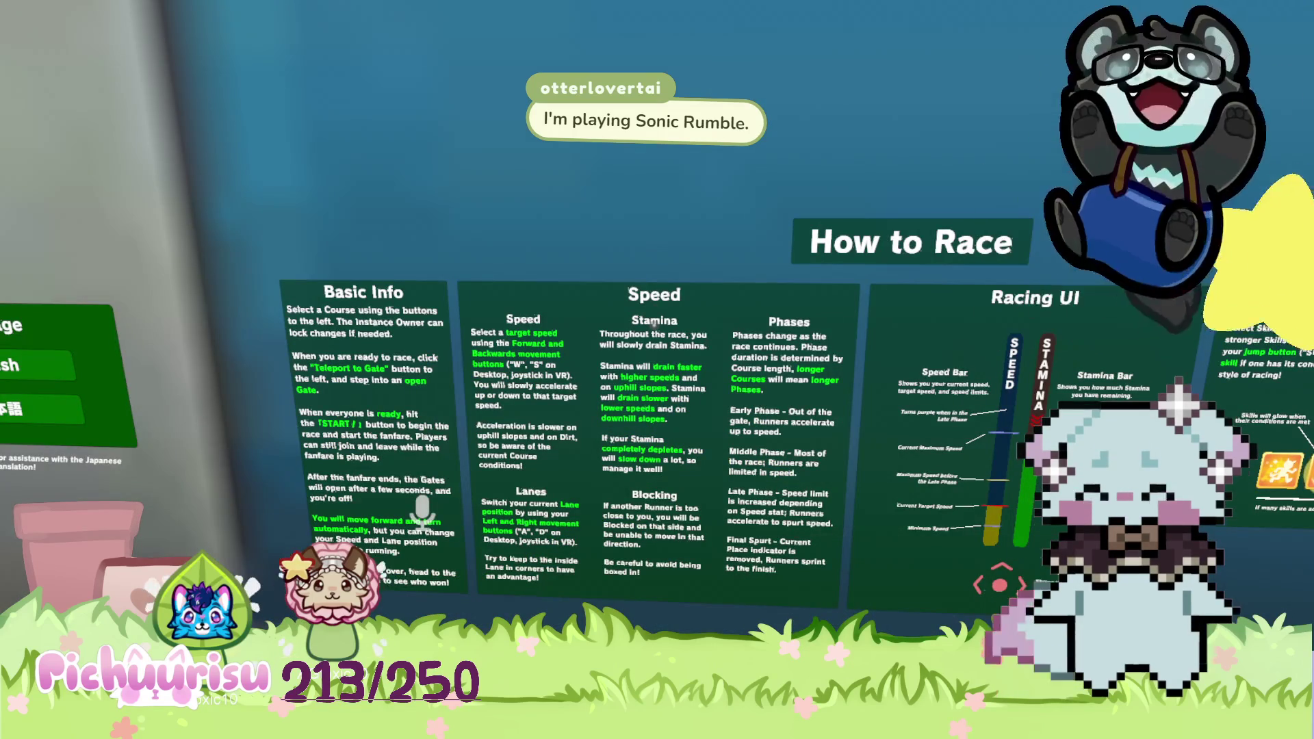
pyautogui.press('Escape')
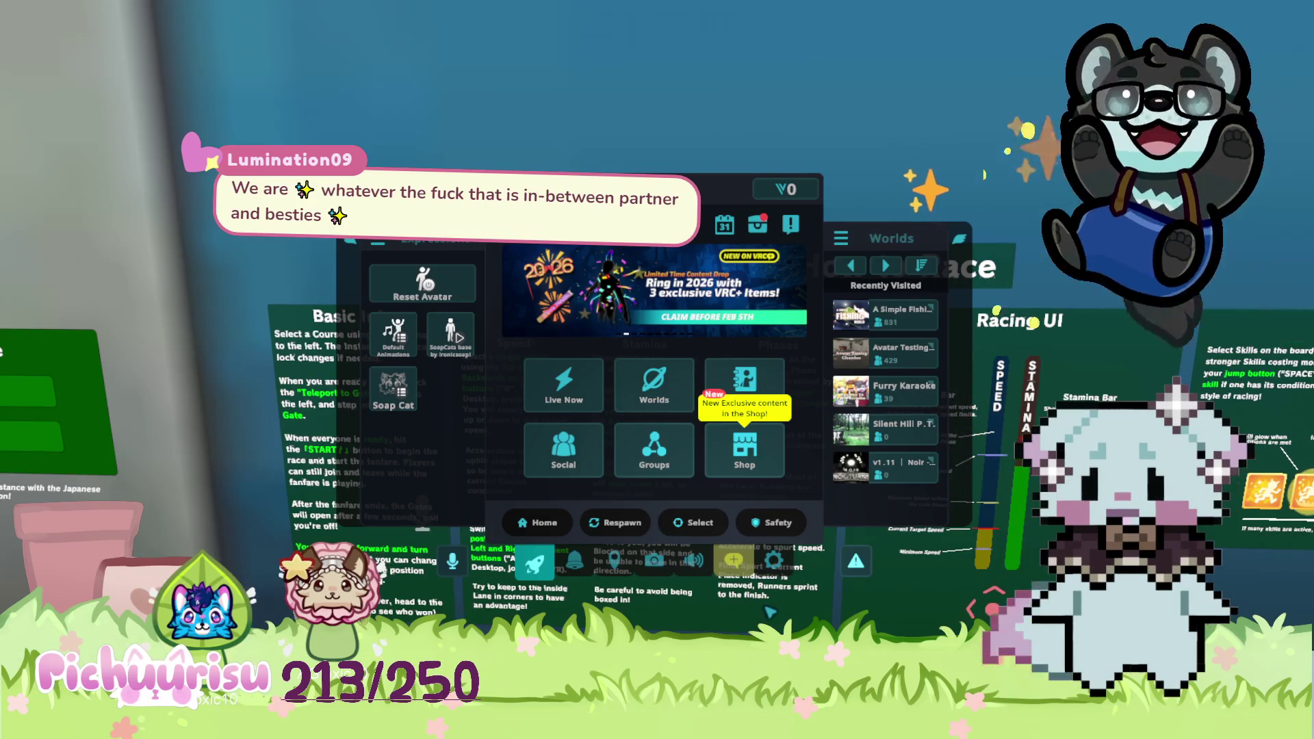
pyautogui.press('Escape')
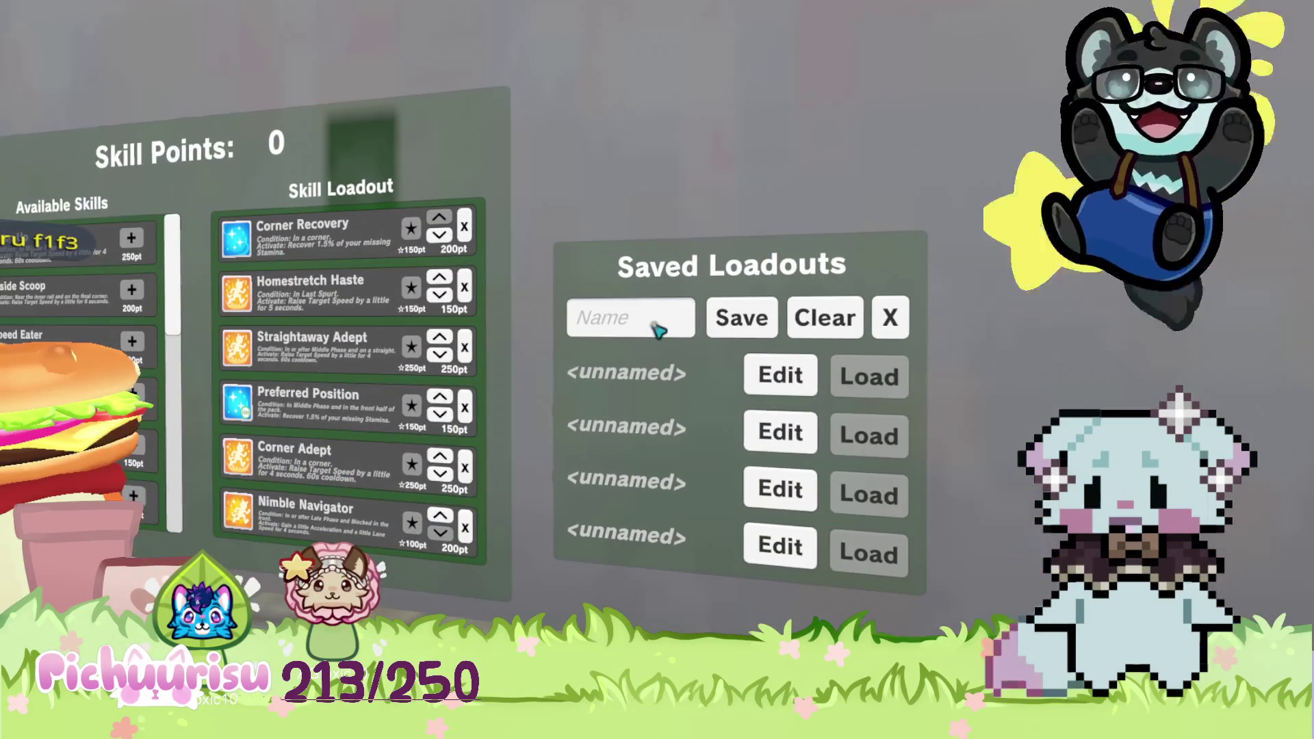
# Start entering the loadout name 'pichuu' in the first saved-loadout slot's input box.
pyautogui.write('pichu')
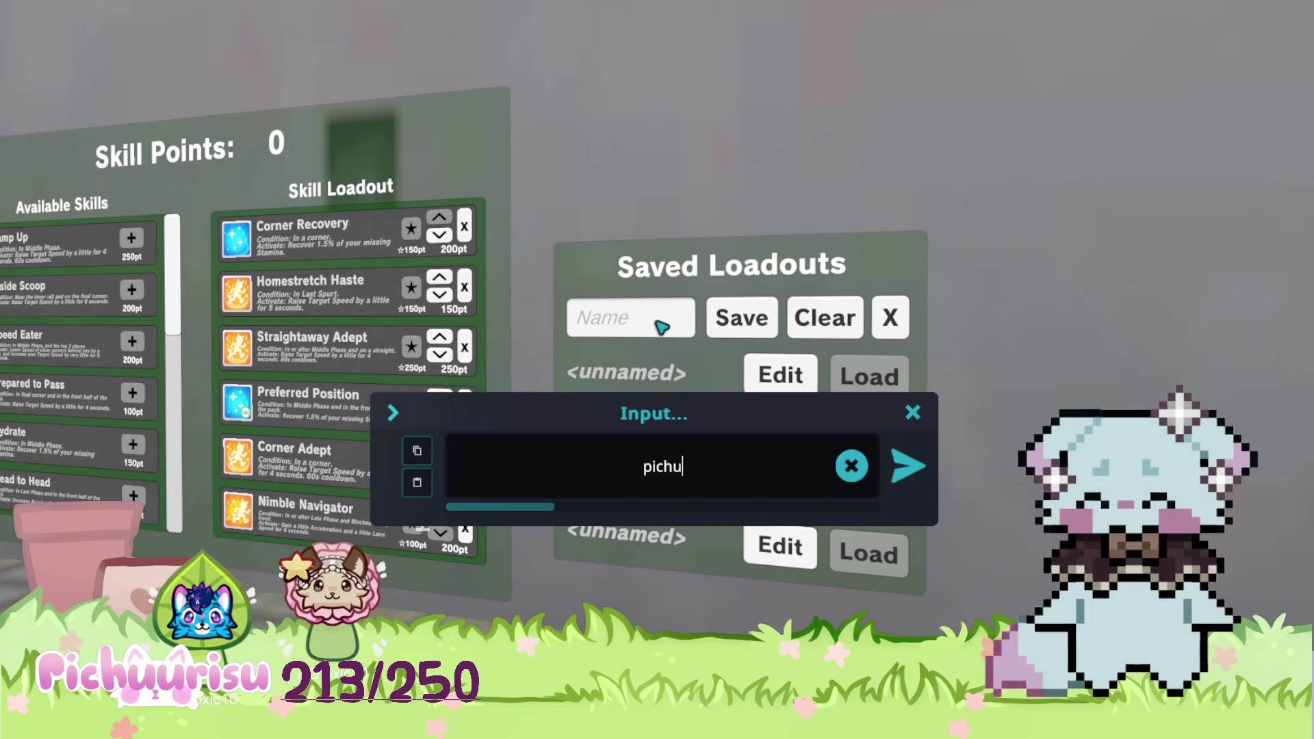